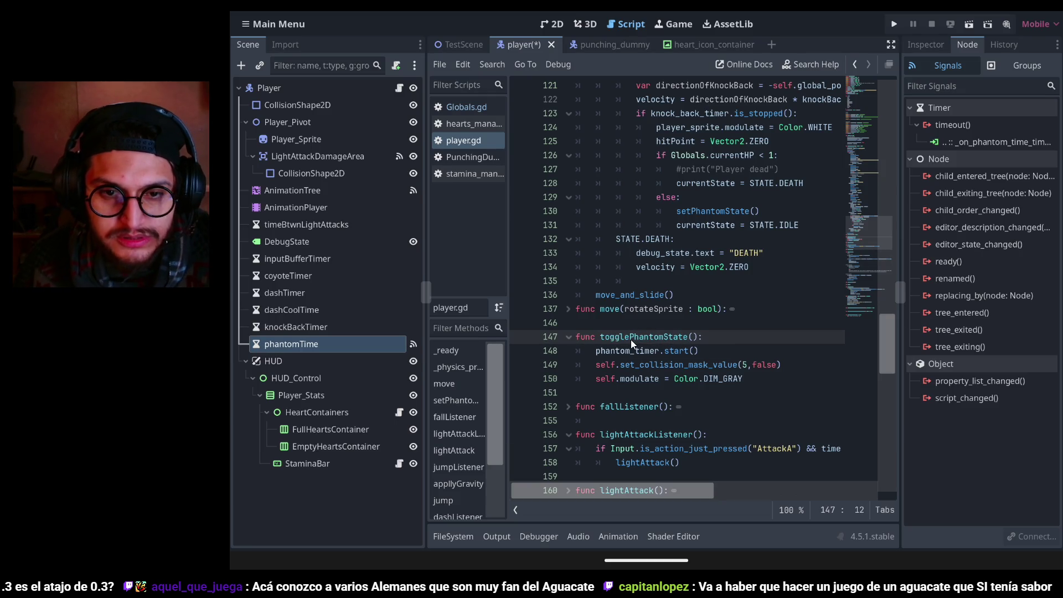
Replace the setPhantomState call on line 130 with togglePhantomState.
{"action": "double_click", "coordinate": [630, 340]}
{"action": "key", "text": "ctrl+c"}
{"action": "double_click", "coordinate": [729, 211]}
{"action": "key", "text": "ctrl+v"}
Give togglePhantomState on line 147 the parameters state : bool and color : Color.
{"action": "left_click", "coordinate": [693, 339]}
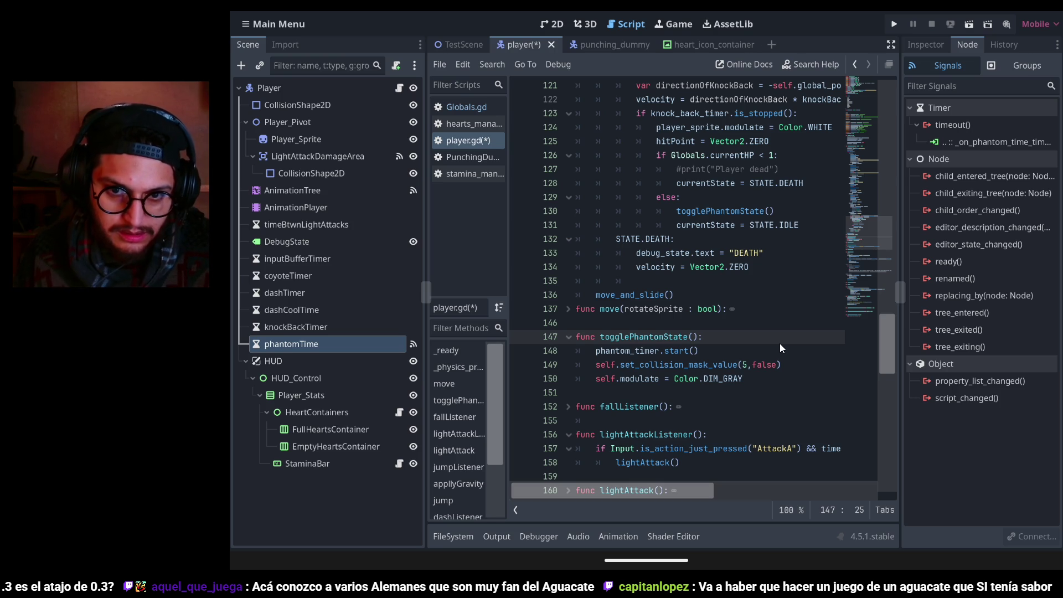
{"action": "type", "text": "enable"}
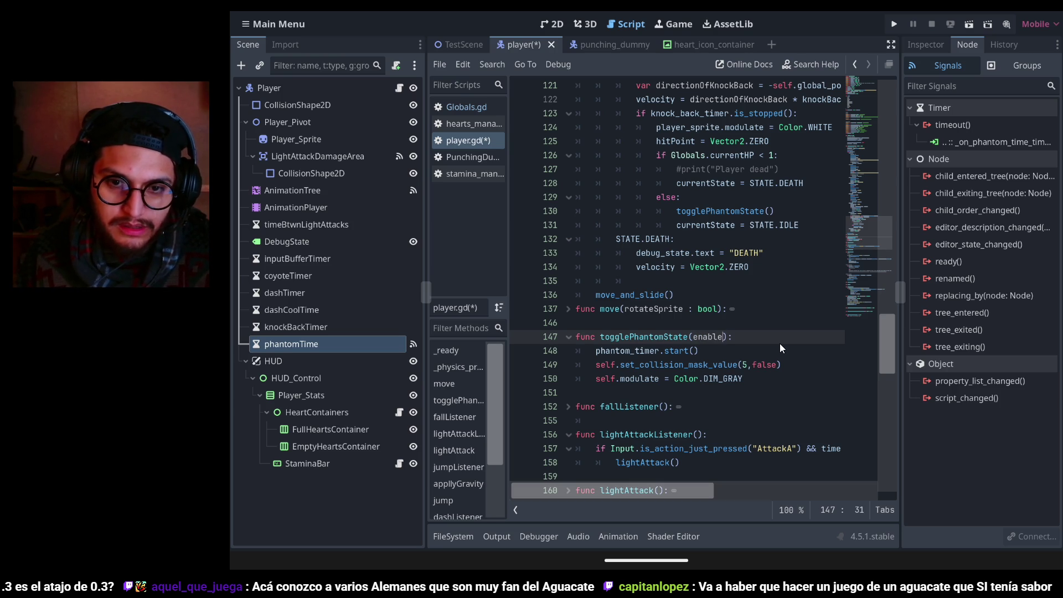
{"action": "key", "text": "BackSpace"}
{"action": "key", "text": "BackSpace"}
{"action": "key", "text": "BackSpace"}
{"action": "key", "text": "BackSpace"}
{"action": "type", "text": "statel:b"}
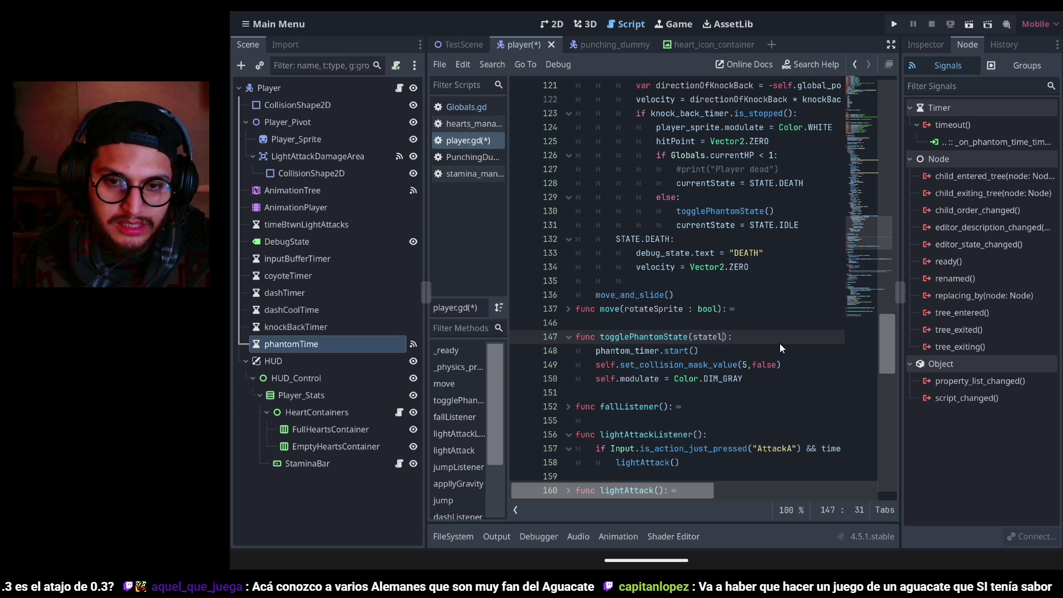
{"action": "key", "text": "BackSpace"}
{"action": "key", "text": "BackSpace"}
{"action": "key", "text": "BackSpace"}
{"action": "type", "text": ": bool"}
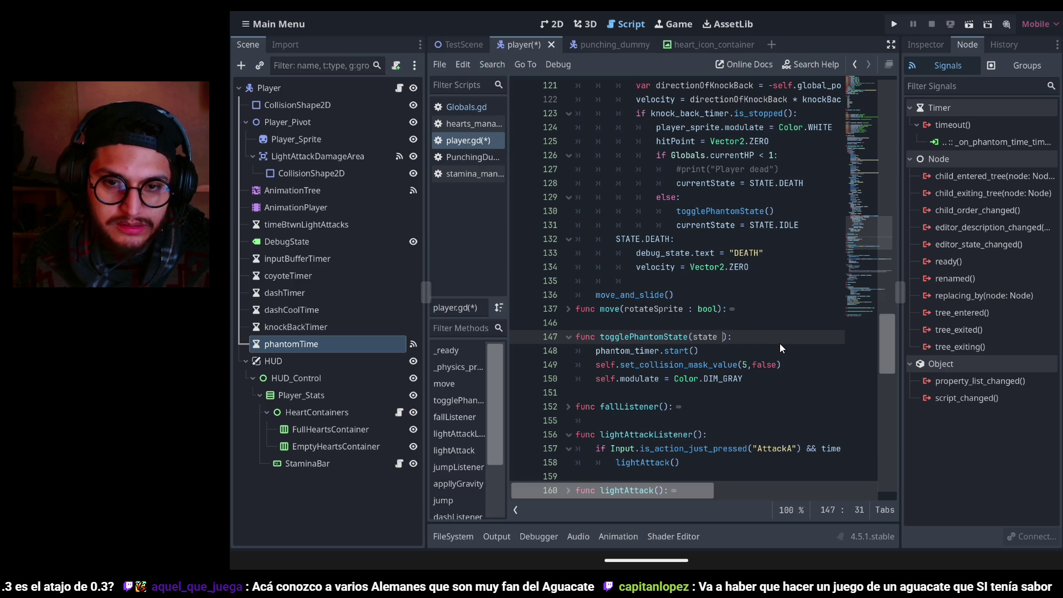
{"action": "type", "text": ", color"}
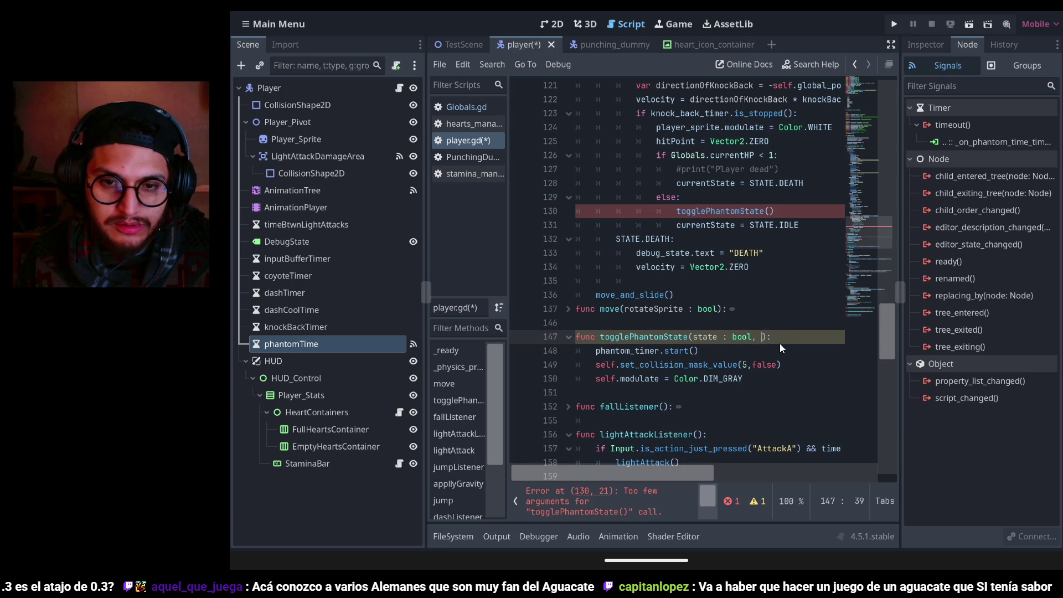
{"action": "type", "text": " : Color.DI"}
{"action": "key", "text": "BackSpace"}
{"action": "key", "text": "BackSpace"}
{"action": "key", "text": "BackSpace"}
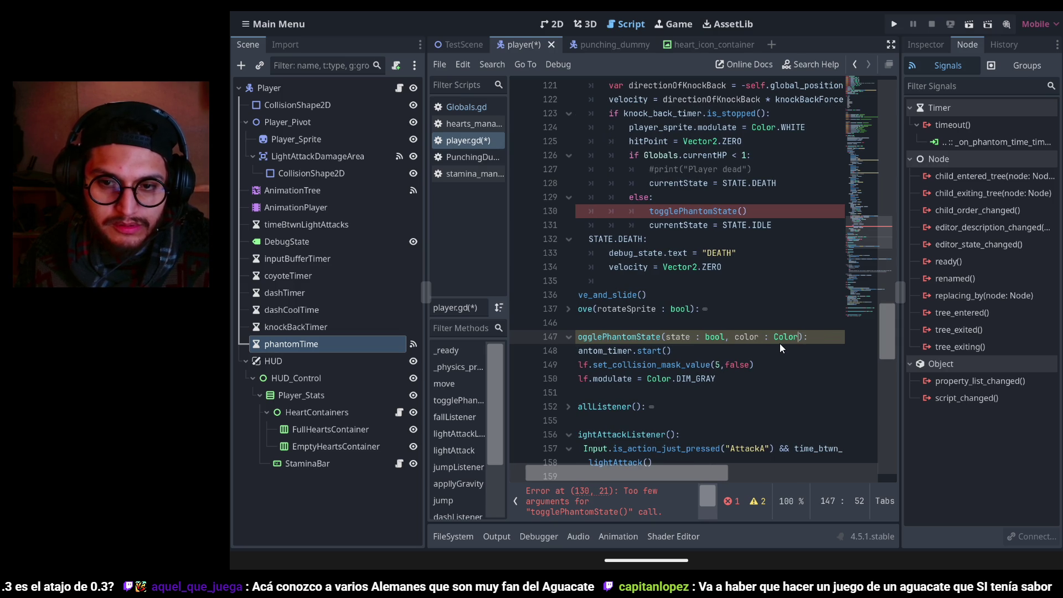
Pass false as the argument in the line 130 togglePhantomState call.
{"action": "left_click", "coordinate": [744, 211]}
{"action": "type", "text": "false"}
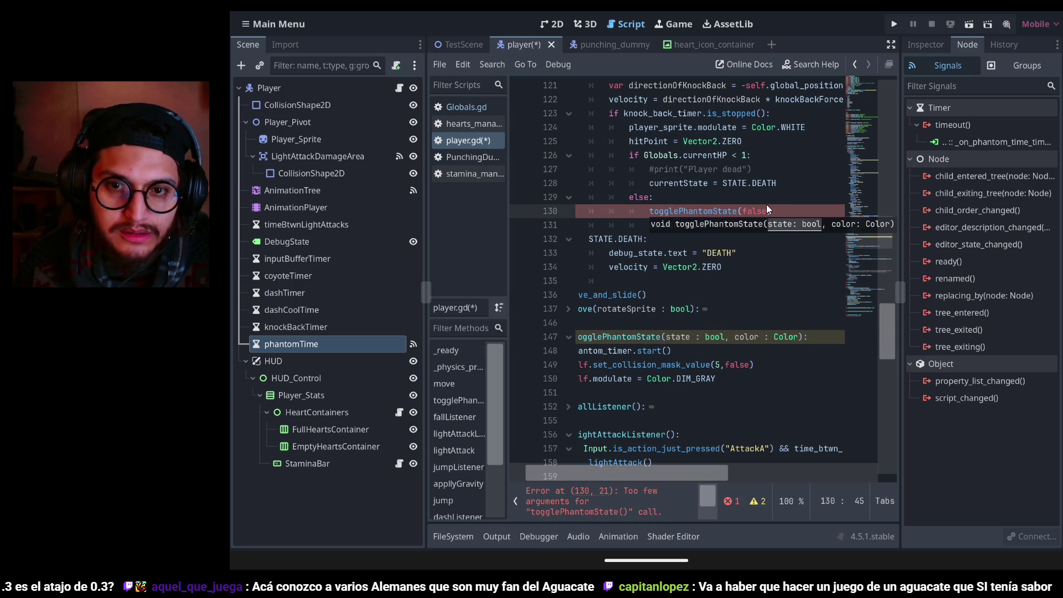
{"action": "left_click_drag", "start_coordinate": [690, 472], "coordinate": [673, 477]}
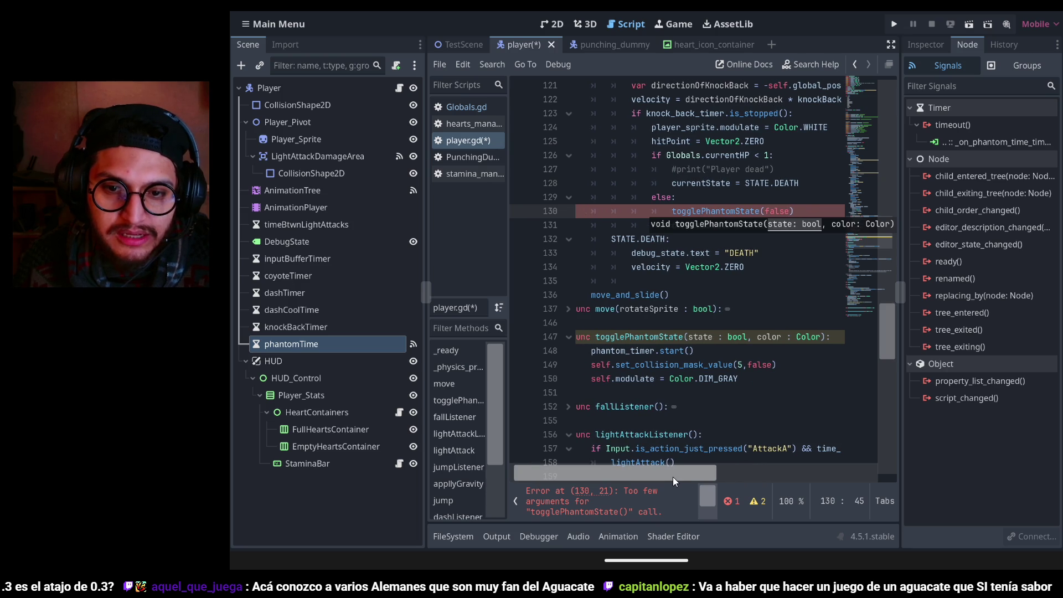
{"action": "left_click", "coordinate": [760, 211]}
{"action": "double_click", "coordinate": [772, 211]}
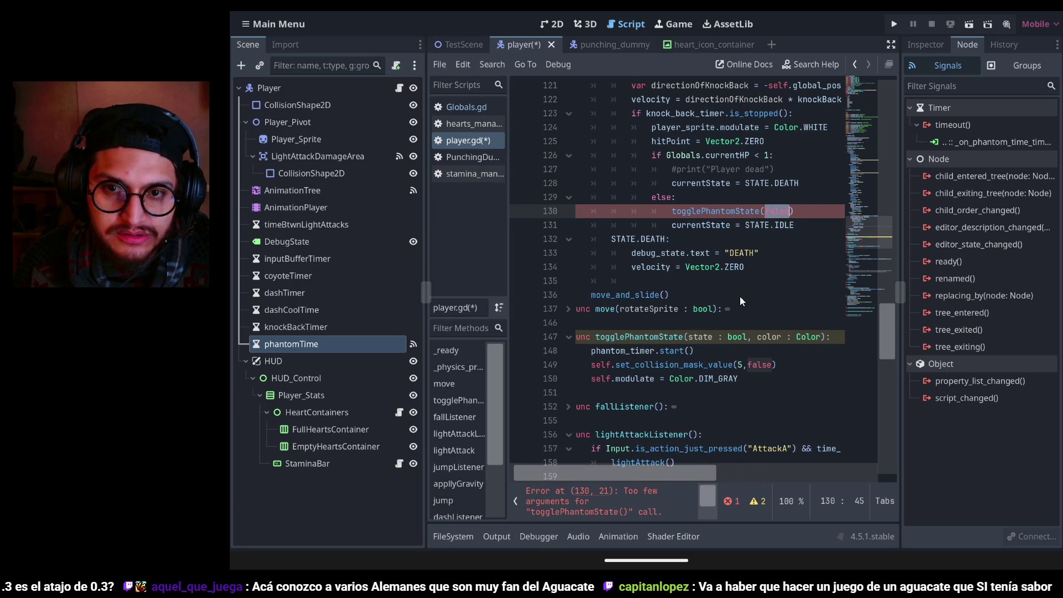
Rename the first parameter of togglePhantomState to canRecieveDamage.
{"action": "left_click", "coordinate": [712, 338]}
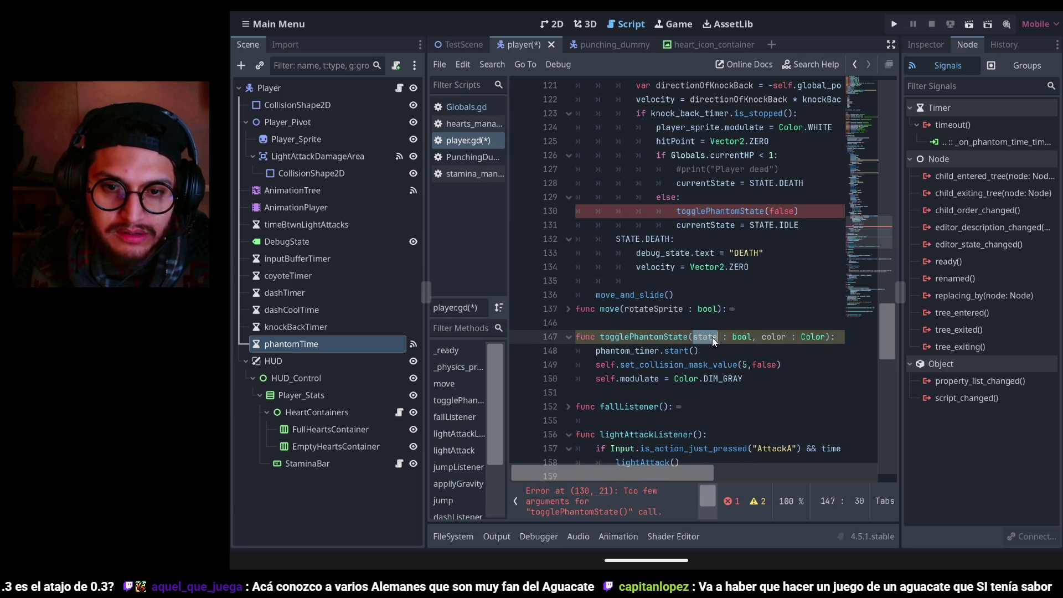
{"action": "type", "text": "enable"}
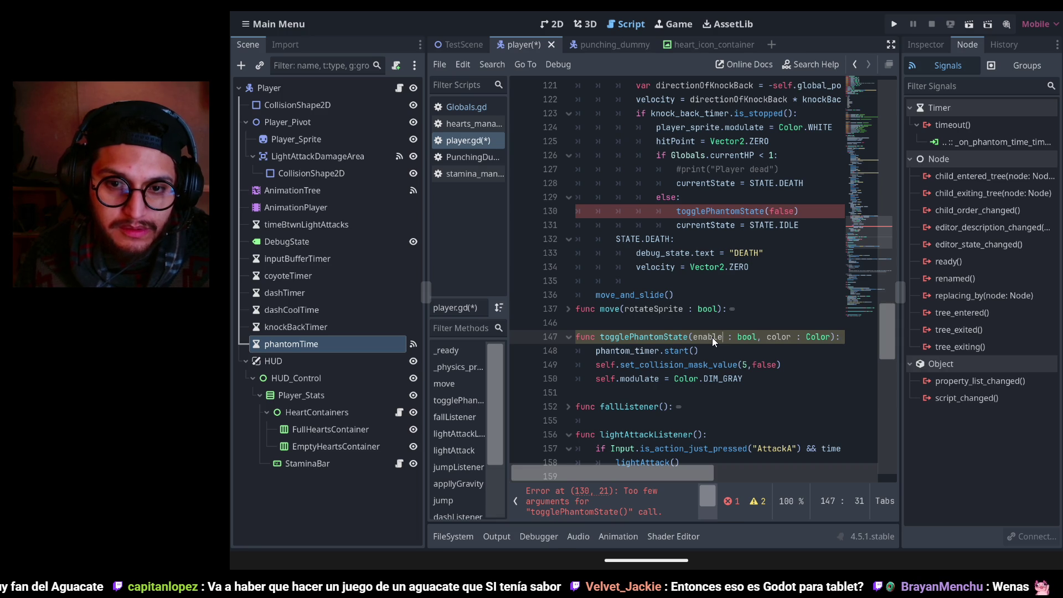
{"action": "key", "text": "BackSpace"}
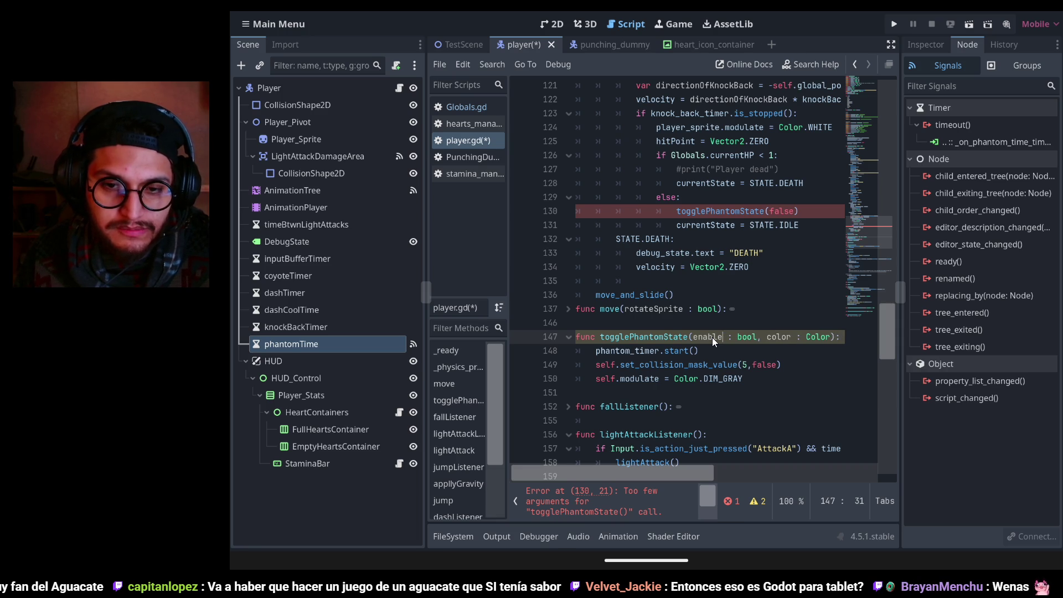
{"action": "key", "text": "BackSpace"}
{"action": "key", "text": "BackSpace"}
{"action": "key", "text": "BackSpace"}
{"action": "type", "text": "canRec"}
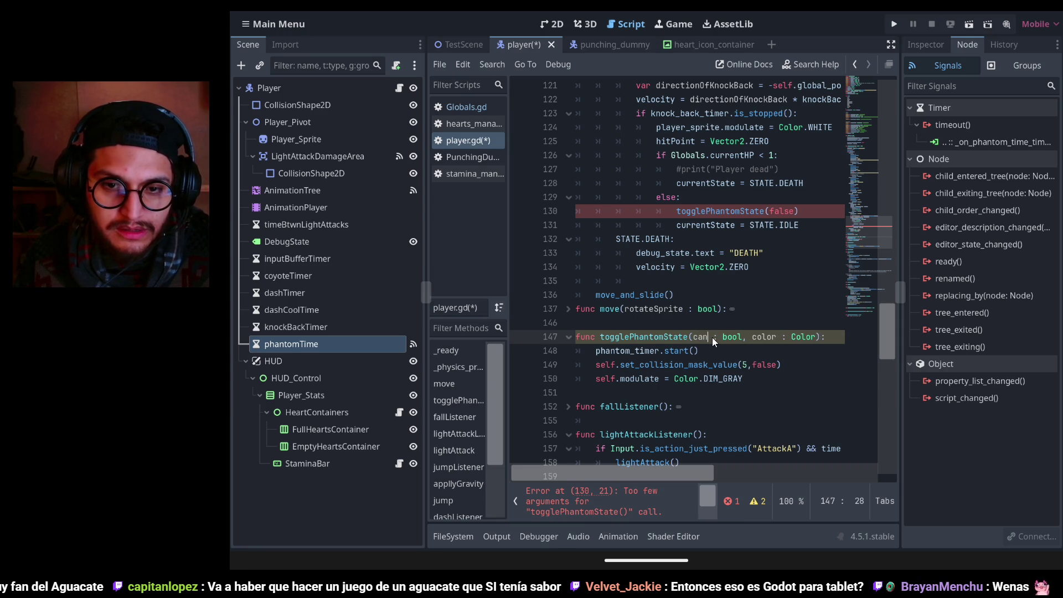
{"action": "type", "text": "ieveDamag"}
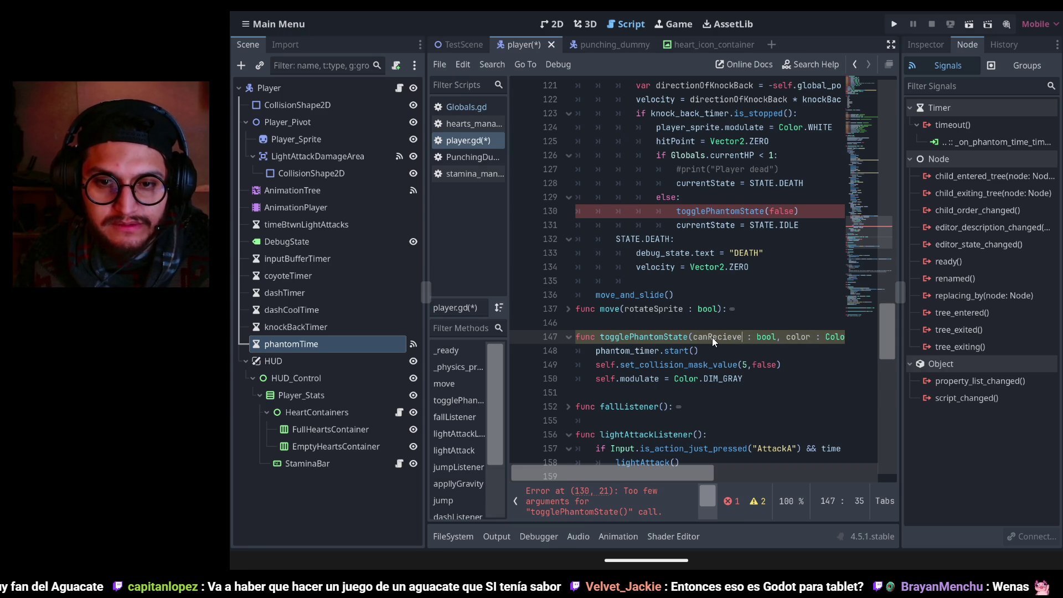
{"action": "type", "text": "e"}
{"action": "left_click", "coordinate": [789, 211]}
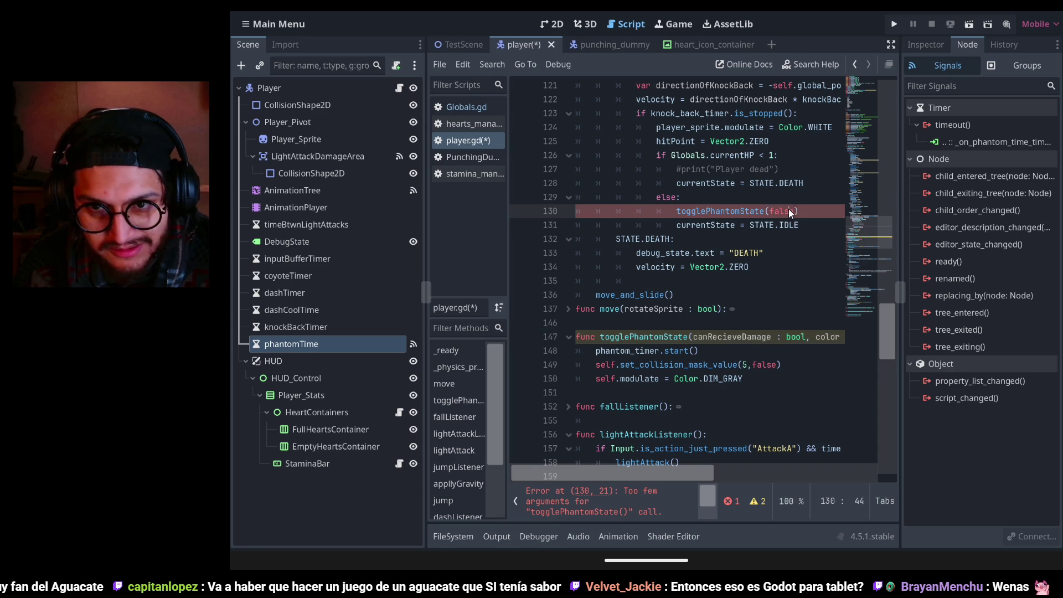
Add Color.DIM_GRAY as the second argument of the line 130 call.
{"action": "type", "text": ",Color"}
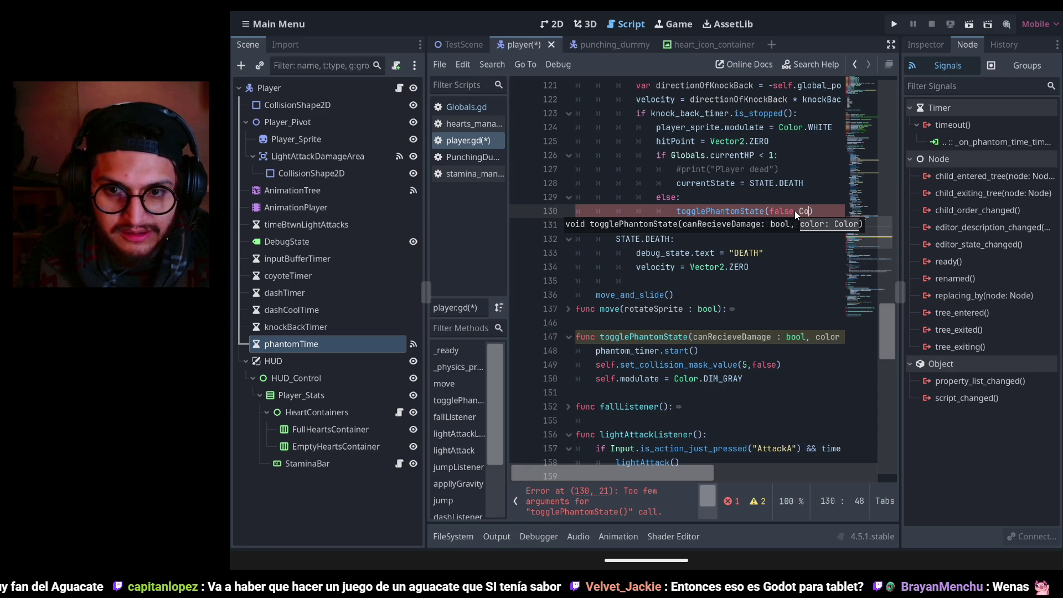
{"action": "type", "text": ".GR"}
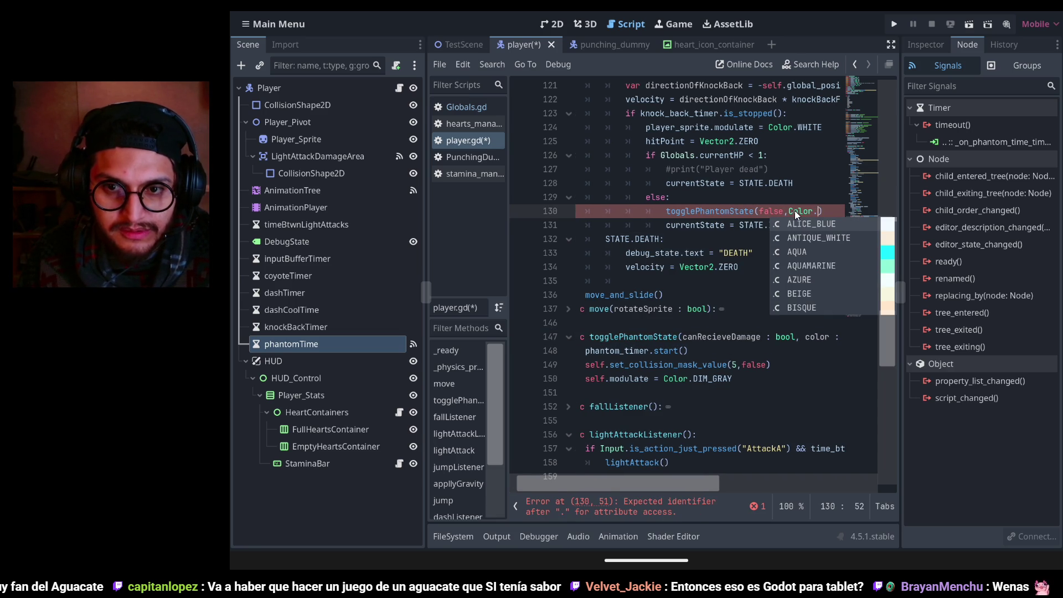
{"action": "type", "text": "AY"}
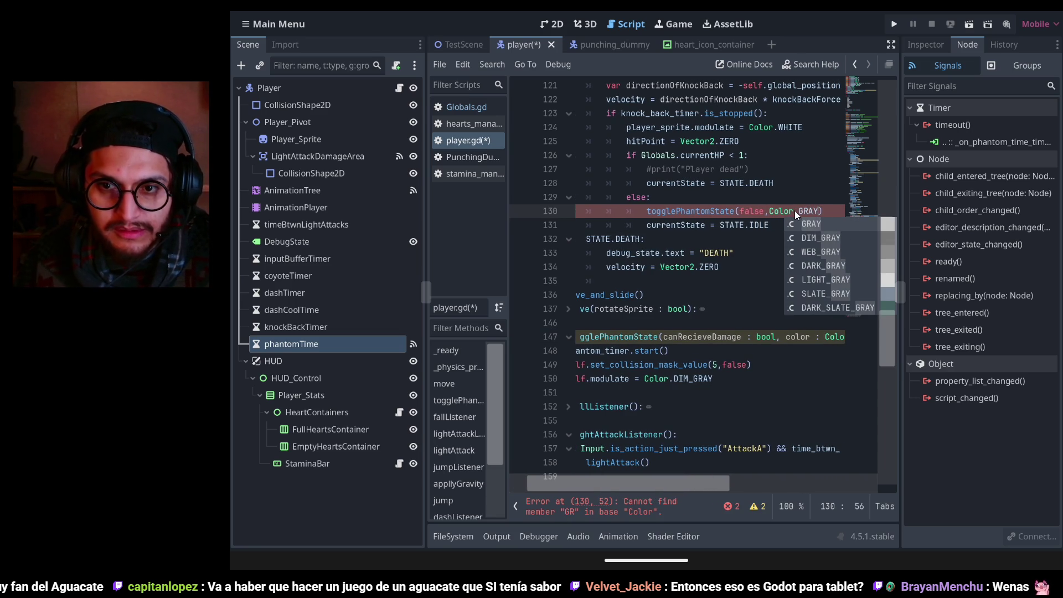
{"action": "key", "text": "Return"}
{"action": "mouse_move", "coordinate": [716, 493]}
{"action": "left_mouse_down"}
{"action": "mouse_move", "coordinate": [747, 491]}
{"action": "mouse_move", "coordinate": [693, 497]}
{"action": "mouse_move", "coordinate": [700, 437]}
{"action": "left_mouse_up"}
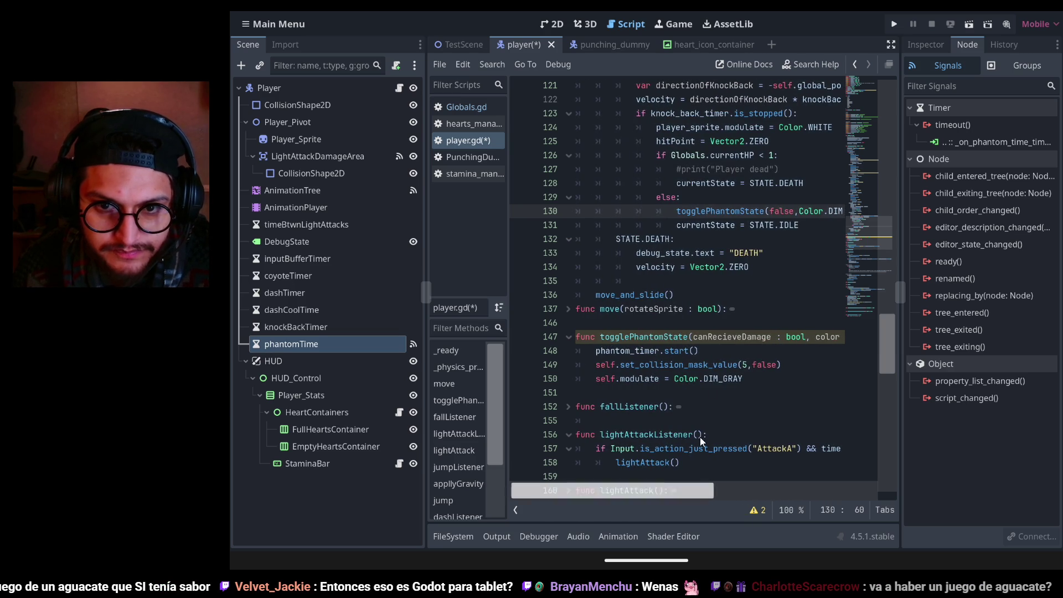
Use canRecieveDamage for the mask 5 call and color for modulate, then save player.gd.
{"action": "double_click", "coordinate": [720, 336]}
{"action": "key", "text": "ctrl+c"}
{"action": "double_click", "coordinate": [768, 363]}
{"action": "key", "text": "ctrl+v"}
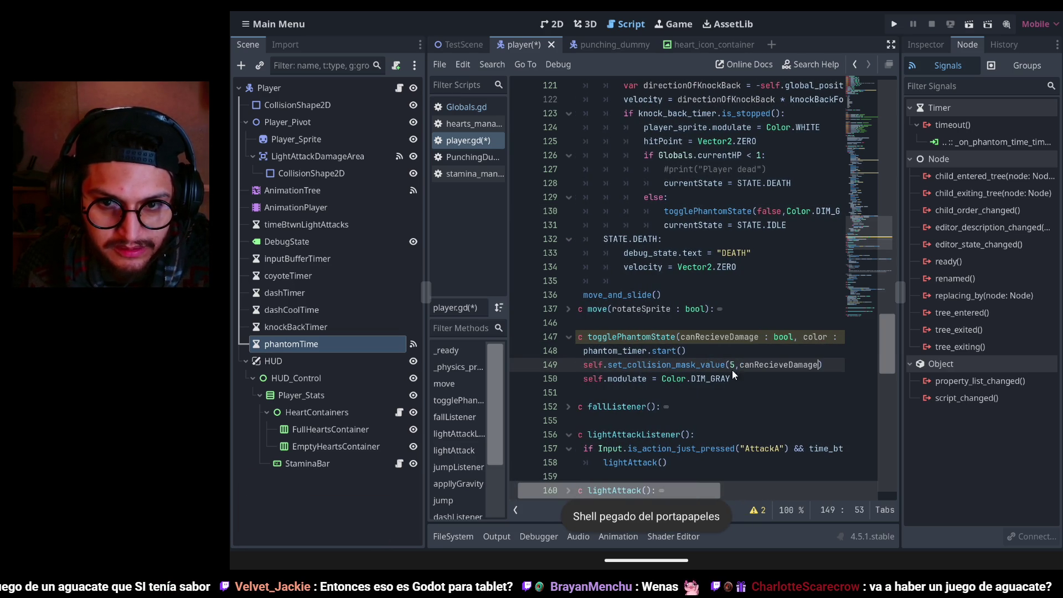
{"action": "mouse_move", "coordinate": [725, 379]}
{"action": "left_mouse_down"}
{"action": "mouse_move", "coordinate": [736, 385]}
{"action": "mouse_move", "coordinate": [653, 378]}
{"action": "left_mouse_up"}
{"action": "type", "text": "color"}
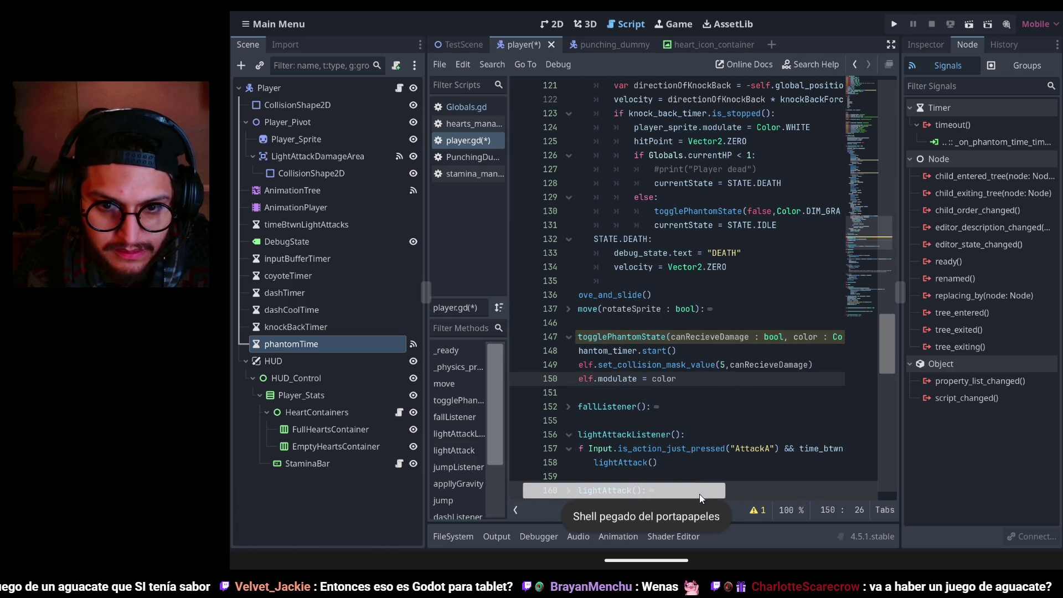
{"action": "left_click_drag", "start_coordinate": [684, 493], "coordinate": [672, 493]}
{"action": "key", "text": "ctrl+s"}
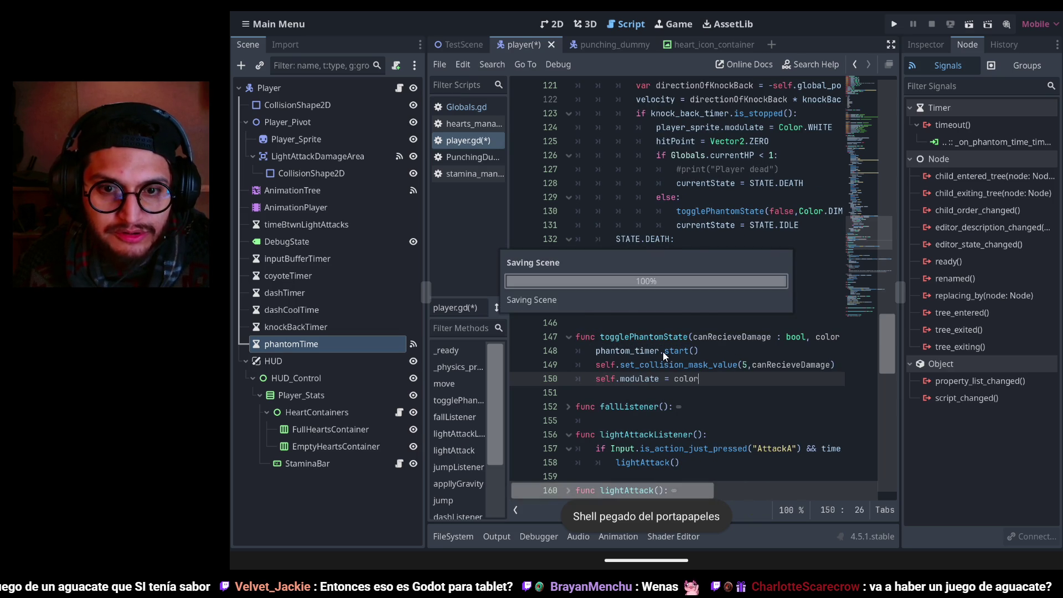
{"action": "double_click", "coordinate": [662, 335]}
{"action": "key", "text": "ctrl+c"}
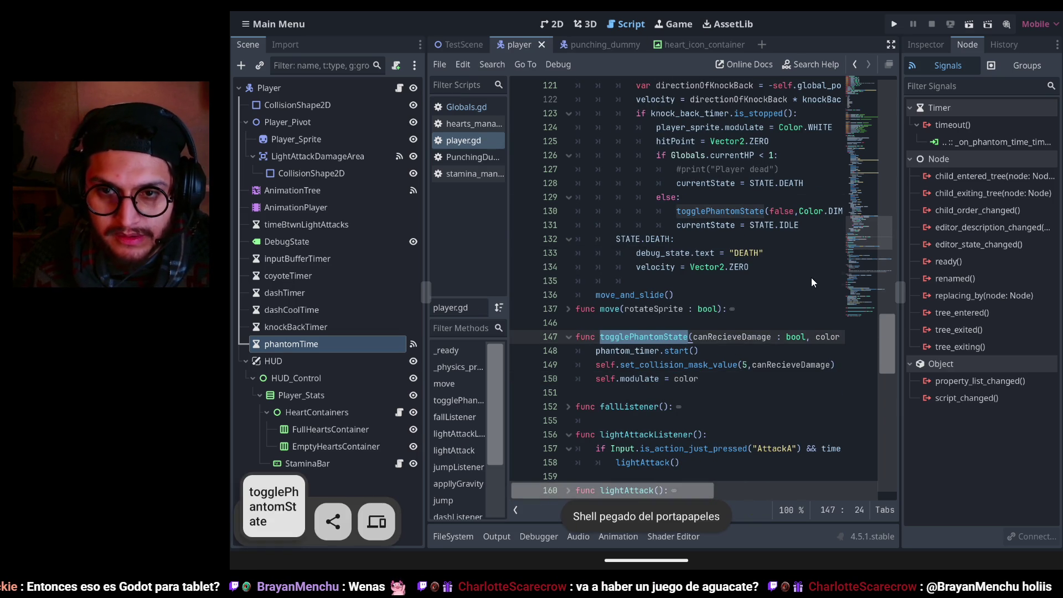
Replace the pass in the phantom timeout with a togglePhantomState(true, Color...) call.
{"action": "scroll", "coordinate": [811, 288], "scroll_direction": "down", "scroll_amount": 9}
{"action": "scroll", "coordinate": [805, 314], "scroll_direction": "down", "scroll_amount": 10}
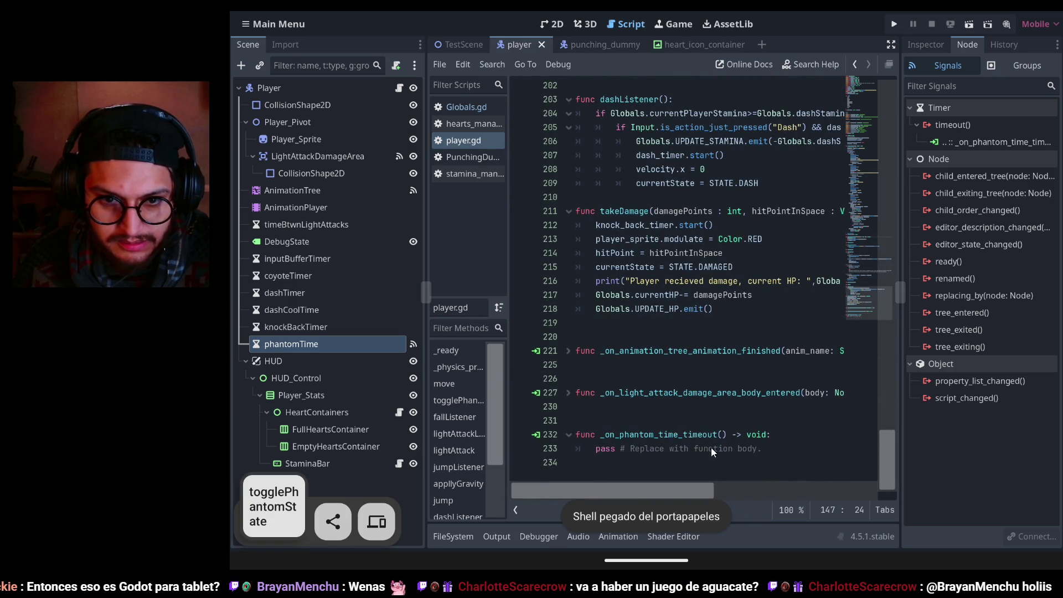
{"action": "left_click_drag", "start_coordinate": [761, 448], "coordinate": [593, 454]}
{"action": "key", "text": "ctrl+v"}
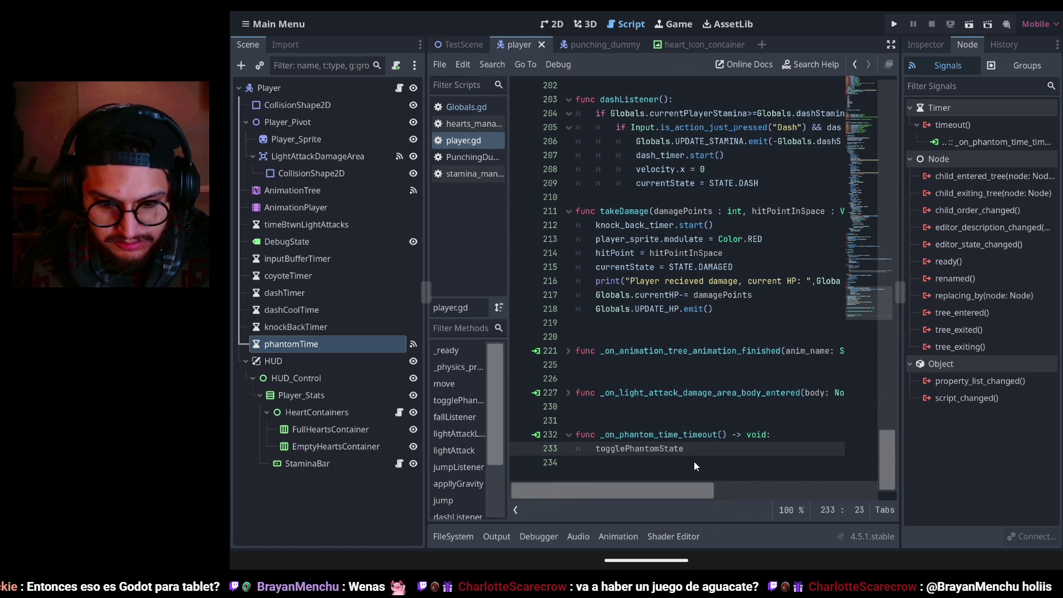
{"action": "type", "text": "(true,color"}
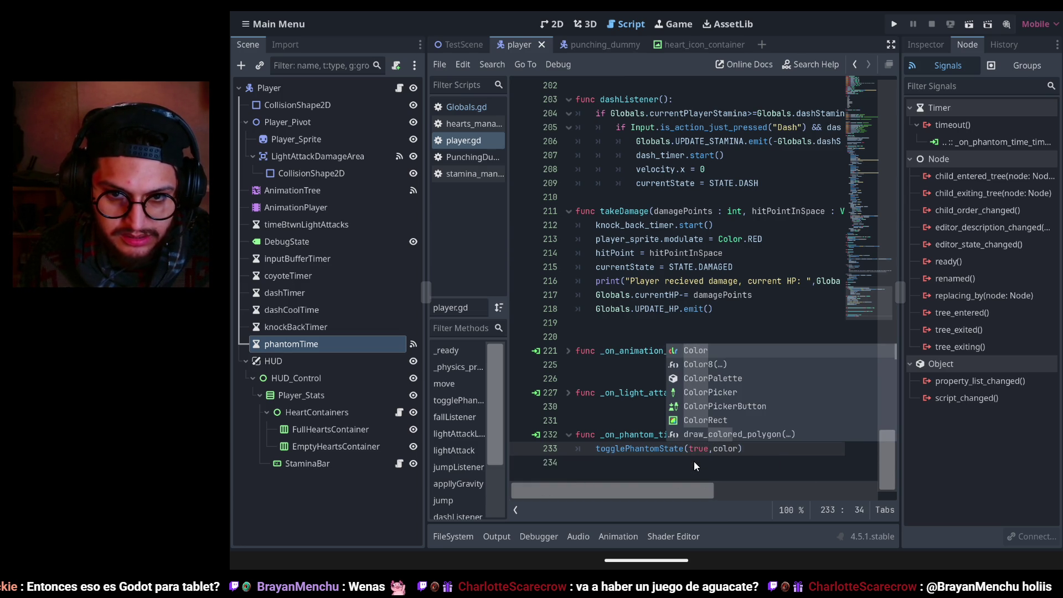
{"action": "key", "text": "Return"}
Collapse the stray bottom panel, complete the argument as Color.WHITE, and save player.gd.
{"action": "key", "text": "alt+n"}
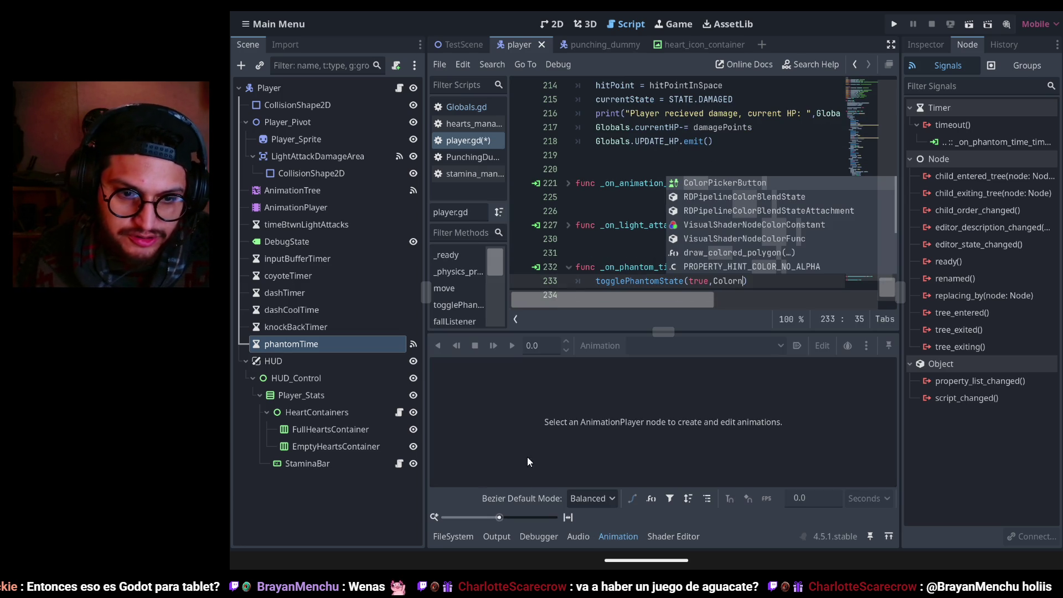
{"action": "left_click", "coordinate": [457, 535]}
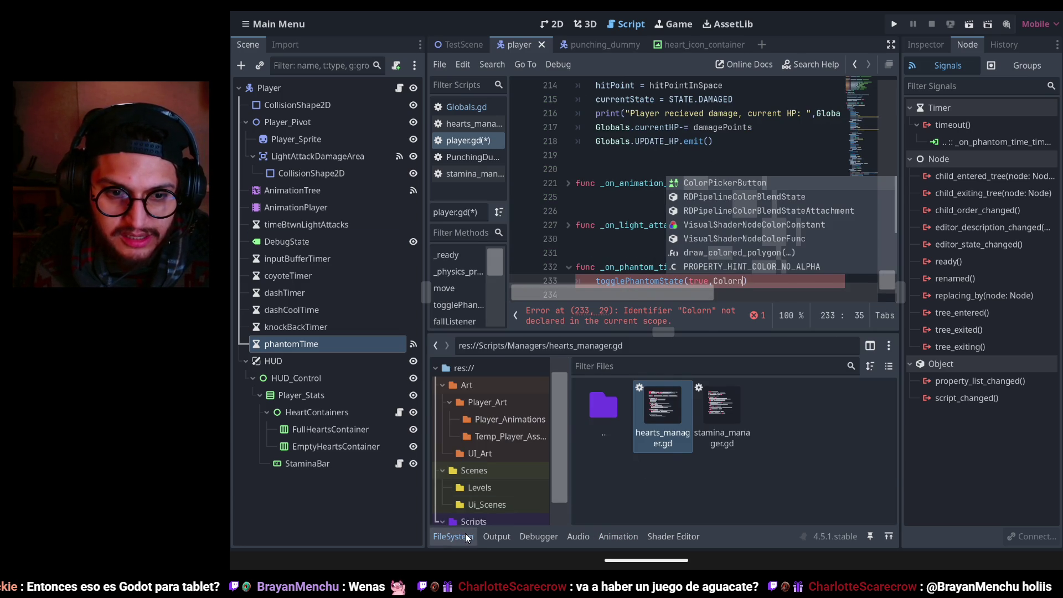
{"action": "left_click", "coordinate": [465, 533]}
{"action": "key", "text": "BackSpace"}
{"action": "type", "text": ".WHITE"}
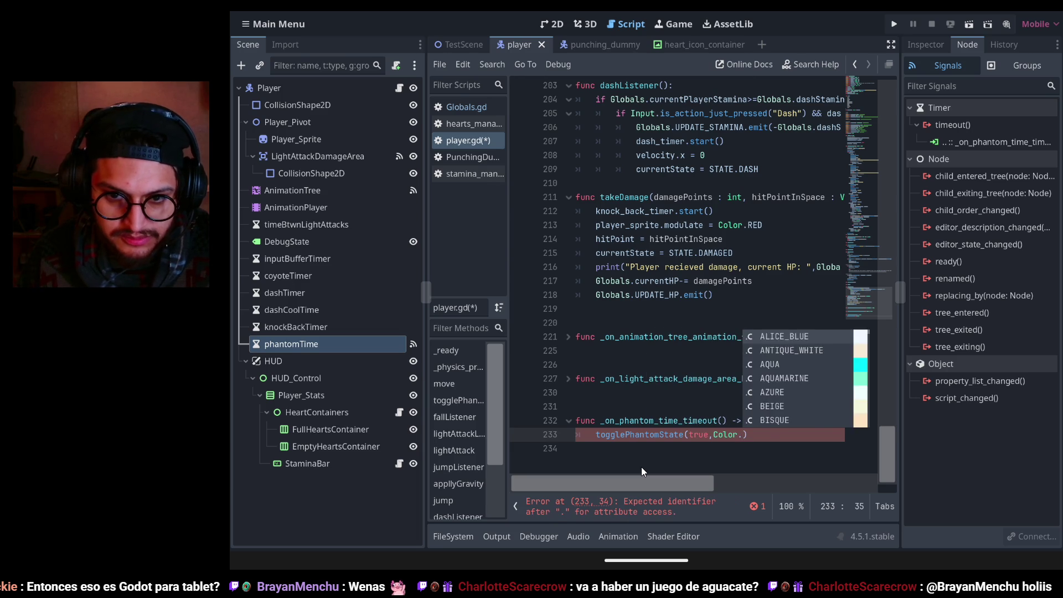
{"action": "left_click", "coordinate": [691, 423]}
{"action": "left_click", "coordinate": [790, 446]}
{"action": "key", "text": "ctrl+s"}
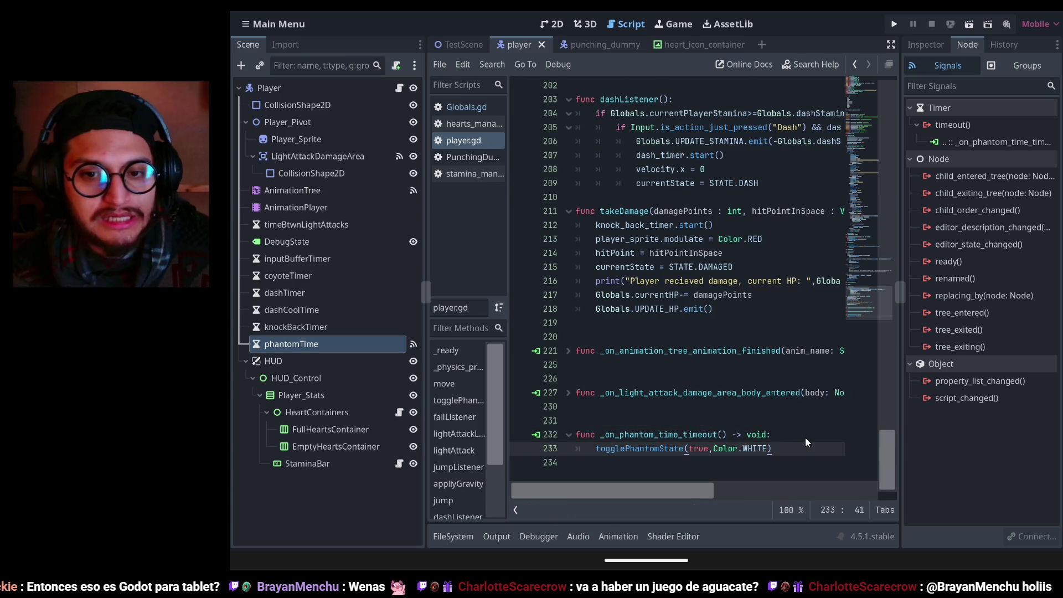
{"action": "key", "text": "ctrl+s"}
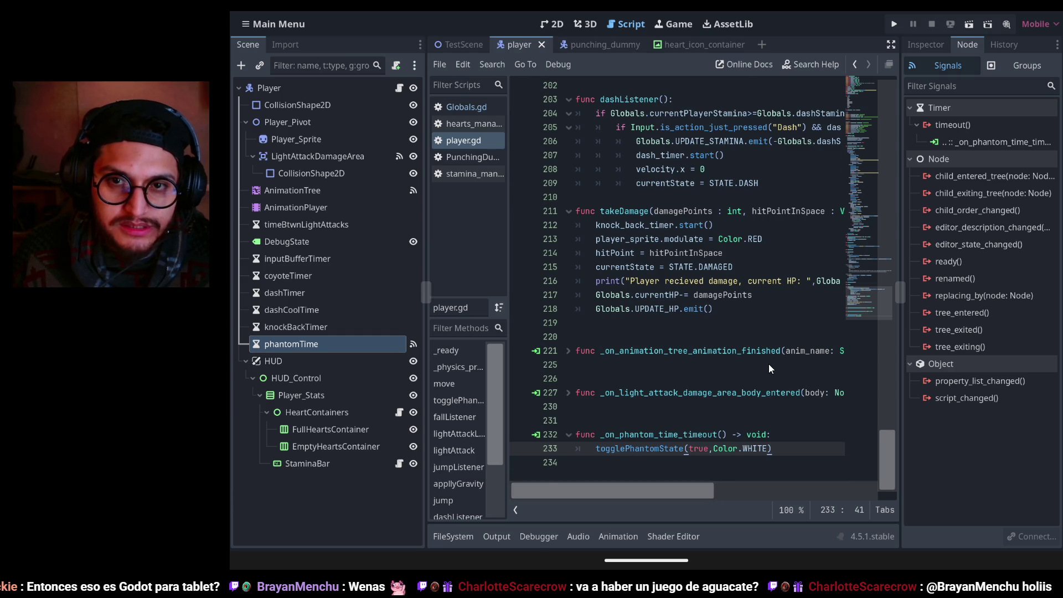
Clear the old .3 phantomTime value on line 9.
{"action": "scroll", "coordinate": [769, 364], "scroll_direction": "up", "scroll_amount": 20}
{"action": "scroll", "coordinate": [768, 364], "scroll_direction": "up", "scroll_amount": 20}
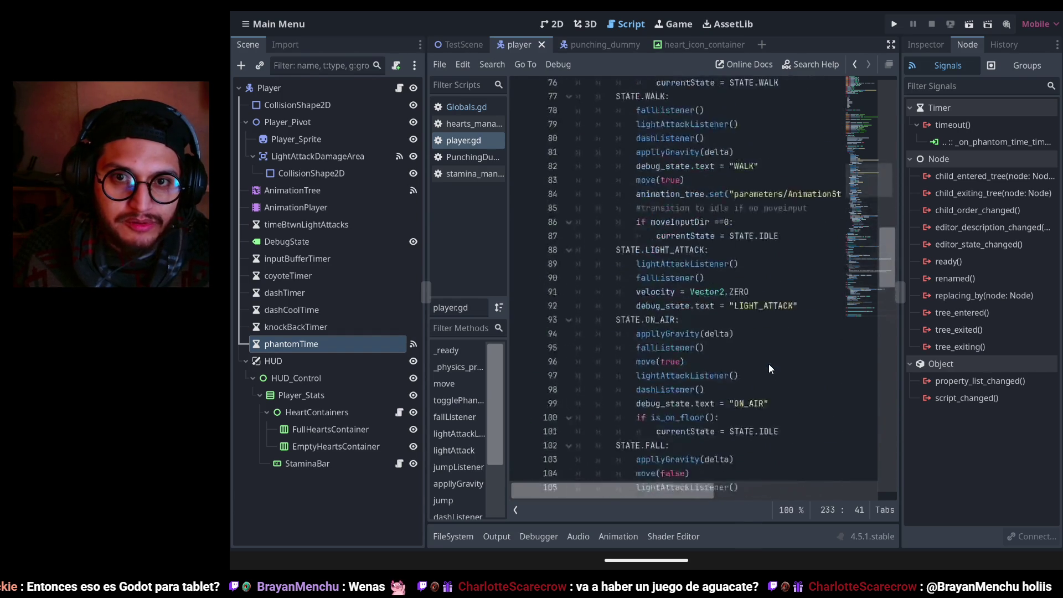
{"action": "scroll", "coordinate": [769, 368], "scroll_direction": "up", "scroll_amount": 4}
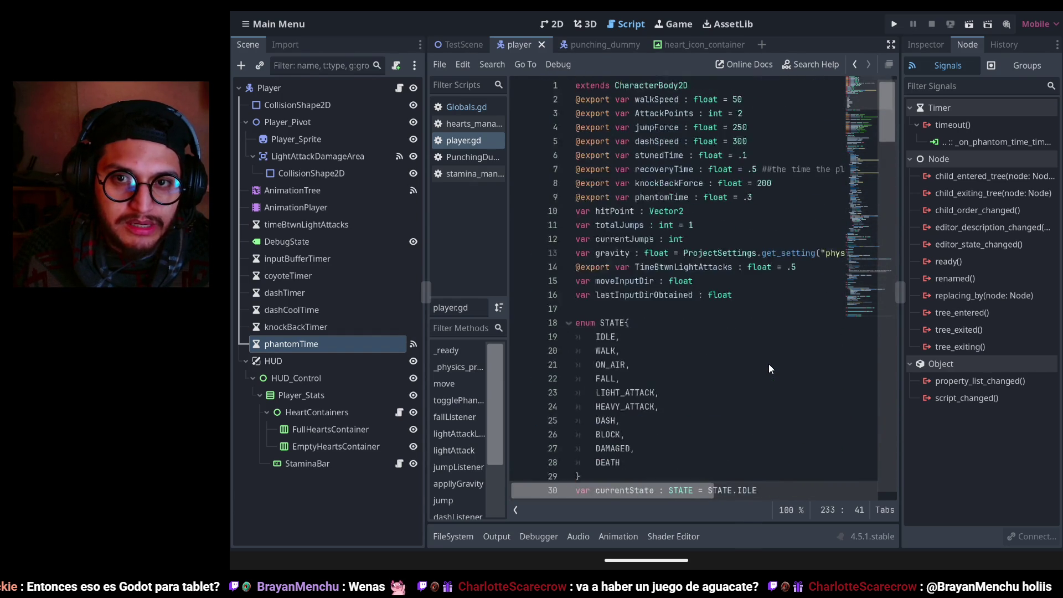
{"action": "left_click", "coordinate": [705, 197]}
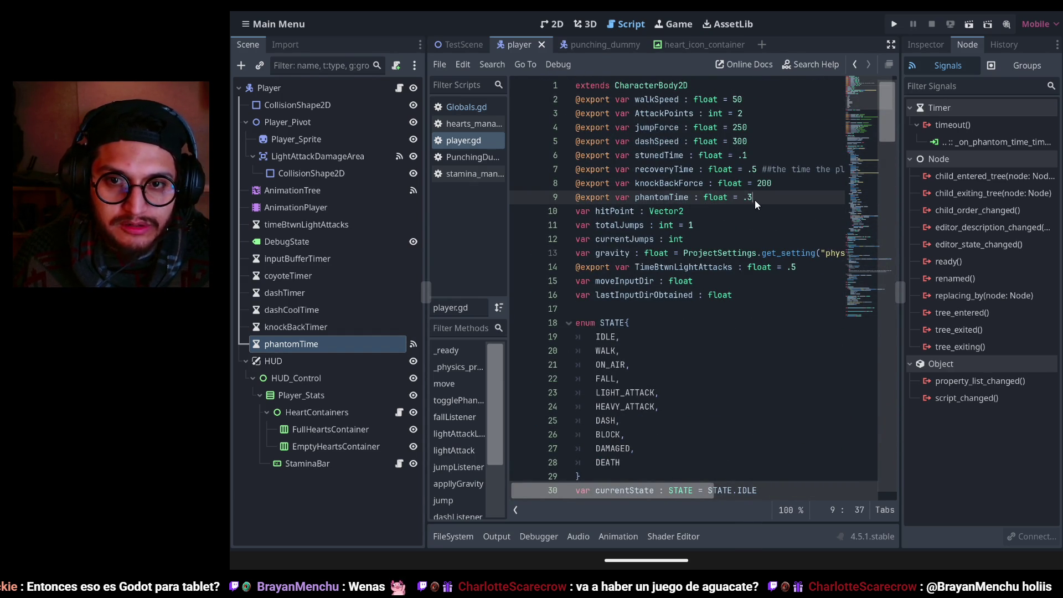
{"action": "key", "text": "BackSpace"}
Set phantomTime to .5, then play-test taking hazard hits down to 1 HP and close the game.
{"action": "type", "text": "5"}
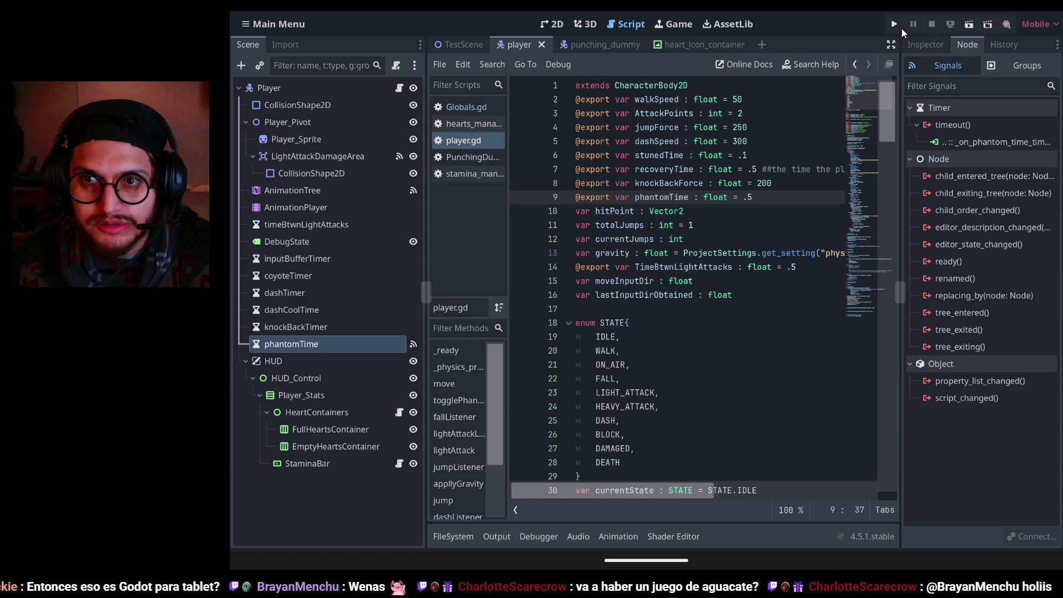
{"action": "left_click", "coordinate": [894, 26]}
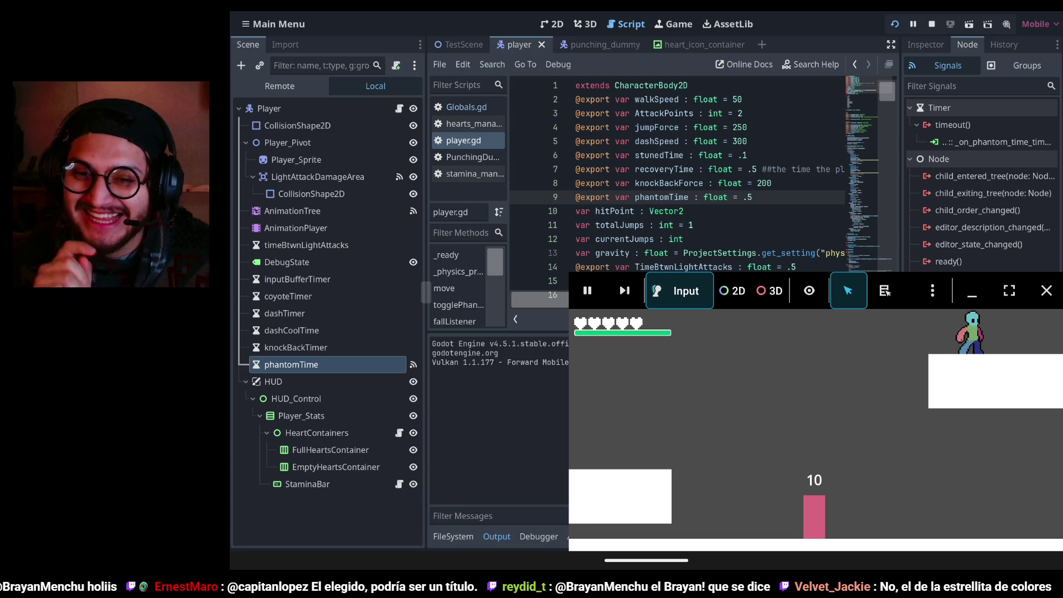
{"action": "key", "text": "Left"}
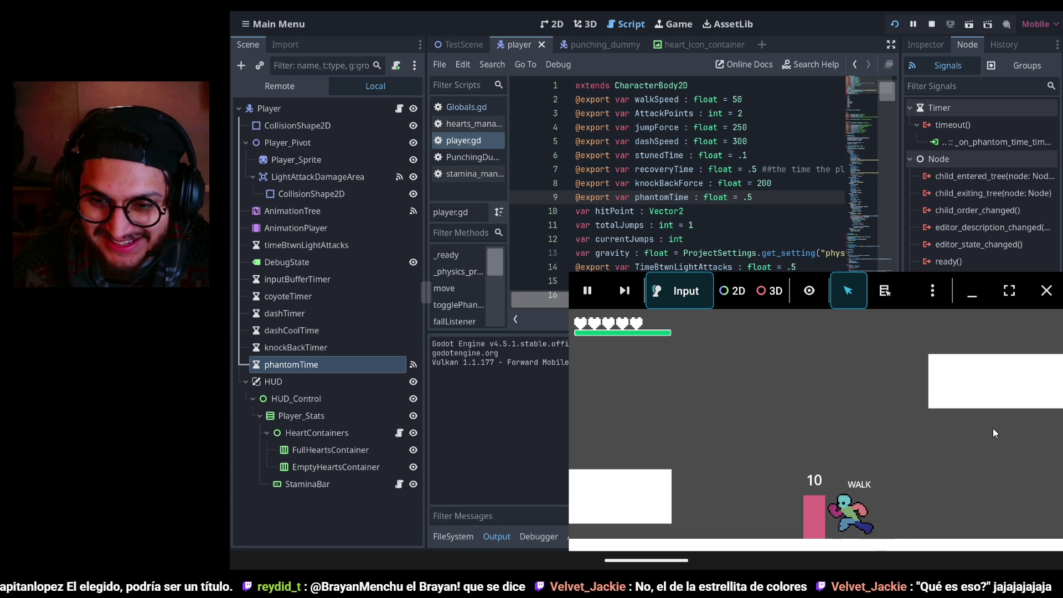
{"action": "key", "text": "Left"}
{"action": "key", "text": "Left"}
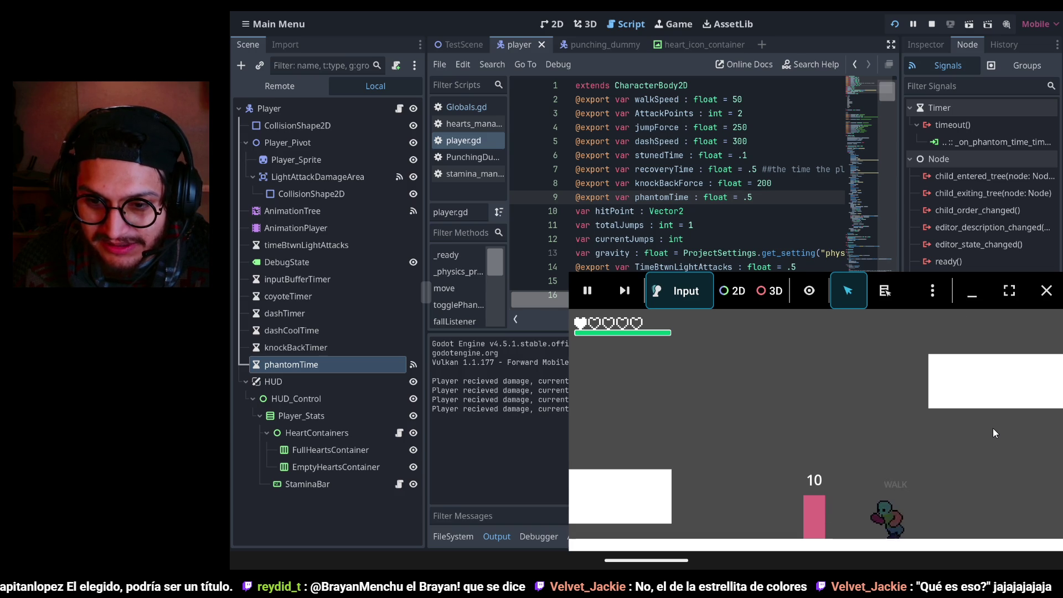
{"action": "left_click", "coordinate": [1047, 290]}
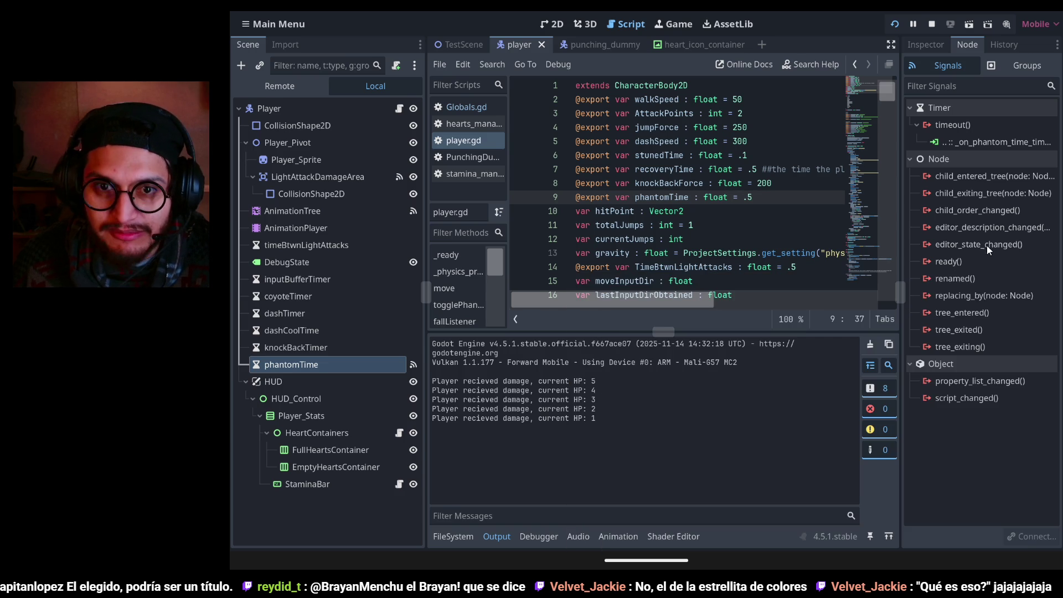
Set phantomTime to 2, play-test until HP drops to 2, then stop the game.
{"action": "key", "text": "BackSpace"}
{"action": "key", "text": "BackSpace"}
{"action": "type", "text": "2"}
{"action": "key", "text": "F5"}
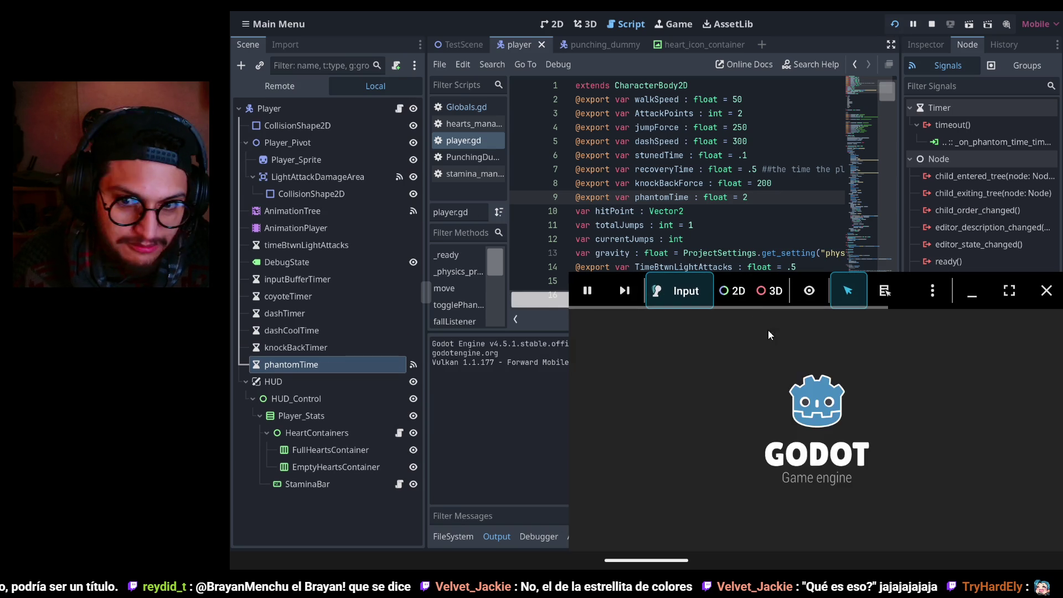
{"action": "key", "text": "Right"}
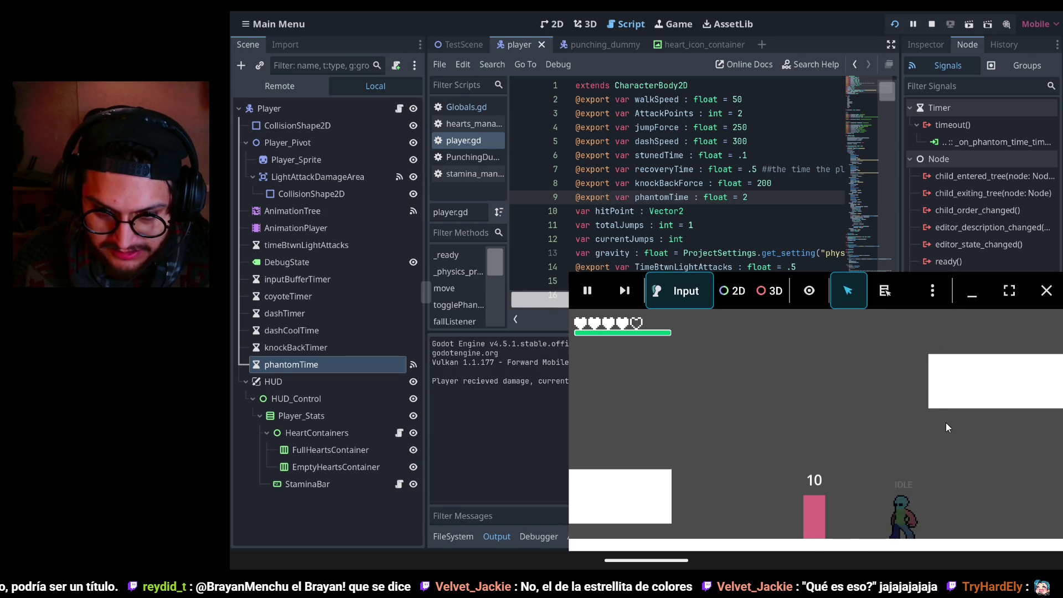
{"action": "key", "text": "Left"}
{"action": "key", "text": "Right"}
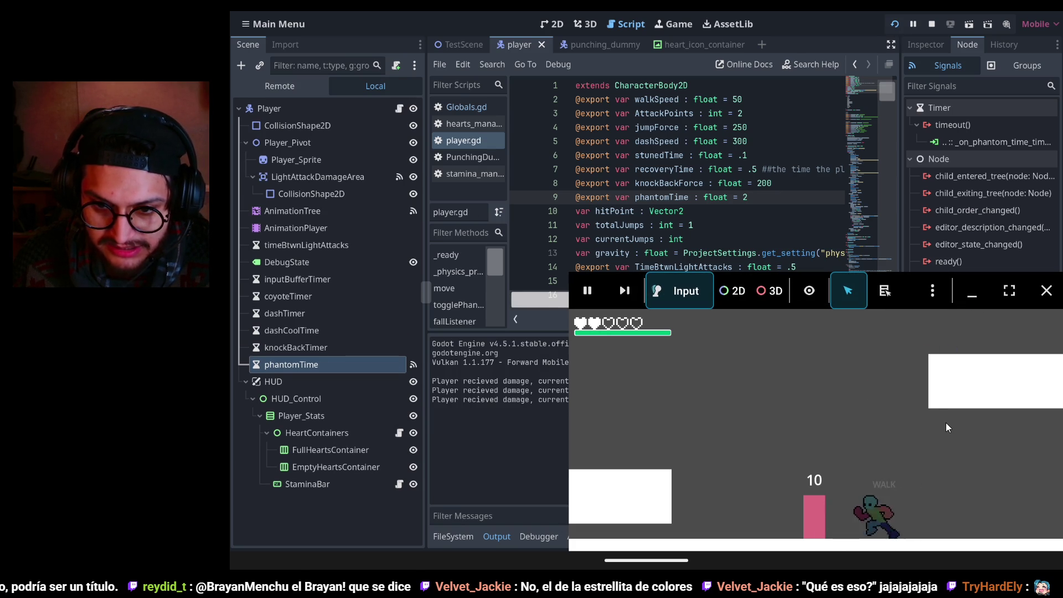
{"action": "left_click", "coordinate": [1046, 291]}
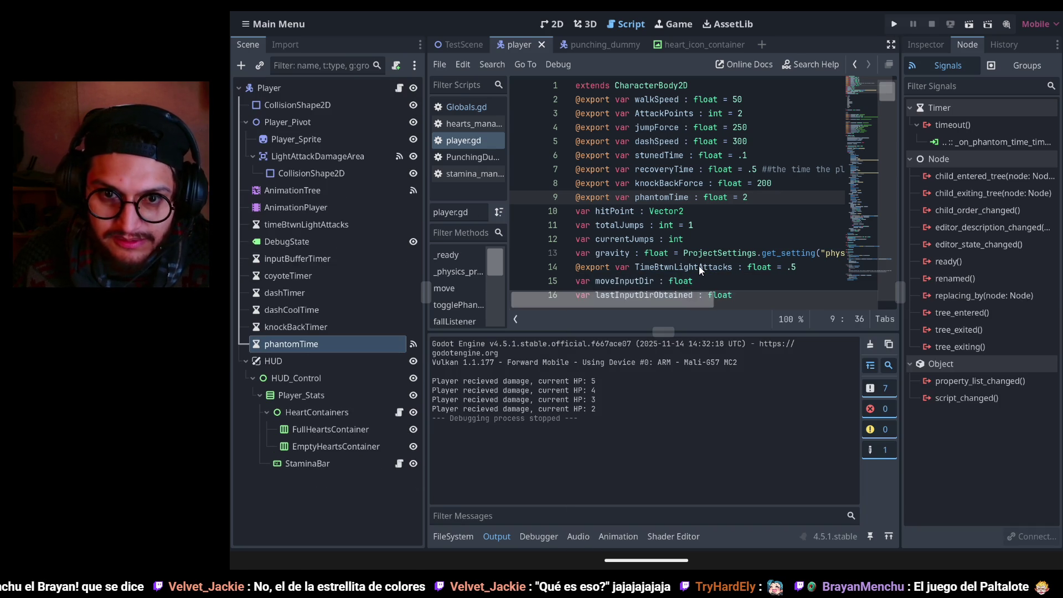
{"action": "double_click", "coordinate": [670, 199]}
Inspect the Player node's collision mask layer list in the Inspector.
{"action": "left_click", "coordinate": [269, 87]}
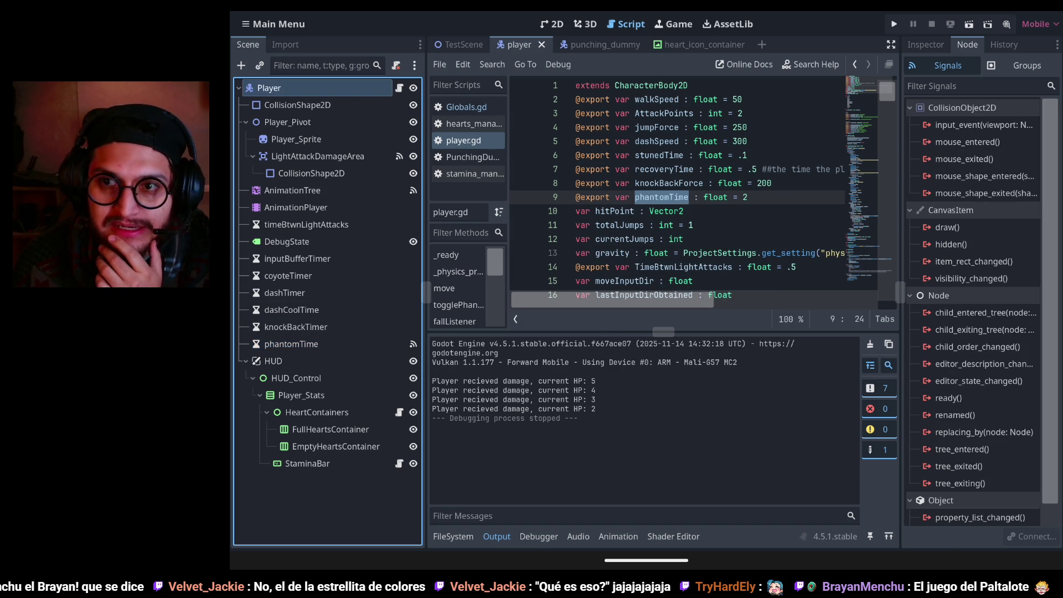
{"action": "left_click", "coordinate": [942, 44]}
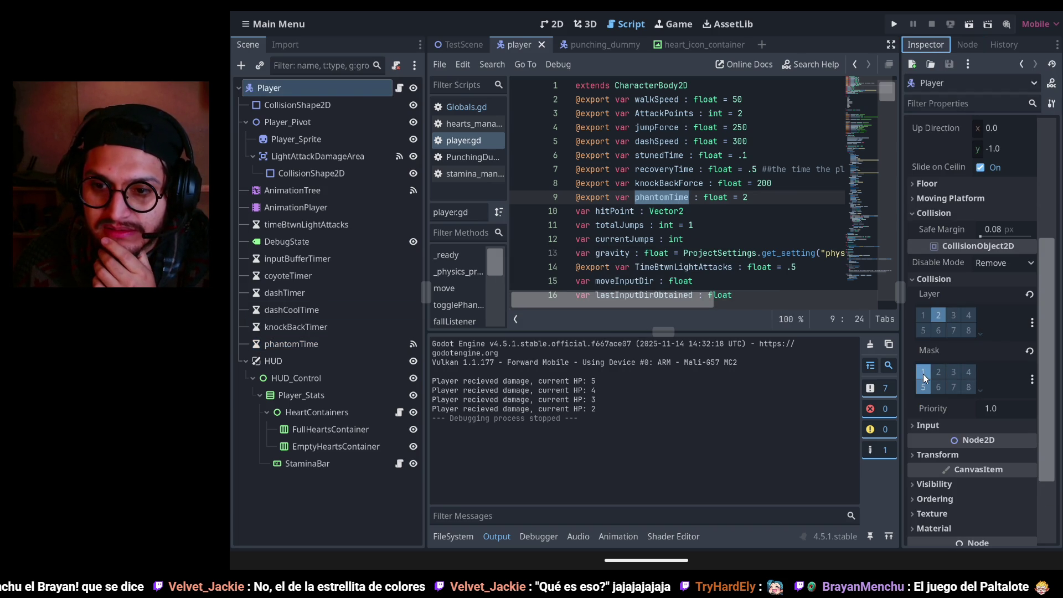
{"action": "left_click", "coordinate": [1032, 379]}
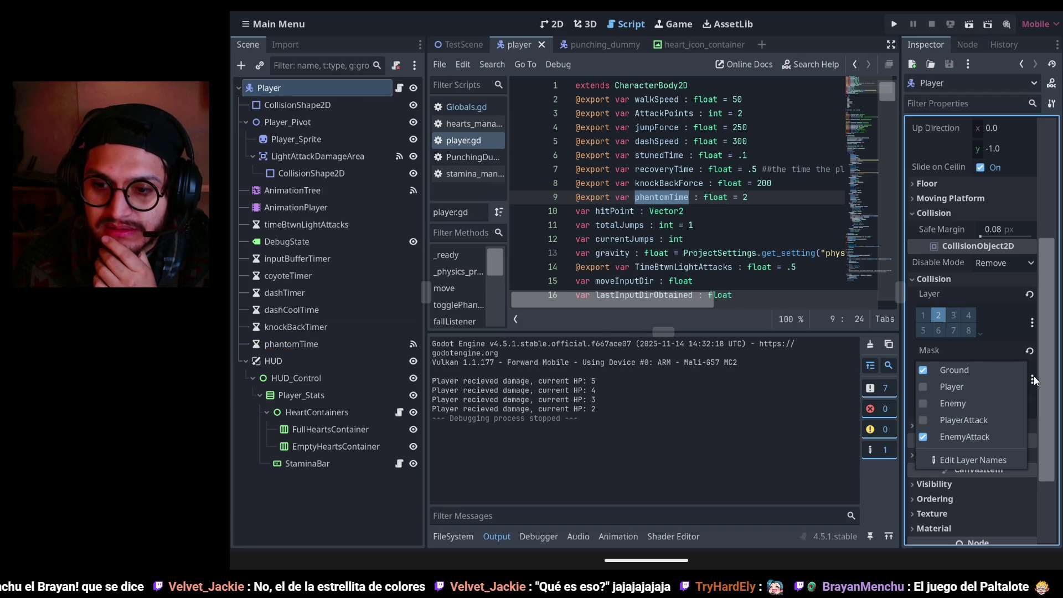
{"action": "left_click", "coordinate": [1034, 379]}
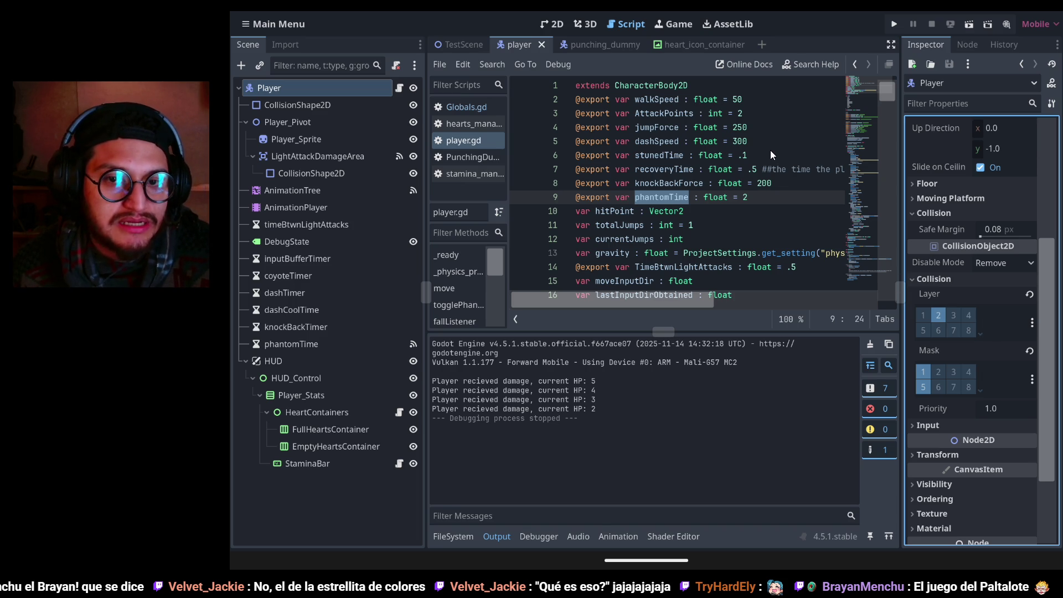
{"action": "left_click", "coordinate": [771, 194]}
Declare var canGetDamaged : bool = true on a new line 10 below phantomTime.
{"action": "key", "text": "Return"}
{"action": "type", "text": "var canGet"}
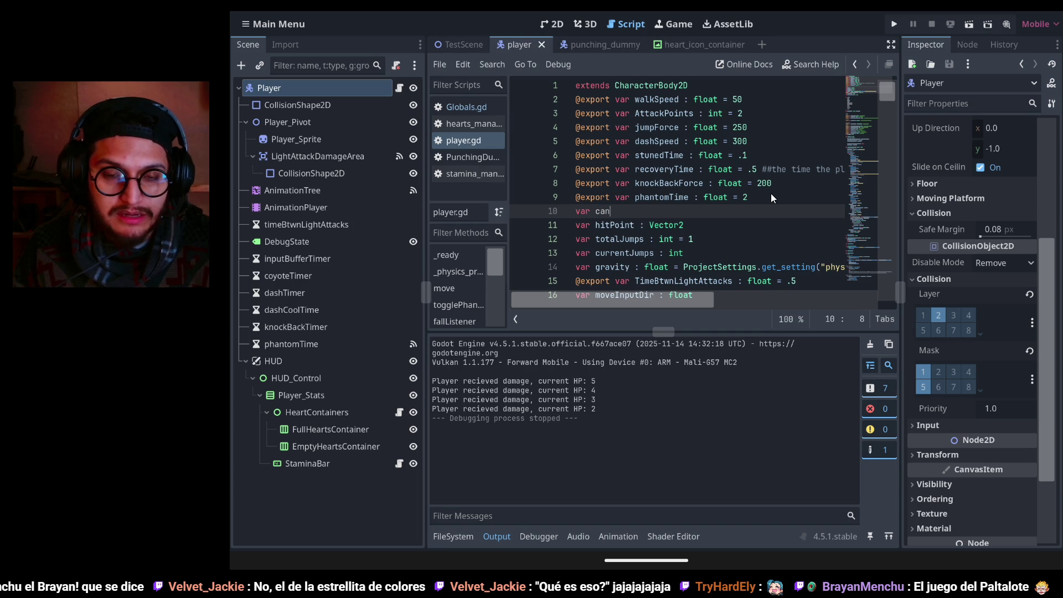
{"action": "type", "text": "Damaged :"}
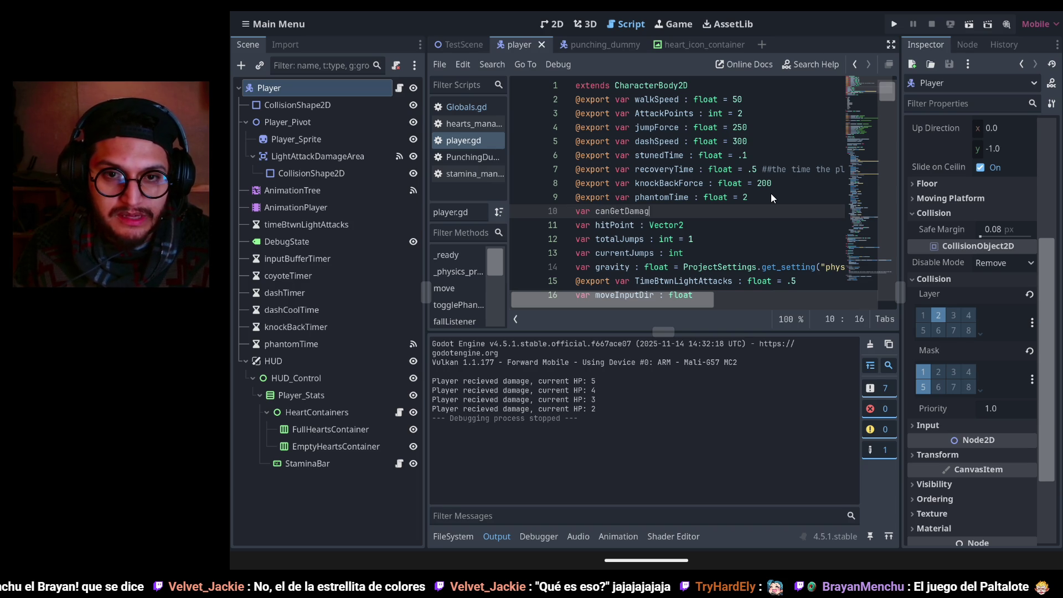
{"action": "type", "text": " bool"}
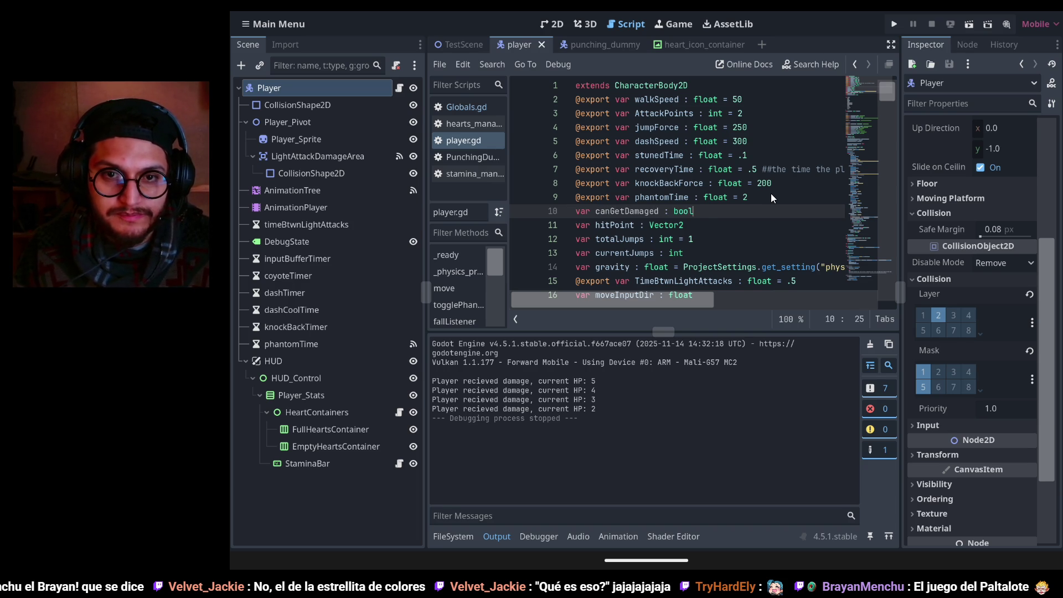
{"action": "key", "text": "ctrl+s"}
{"action": "type", "text": "= true"}
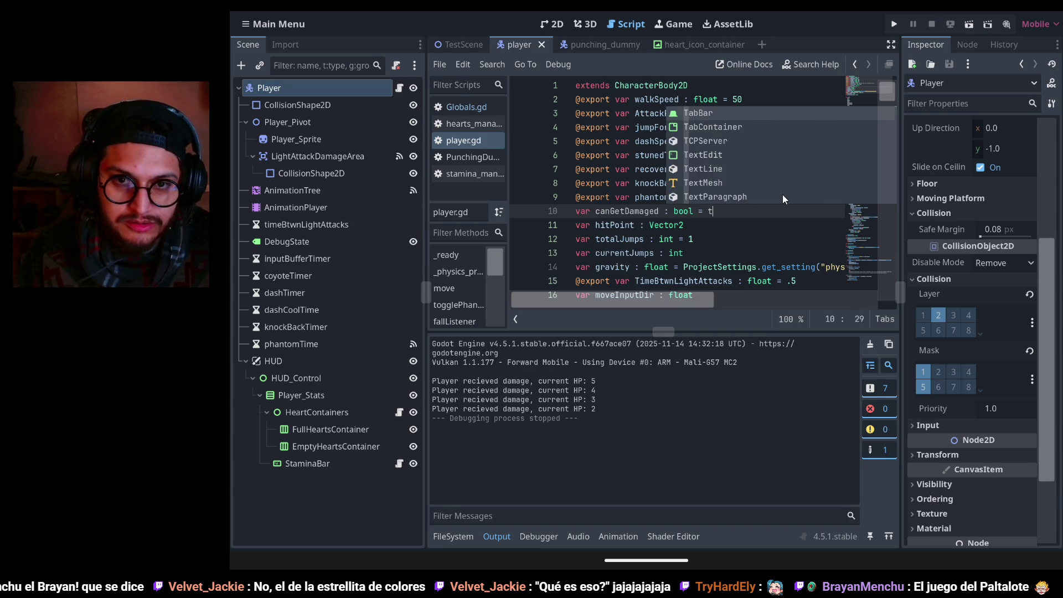
{"action": "double_click", "coordinate": [626, 212]}
{"action": "key", "text": "ctrl+c"}
{"action": "key", "text": "ctrl+v"}
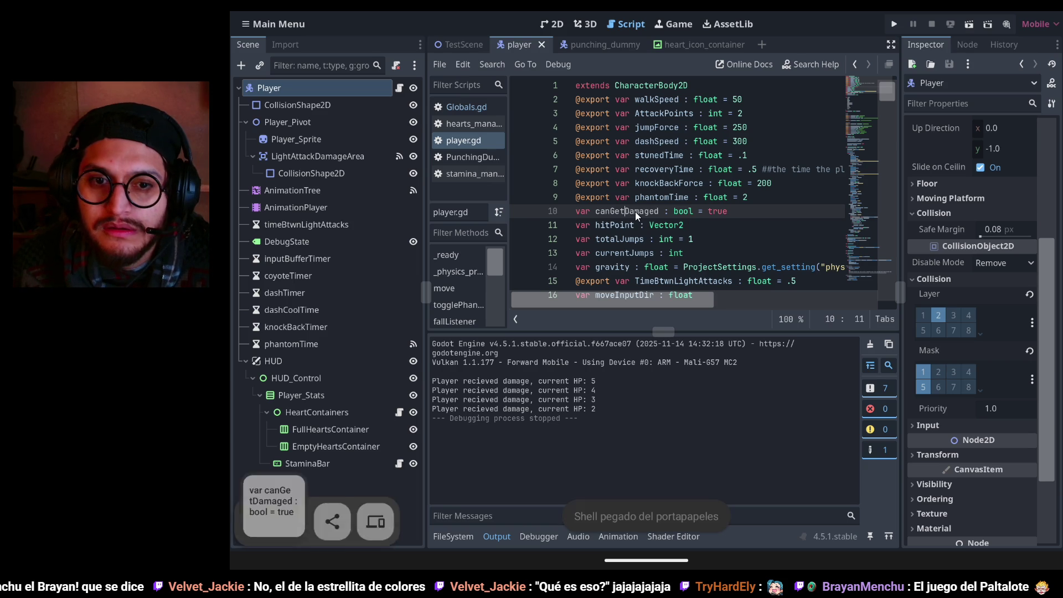
{"action": "scroll", "coordinate": [745, 212], "scroll_direction": "down", "scroll_amount": 20}
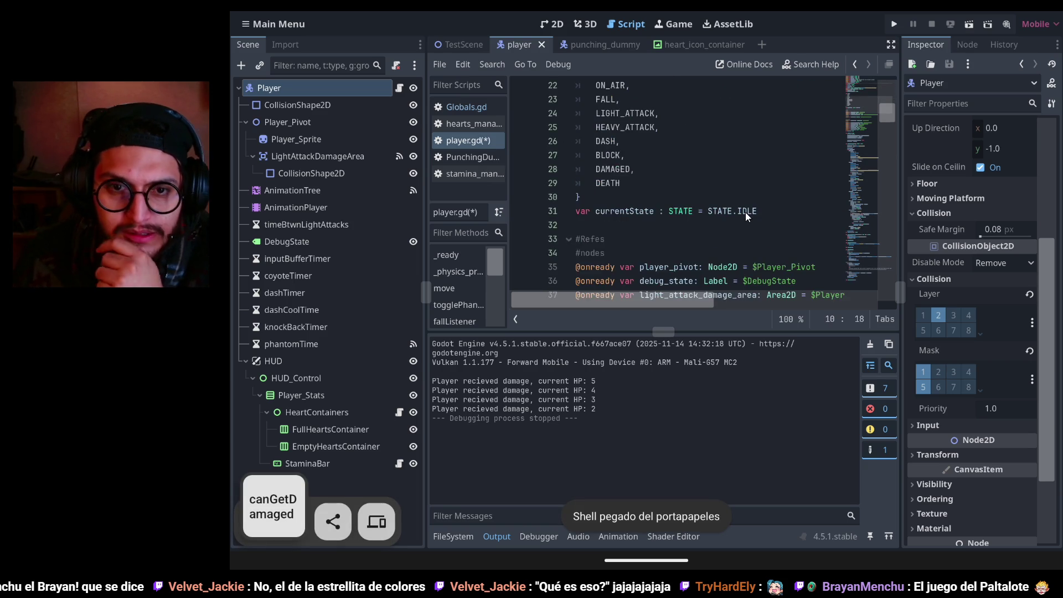
{"action": "scroll", "coordinate": [745, 211], "scroll_direction": "down", "scroll_amount": 13}
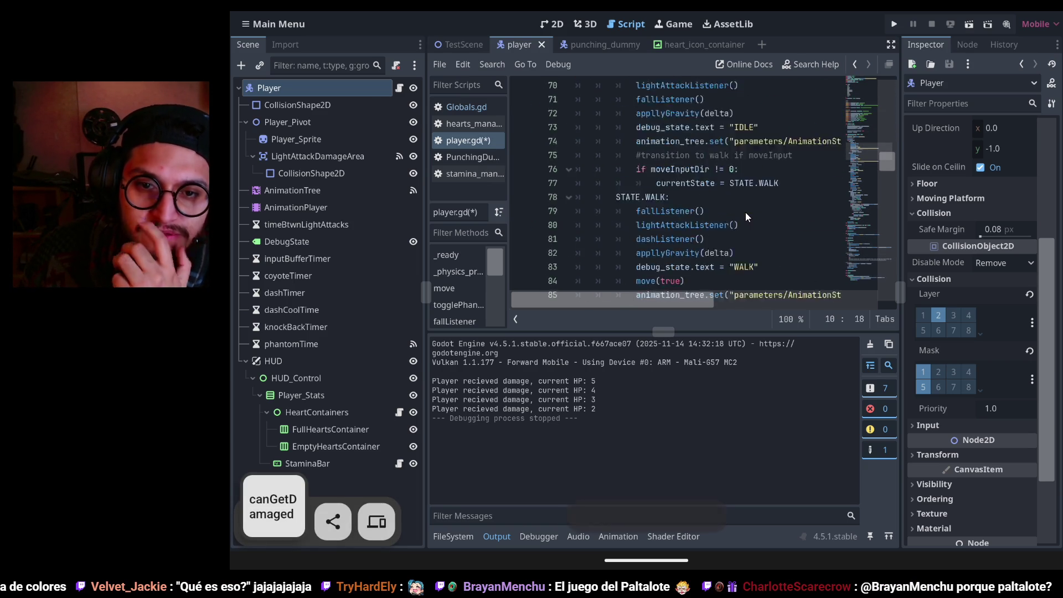
{"action": "scroll", "coordinate": [745, 212], "scroll_direction": "down", "scroll_amount": 14}
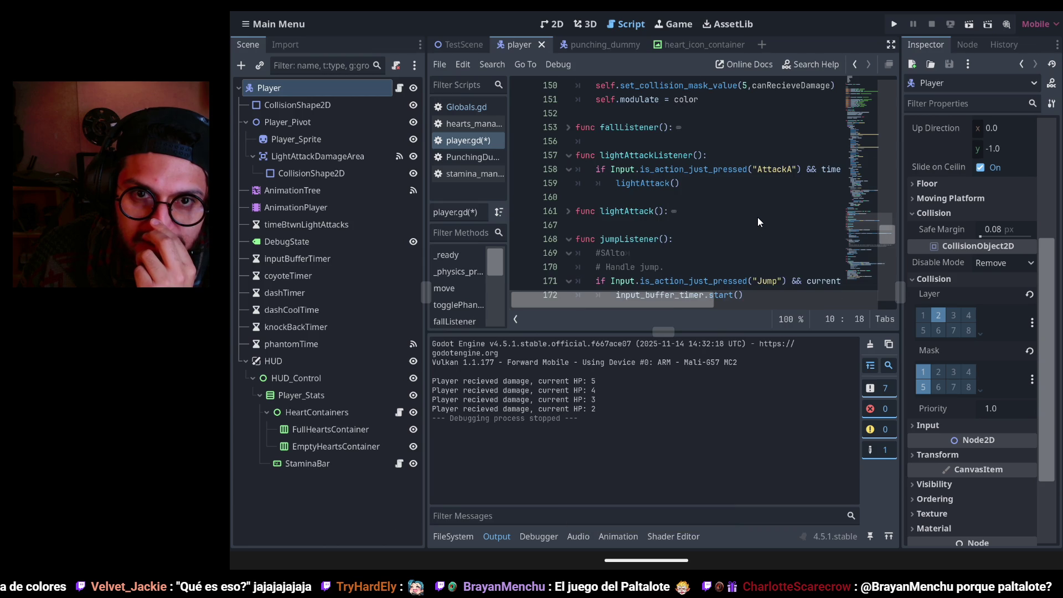
{"action": "scroll", "coordinate": [758, 219], "scroll_direction": "up", "scroll_amount": 2}
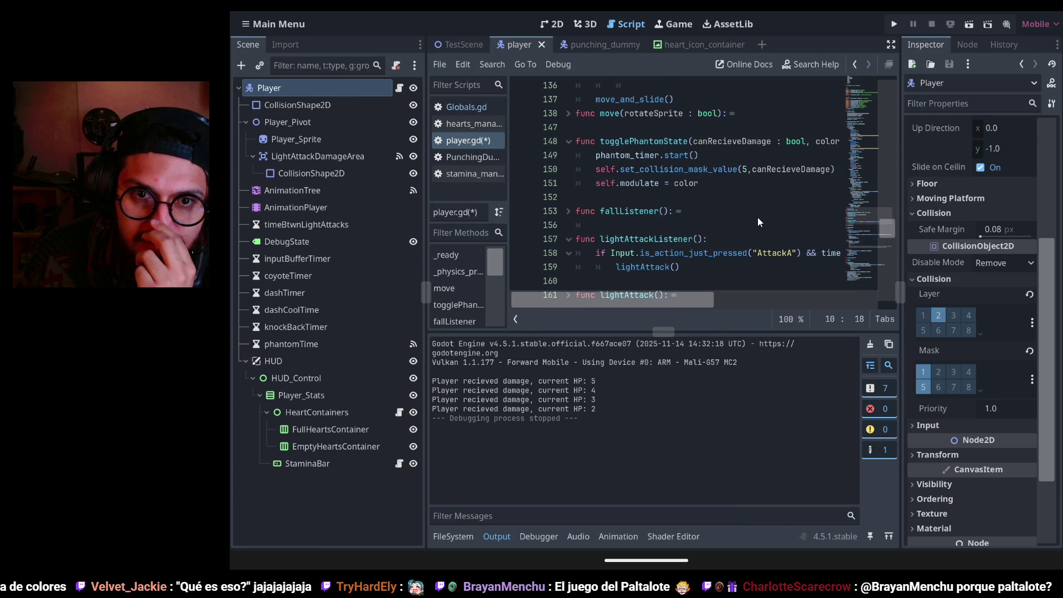
In togglePhantomState, comment out the mask call and set canGetDamaged = canRecieveDamage.
{"action": "left_click", "coordinate": [642, 169]}
{"action": "key", "text": "ctrl+k"}
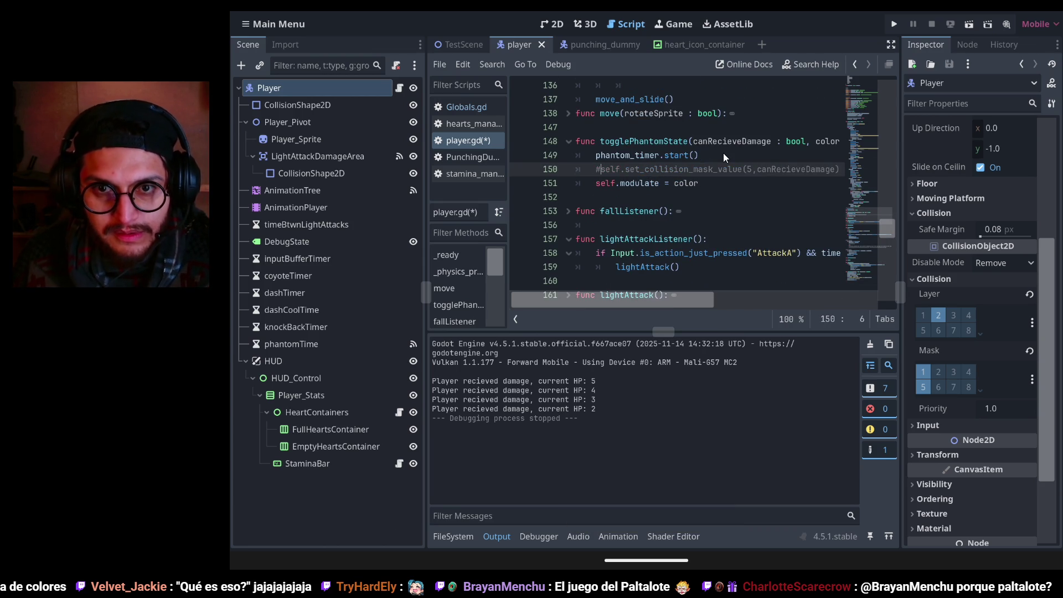
{"action": "key", "text": "Return"}
{"action": "type", "text": "canGetDamaged"}
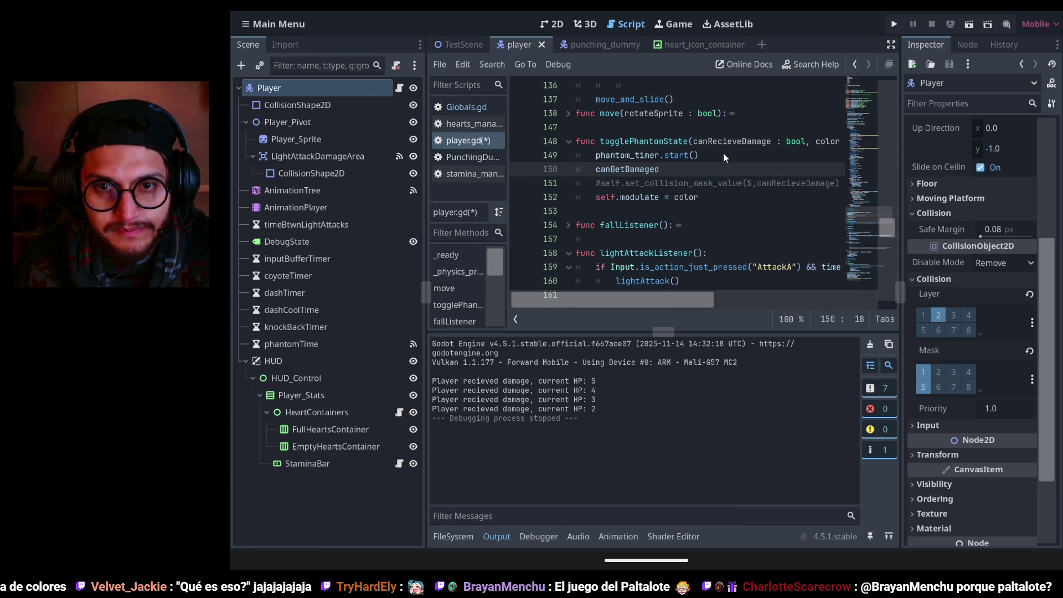
{"action": "type", "text": " = false"}
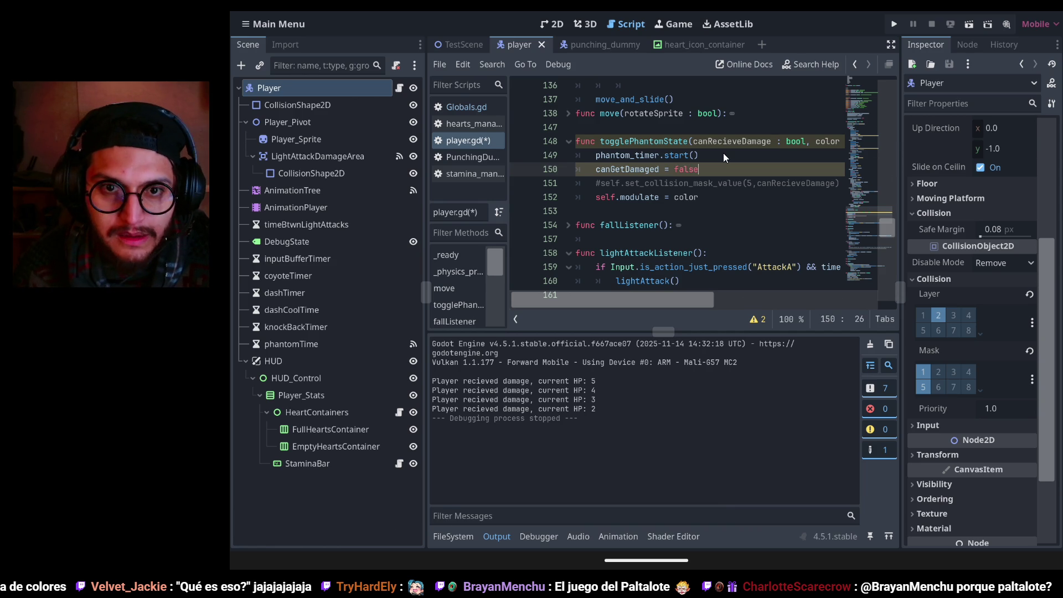
{"action": "double_click", "coordinate": [746, 140]}
{"action": "key", "text": "ctrl+c"}
{"action": "double_click", "coordinate": [686, 169]}
{"action": "key", "text": "ctrl+v"}
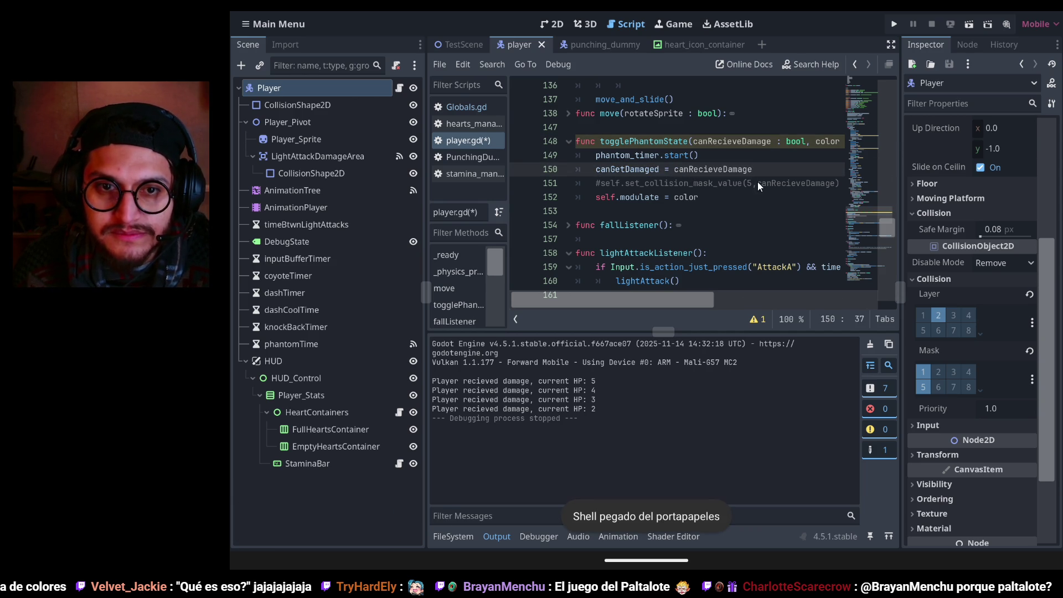
{"action": "double_click", "coordinate": [639, 169]}
{"action": "key", "text": "ctrl+c"}
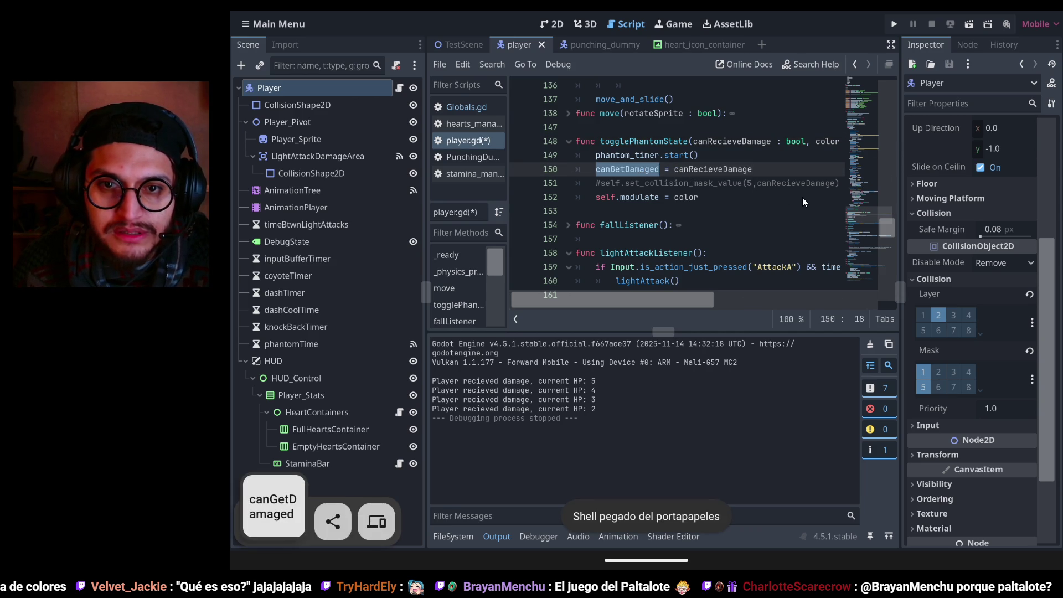
Wrap takeDamage's body in 'if canGetDamaged:' and save player.gd.
{"action": "scroll", "coordinate": [802, 197], "scroll_direction": "down", "scroll_amount": 3}
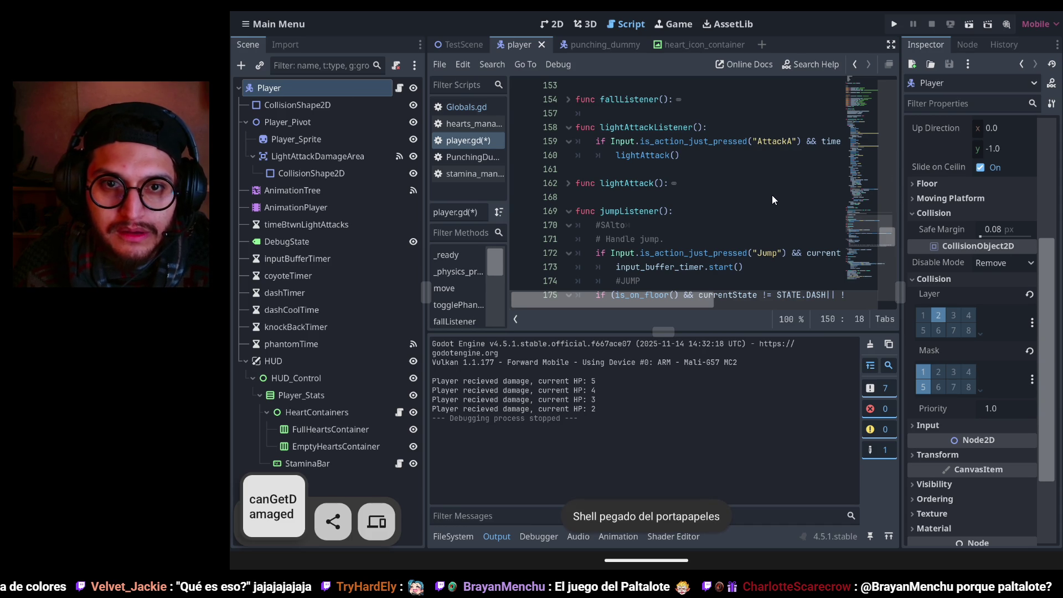
{"action": "scroll", "coordinate": [772, 195], "scroll_direction": "up", "scroll_amount": 7}
{"action": "scroll", "coordinate": [772, 195], "scroll_direction": "down", "scroll_amount": 15}
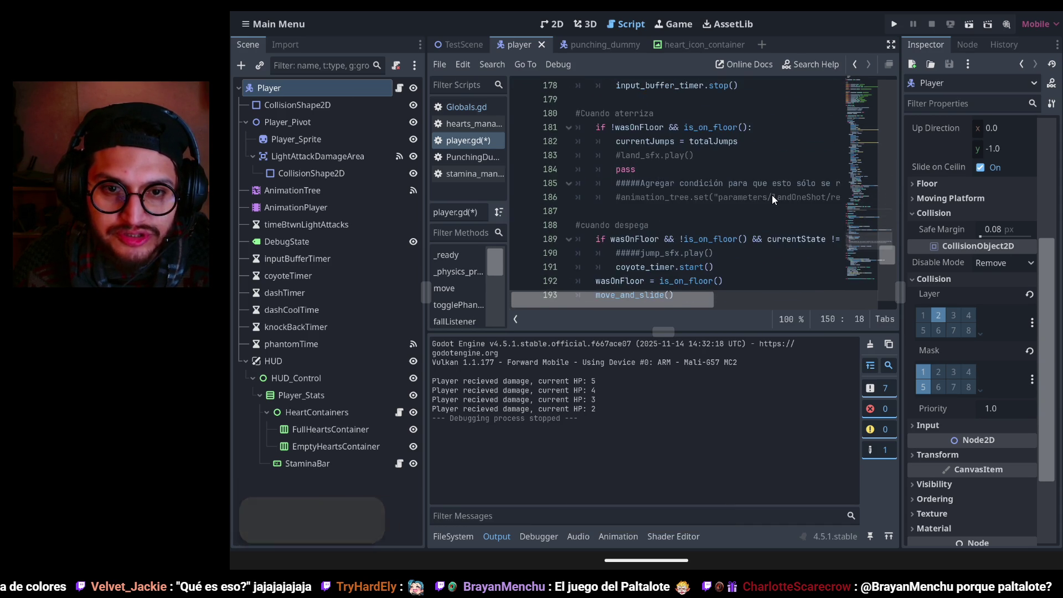
{"action": "scroll", "coordinate": [772, 195], "scroll_direction": "down", "scroll_amount": 12}
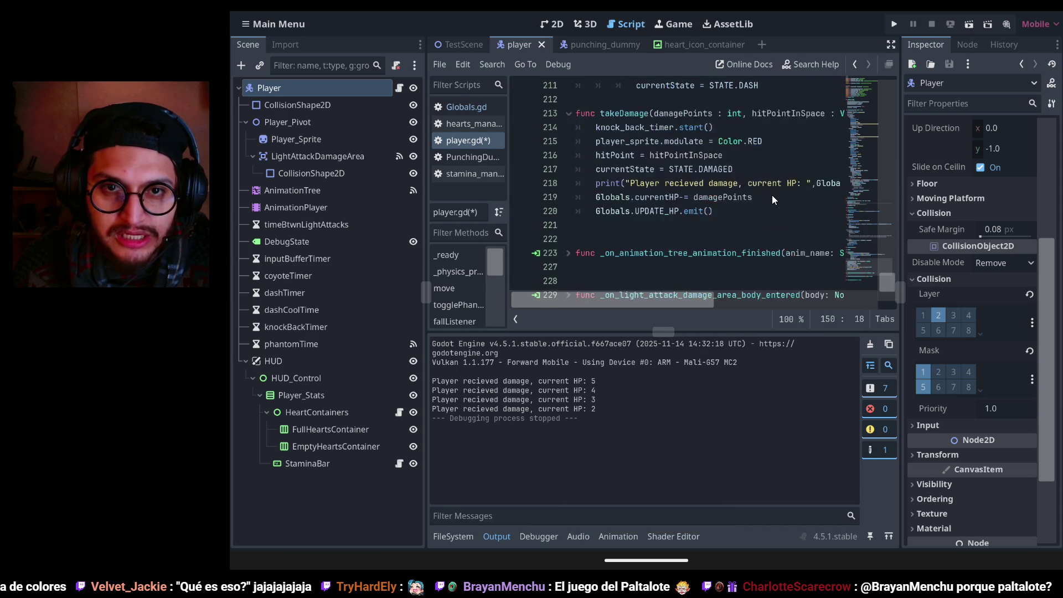
{"action": "scroll", "coordinate": [772, 195], "scroll_direction": "up", "scroll_amount": 2}
{"action": "left_click", "coordinate": [597, 168]}
{"action": "key", "text": "Return"}
{"action": "key", "text": "Up"}
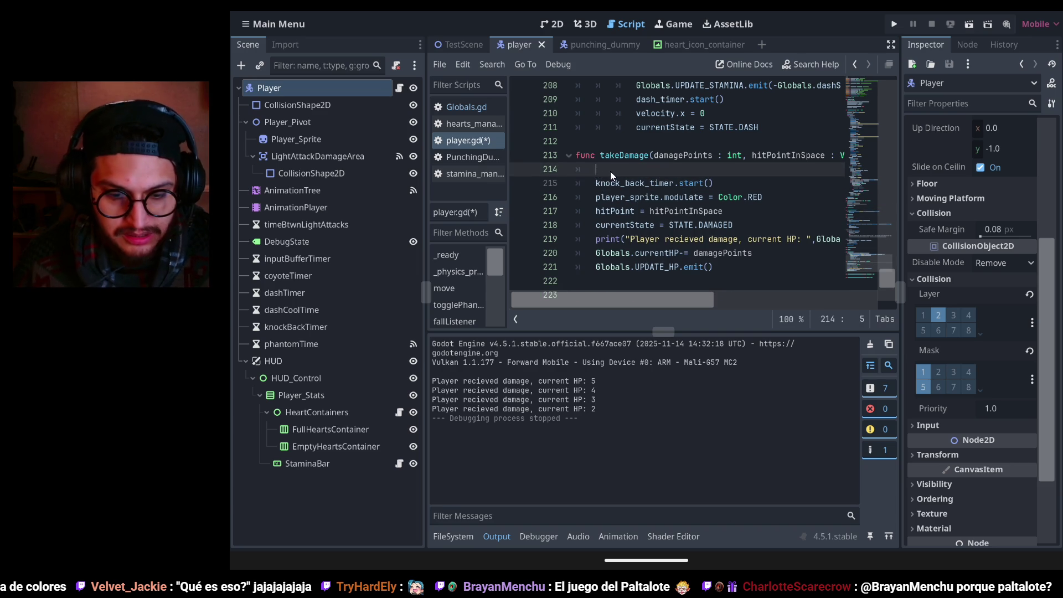
{"action": "type", "text": "if canGetDamaged:"}
{"action": "left_click_drag", "start_coordinate": [720, 266], "coordinate": [540, 184]}
{"action": "key", "text": "Tab"}
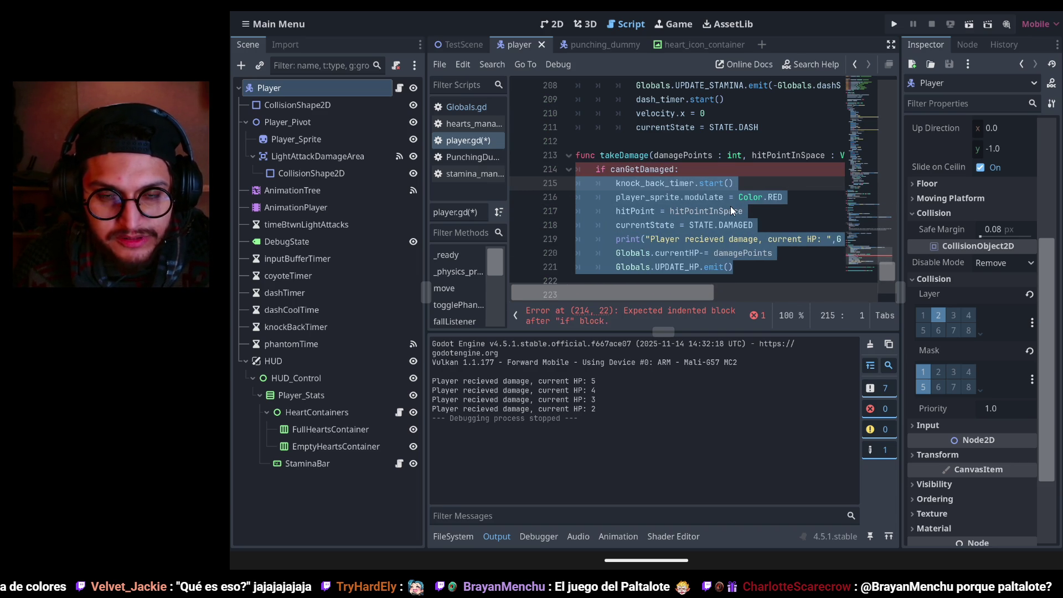
{"action": "scroll", "coordinate": [731, 209], "scroll_direction": "down", "scroll_amount": 4}
{"action": "key", "text": "ctrl+s"}
{"action": "left_click", "coordinate": [747, 197]}
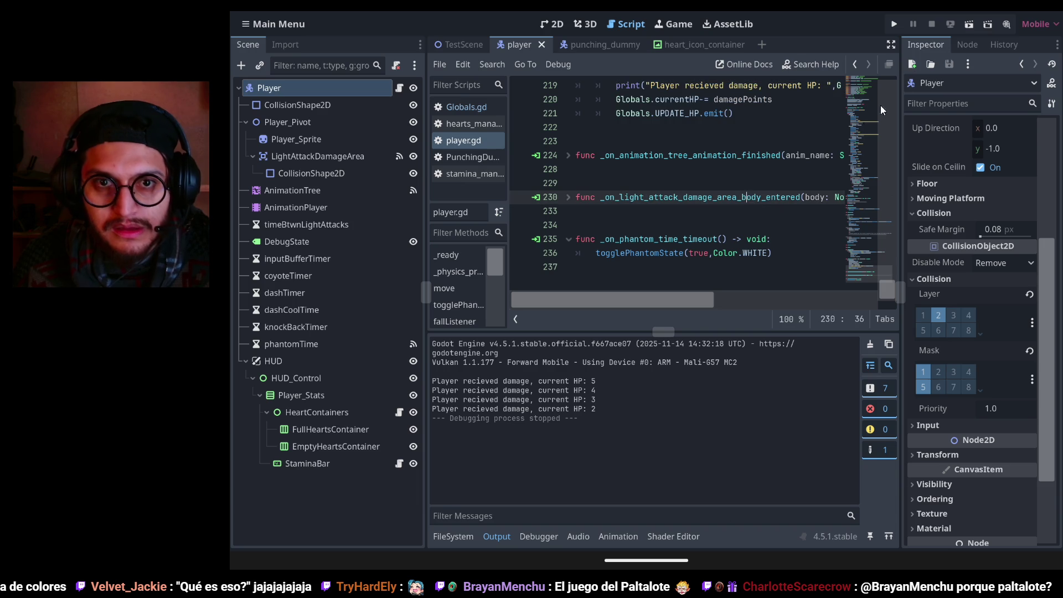
Run the game and walk into the pink dummy until five hits leave the player in DEATH.
{"action": "left_click", "coordinate": [895, 24]}
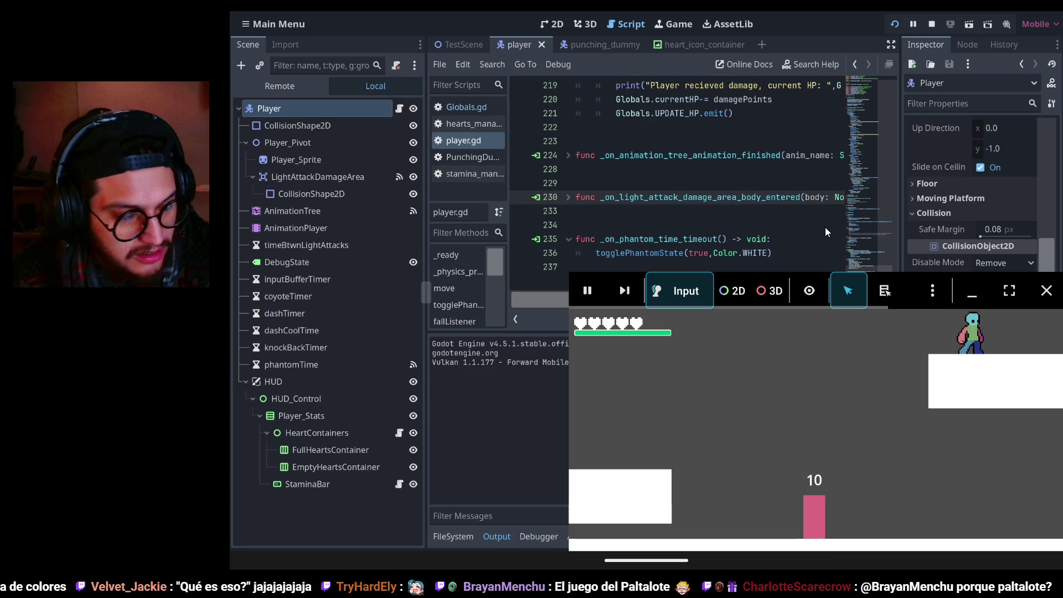
{"action": "key", "text": "a"}
{"action": "key", "text": "a"}
{"action": "key", "text": "d"}
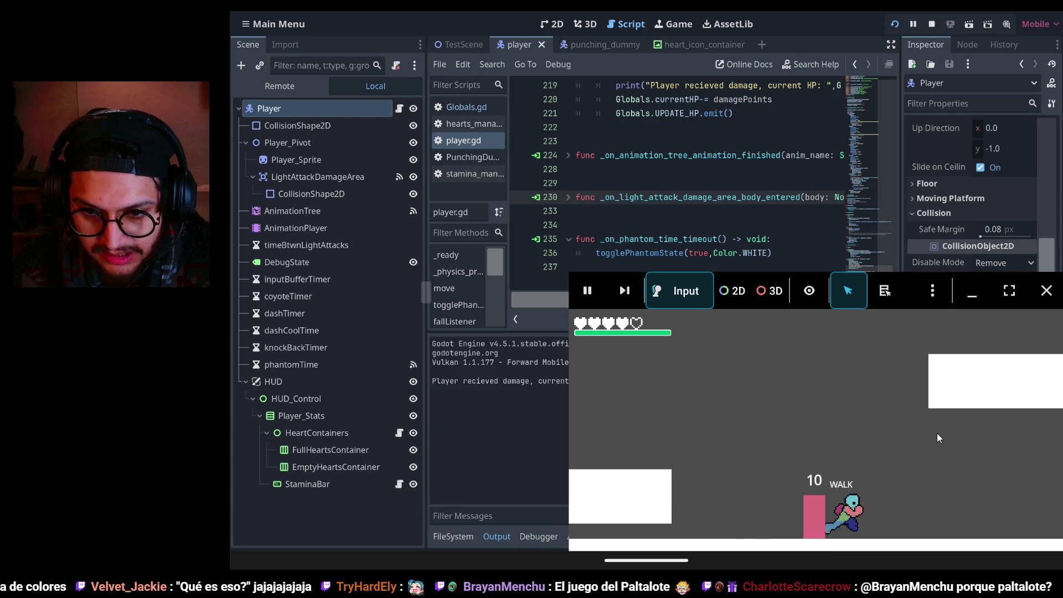
{"action": "key", "text": "a"}
{"action": "key", "text": "a"}
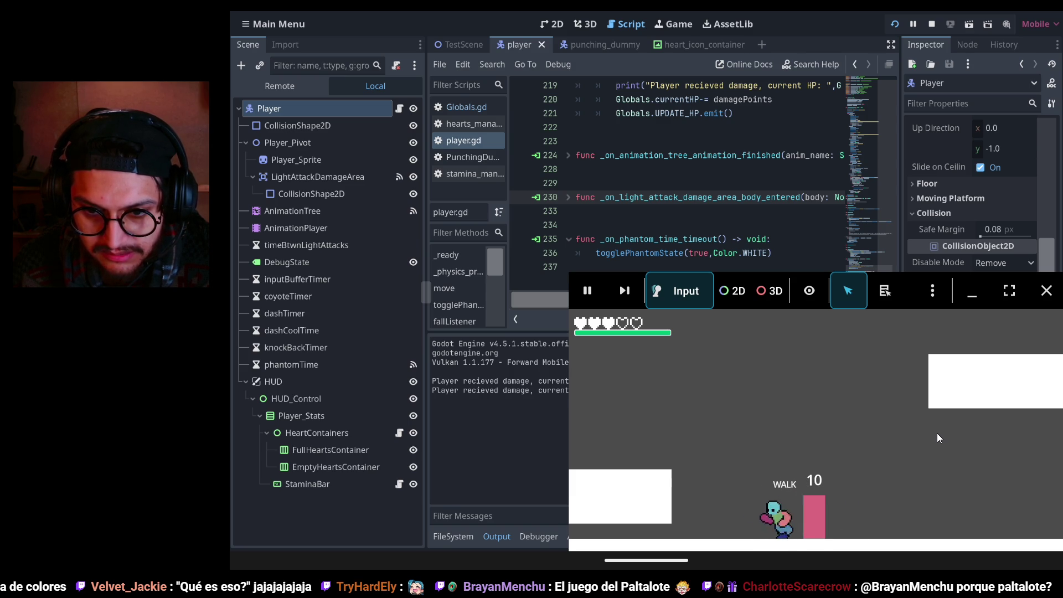
{"action": "key", "text": "d"}
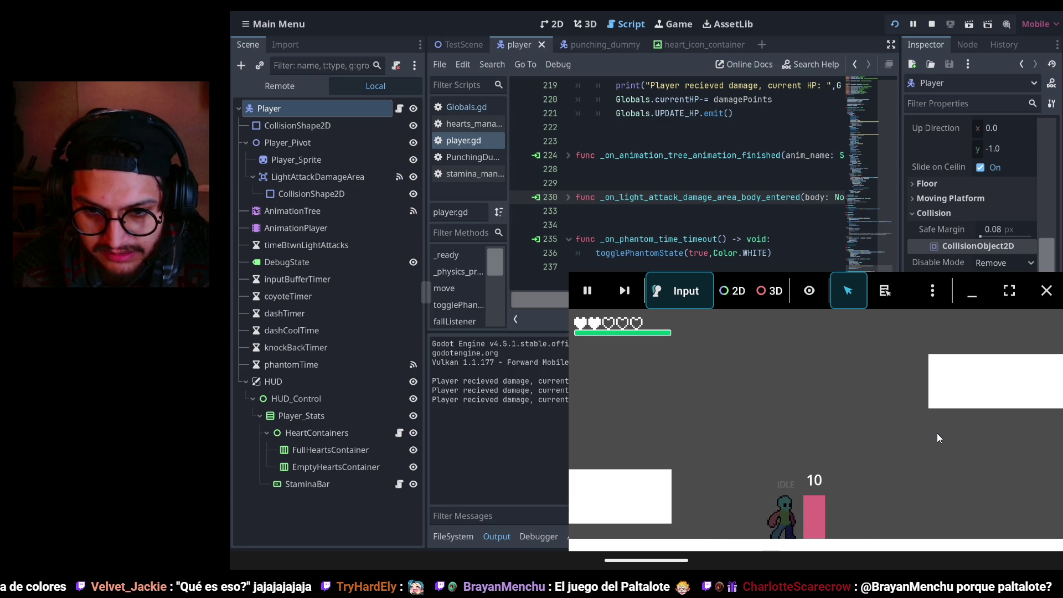
{"action": "key", "text": "d"}
{"action": "key", "text": "a"}
{"action": "key", "text": "d"}
{"action": "key", "text": "d"}
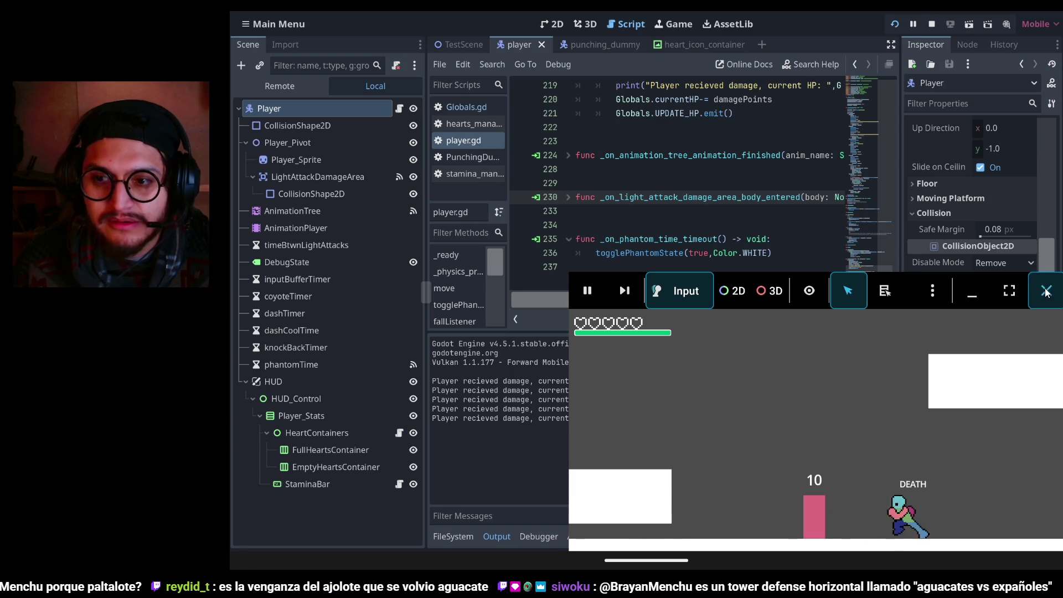
{"action": "left_click", "coordinate": [1047, 291]}
{"action": "left_click", "coordinate": [730, 209]}
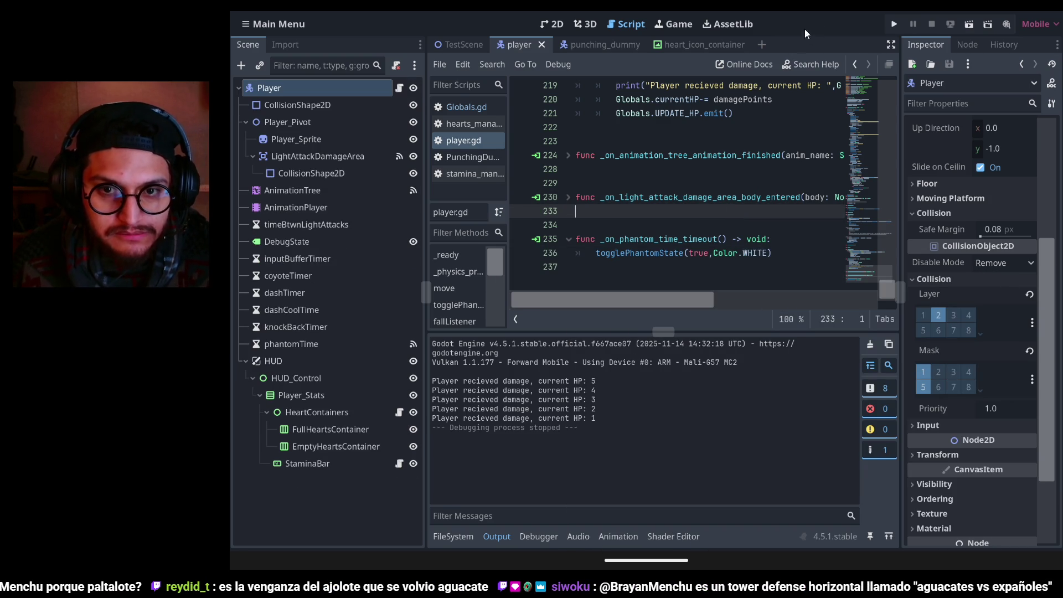
{"action": "scroll", "coordinate": [725, 205], "scroll_direction": "up", "scroll_amount": 20}
{"action": "scroll", "coordinate": [737, 238], "scroll_direction": "up", "scroll_amount": 11}
{"action": "scroll", "coordinate": [726, 215], "scroll_direction": "down", "scroll_amount": 4}
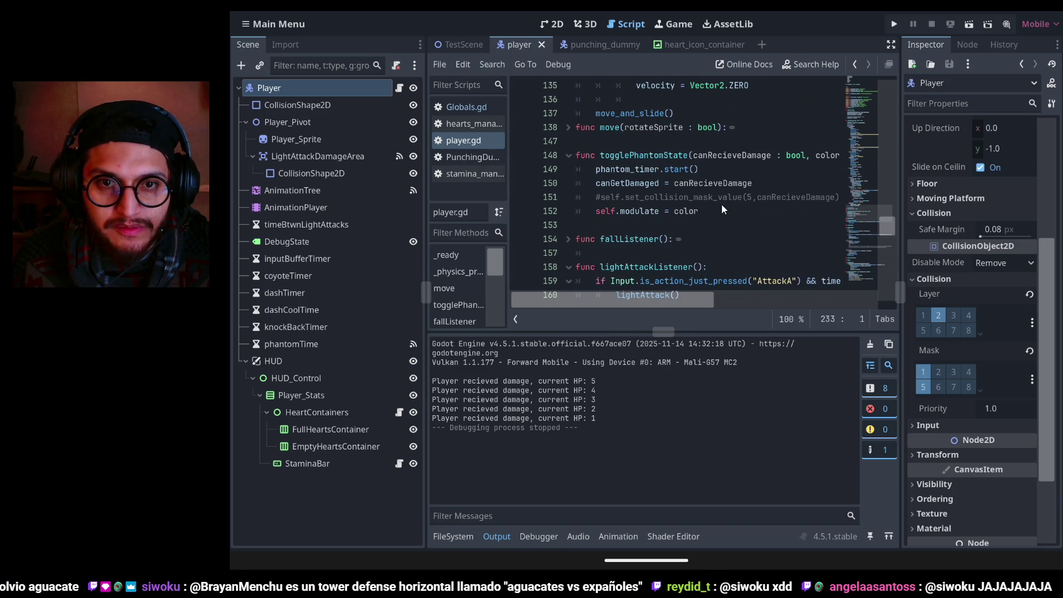
{"action": "scroll", "coordinate": [712, 194], "scroll_direction": "down", "scroll_amount": 6}
{"action": "key", "text": "ctrl+s"}
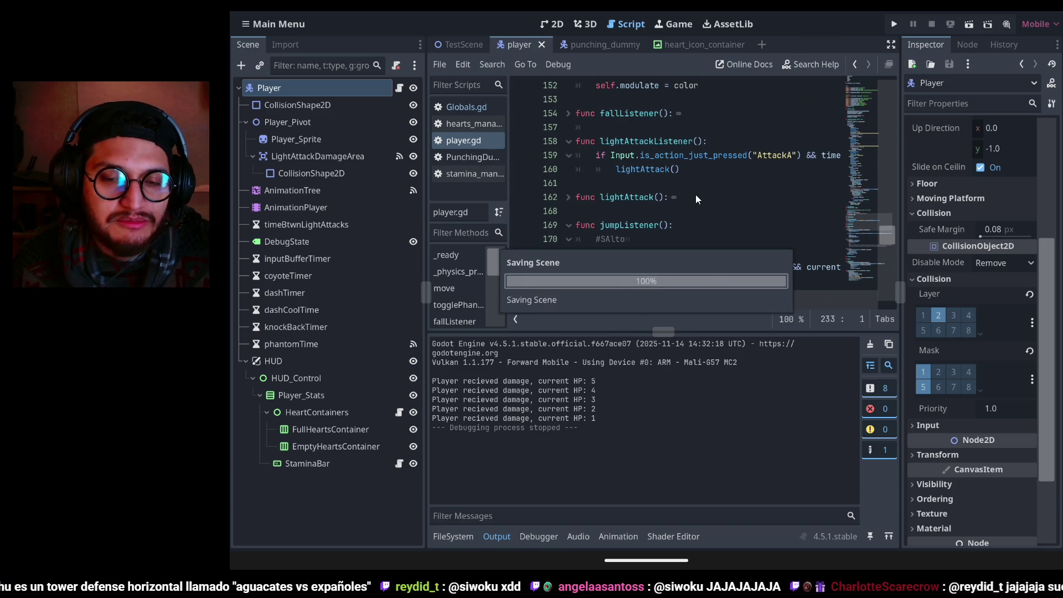
{"action": "scroll", "coordinate": [702, 213], "scroll_direction": "down", "scroll_amount": 2}
{"action": "scroll", "coordinate": [702, 213], "scroll_direction": "down", "scroll_amount": 3}
{"action": "scroll", "coordinate": [702, 214], "scroll_direction": "down", "scroll_amount": 7}
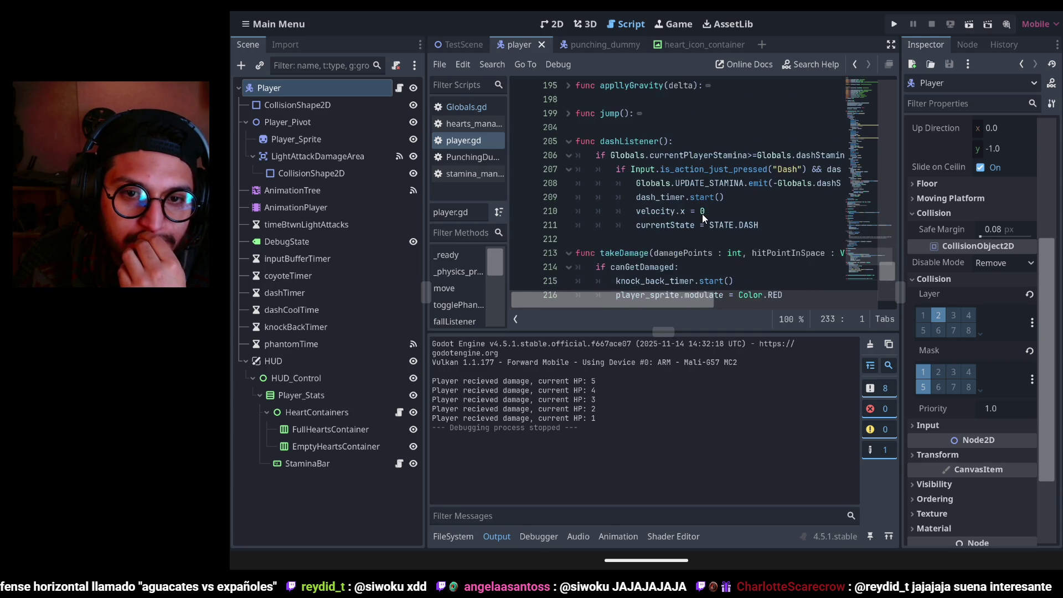
{"action": "scroll", "coordinate": [702, 214], "scroll_direction": "up", "scroll_amount": 10}
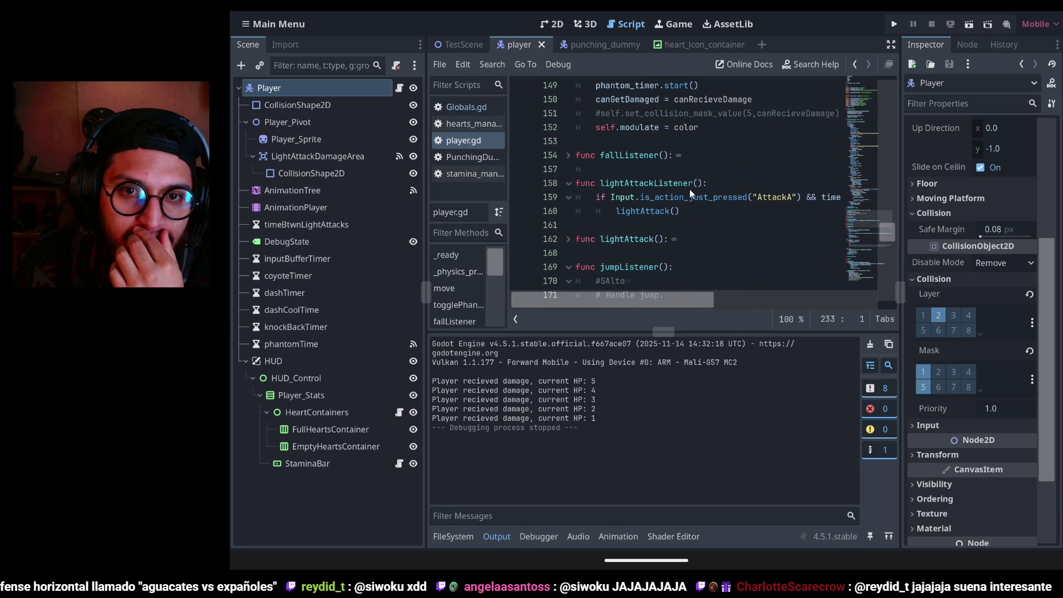
{"action": "scroll", "coordinate": [689, 188], "scroll_direction": "up", "scroll_amount": 2}
{"action": "scroll", "coordinate": [689, 188], "scroll_direction": "up", "scroll_amount": 1}
{"action": "scroll", "coordinate": [689, 188], "scroll_direction": "down", "scroll_amount": 1}
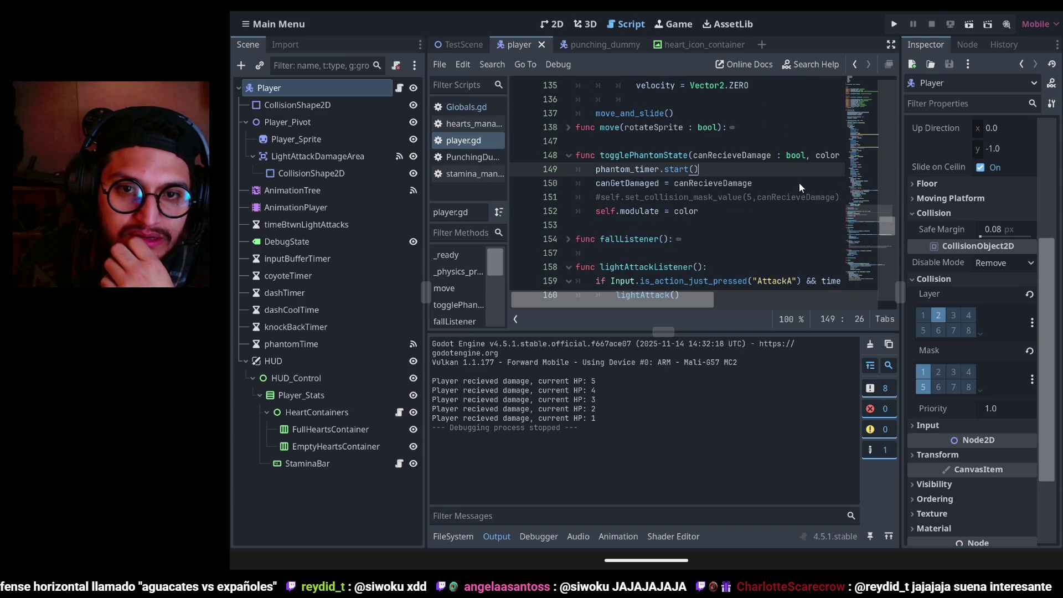
{"action": "left_click", "coordinate": [779, 187]}
{"action": "left_click", "coordinate": [692, 216]}
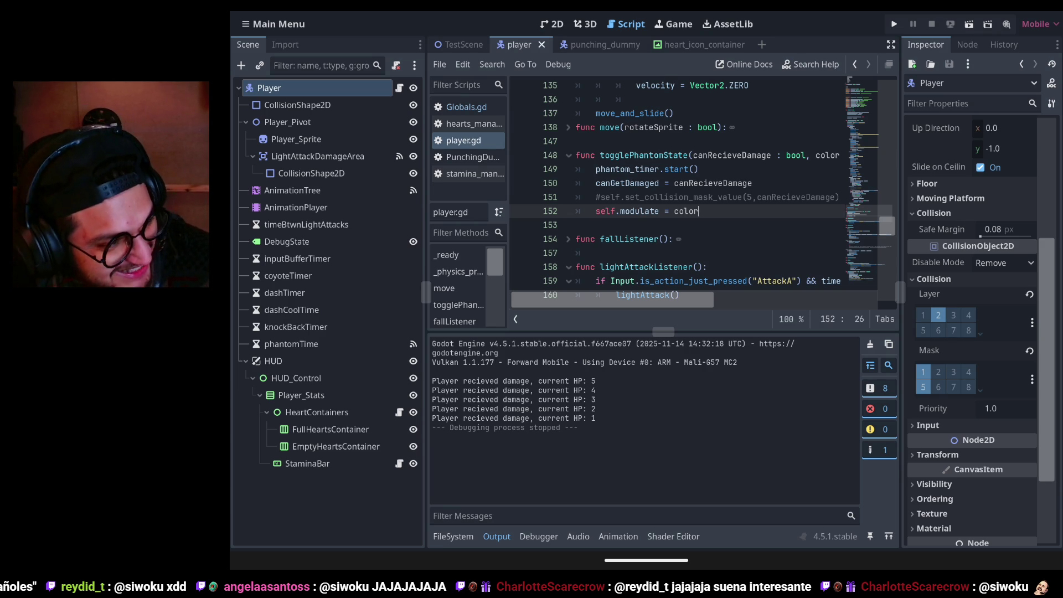
Save and rerun the game, taking dummy hits from HP 5 until death, then close it.
{"action": "left_click", "coordinate": [732, 174]}
{"action": "key", "text": "ctrl+s"}
{"action": "left_click", "coordinate": [894, 24]}
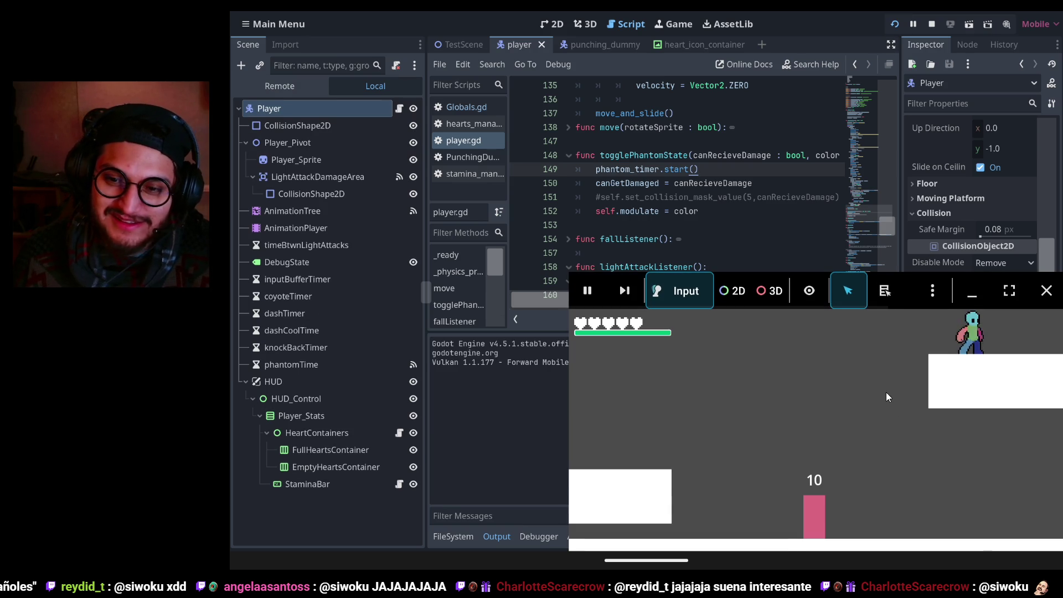
{"action": "key", "text": "Left"}
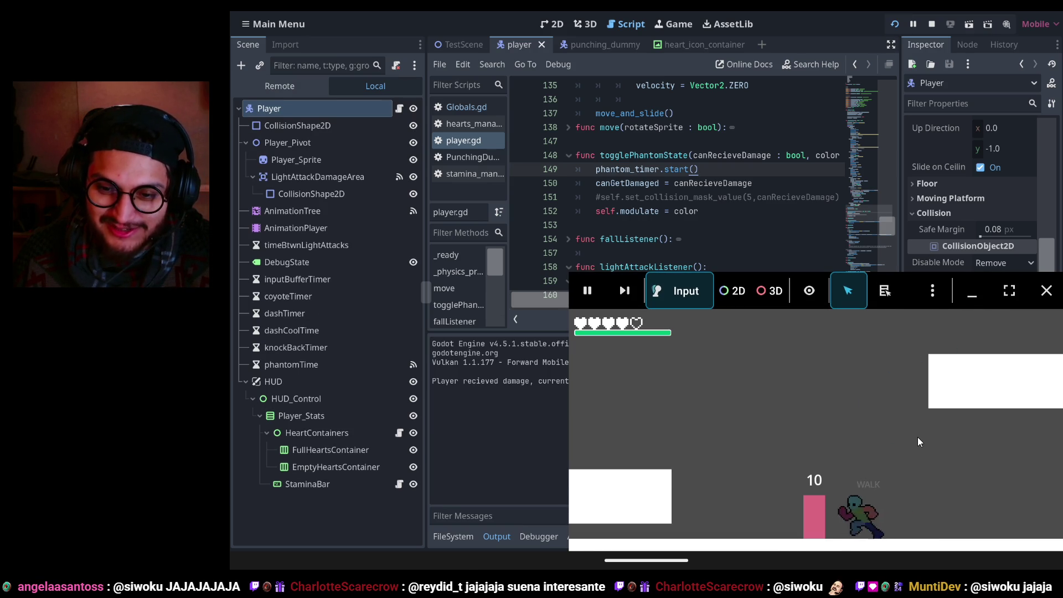
{"action": "key", "text": "Right"}
{"action": "key", "text": "Left"}
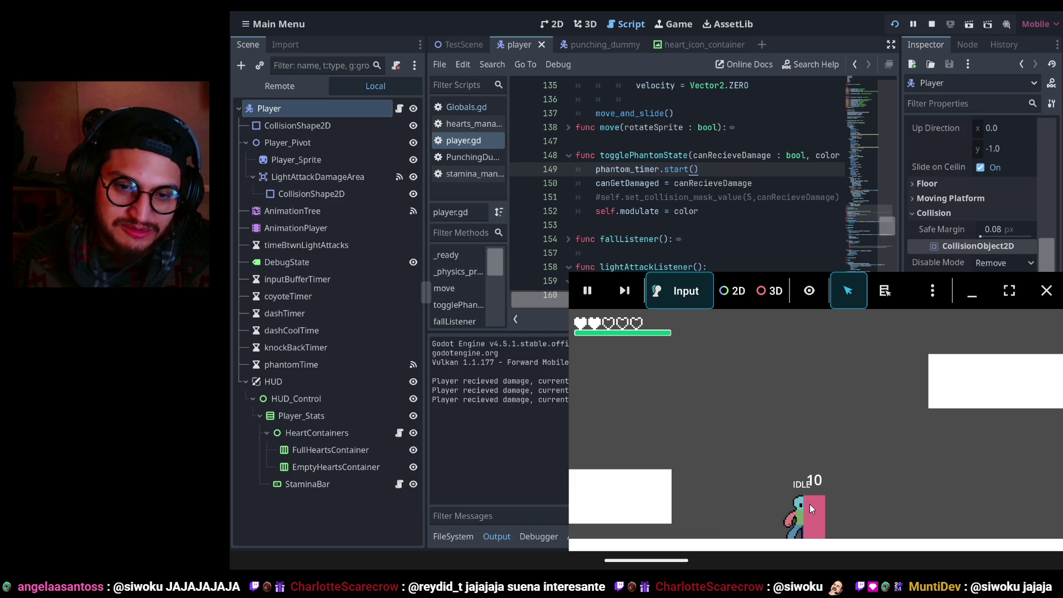
{"action": "key", "text": "Left"}
{"action": "key", "text": "Right"}
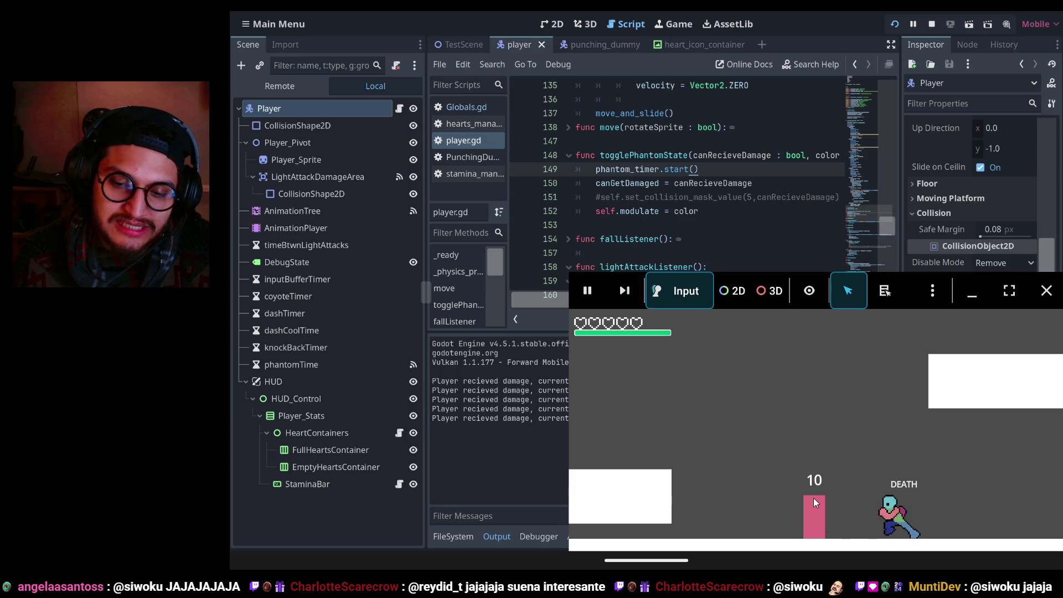
{"action": "left_click", "coordinate": [1046, 292]}
{"action": "left_click", "coordinate": [697, 187]}
{"action": "key", "text": "ctrl+s"}
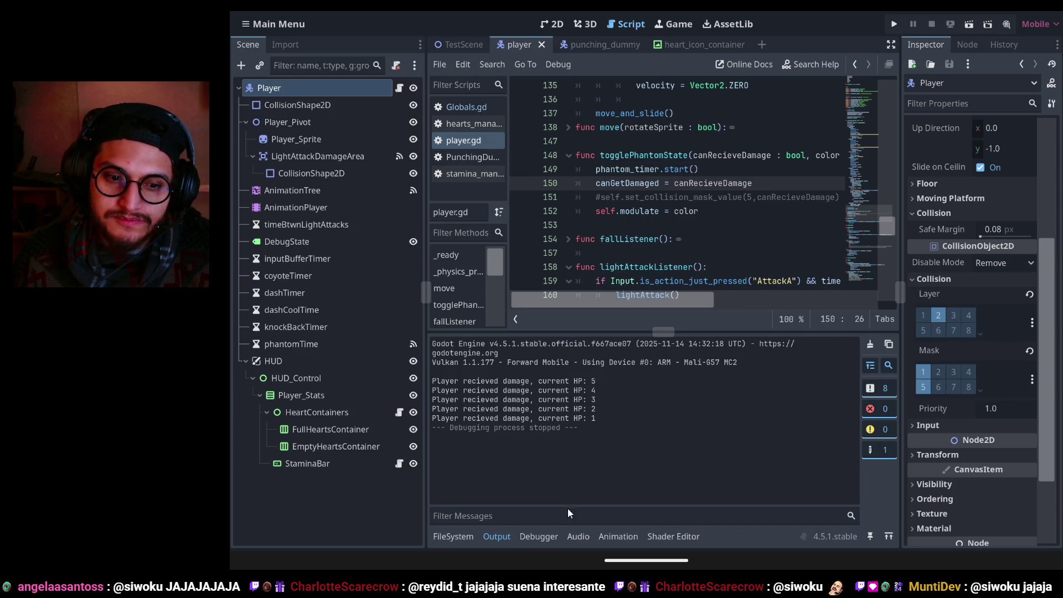
Hide the output panel and scroll through player.gd's state machine code.
{"action": "left_click", "coordinate": [497, 536]}
{"action": "scroll", "coordinate": [699, 348], "scroll_direction": "down", "scroll_amount": 4}
{"action": "scroll", "coordinate": [699, 347], "scroll_direction": "down", "scroll_amount": 8}
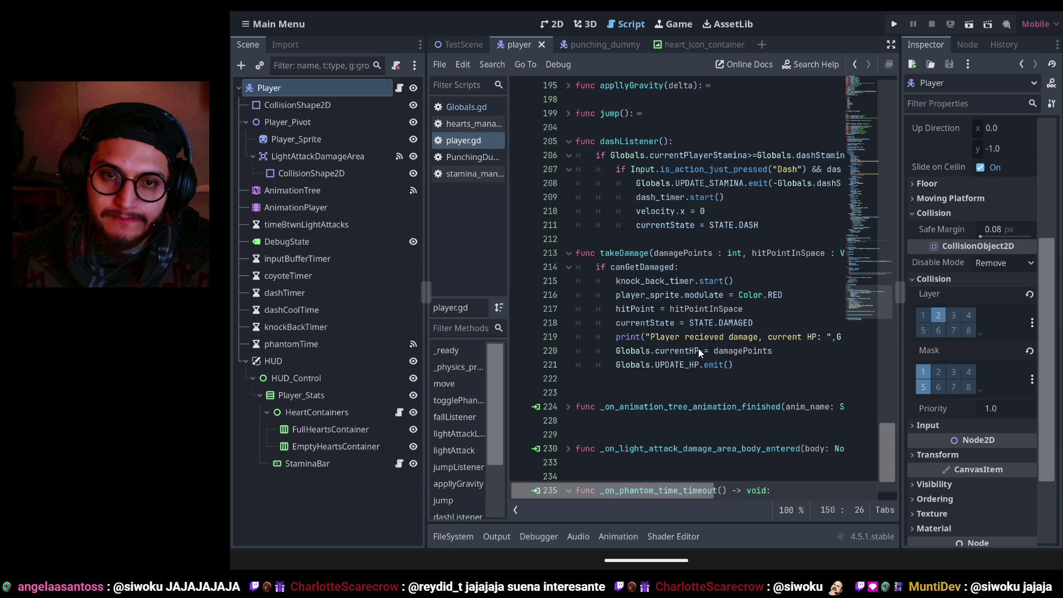
{"action": "scroll", "coordinate": [699, 348], "scroll_direction": "up", "scroll_amount": 8}
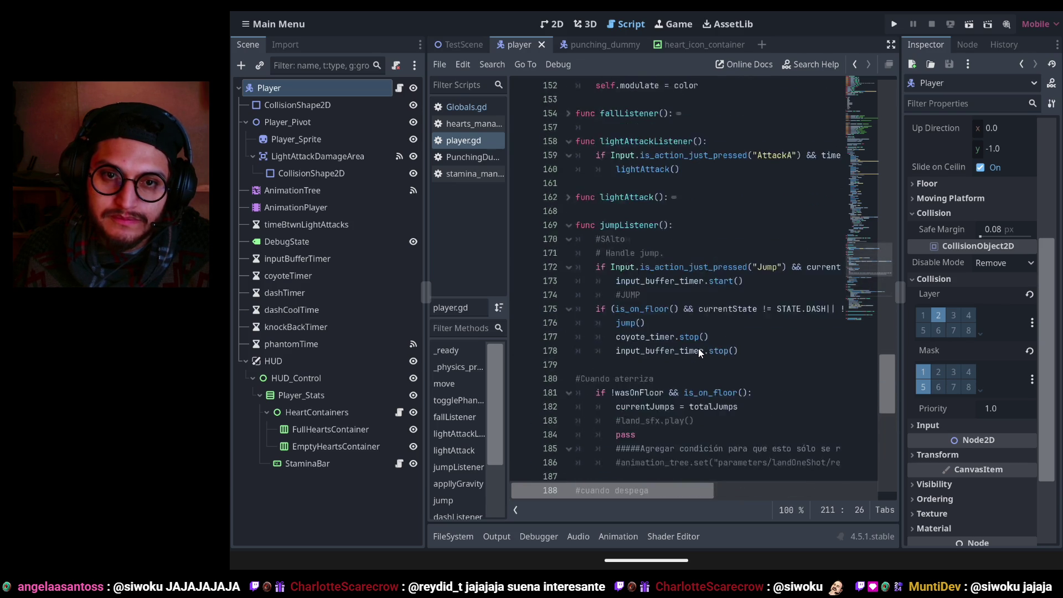
{"action": "scroll", "coordinate": [699, 348], "scroll_direction": "up", "scroll_amount": 9}
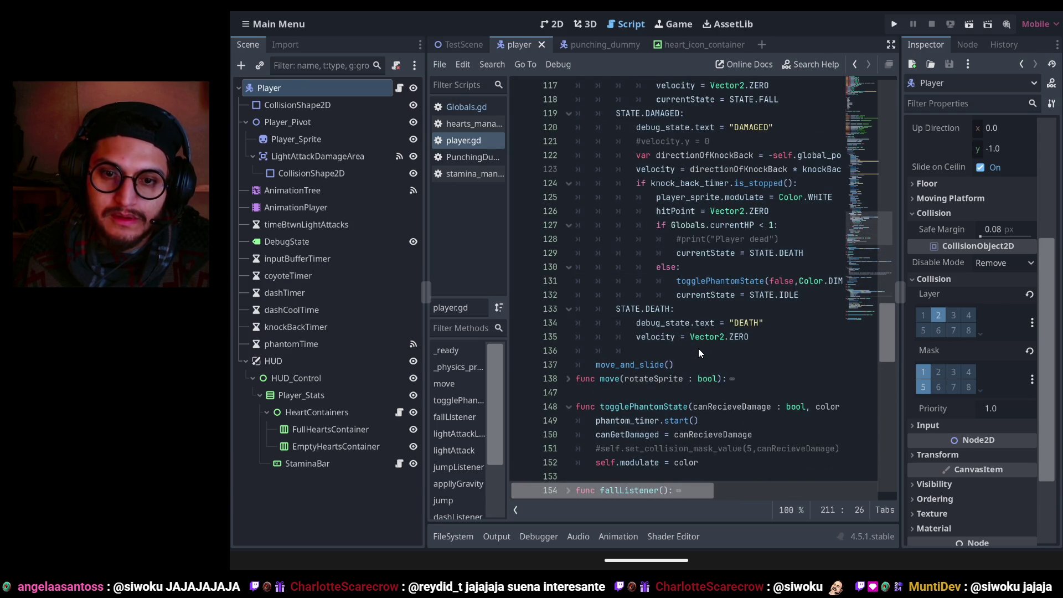
{"action": "scroll", "coordinate": [699, 352], "scroll_direction": "up", "scroll_amount": 3}
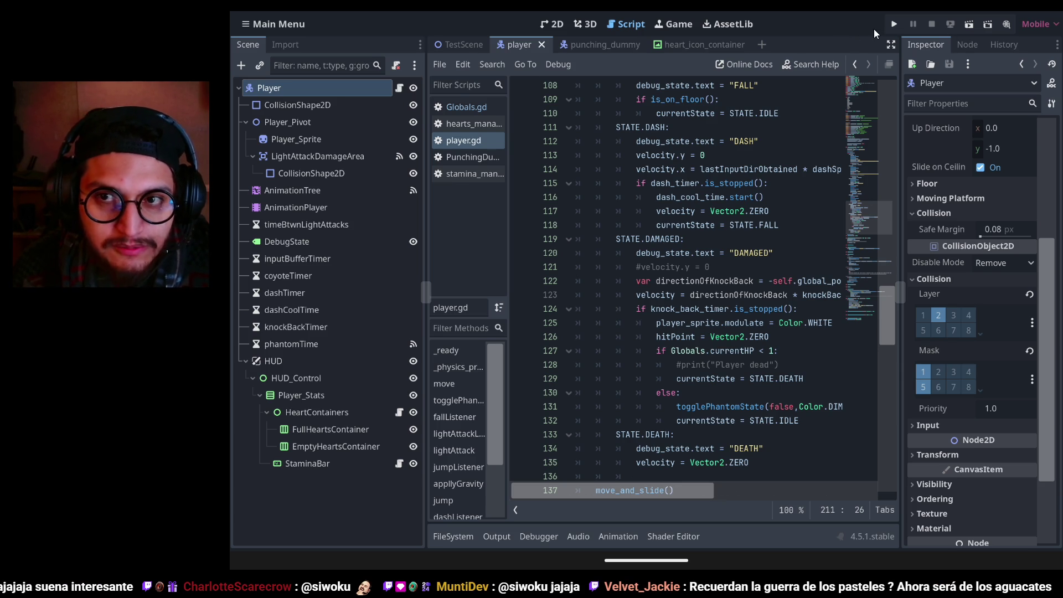
{"action": "mouse_move", "coordinate": [757, 209]}
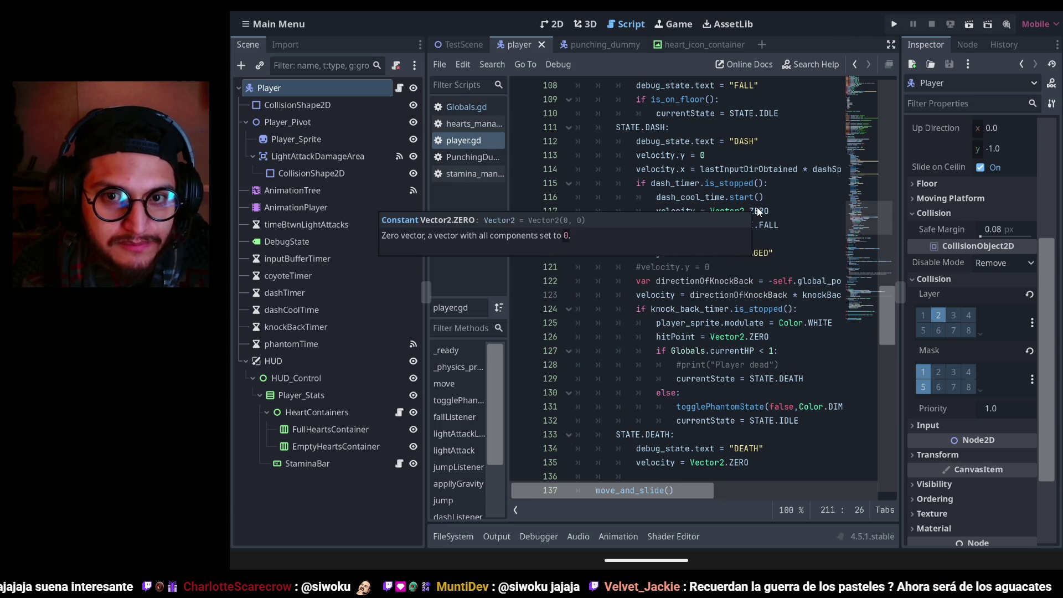
{"action": "scroll", "coordinate": [779, 231], "scroll_direction": "up", "scroll_amount": 4}
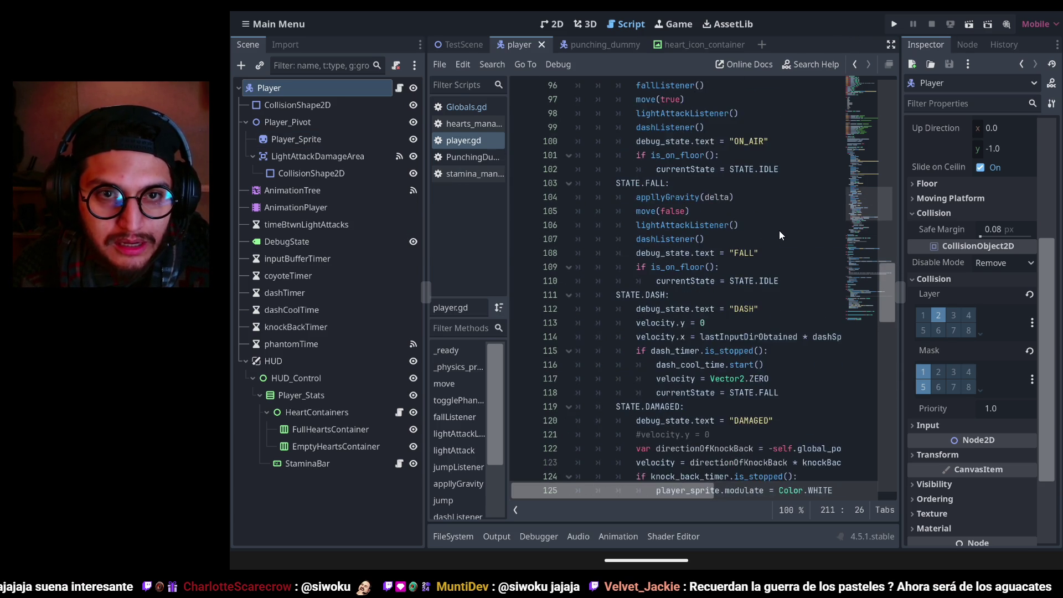
{"action": "scroll", "coordinate": [779, 231], "scroll_direction": "up", "scroll_amount": 20}
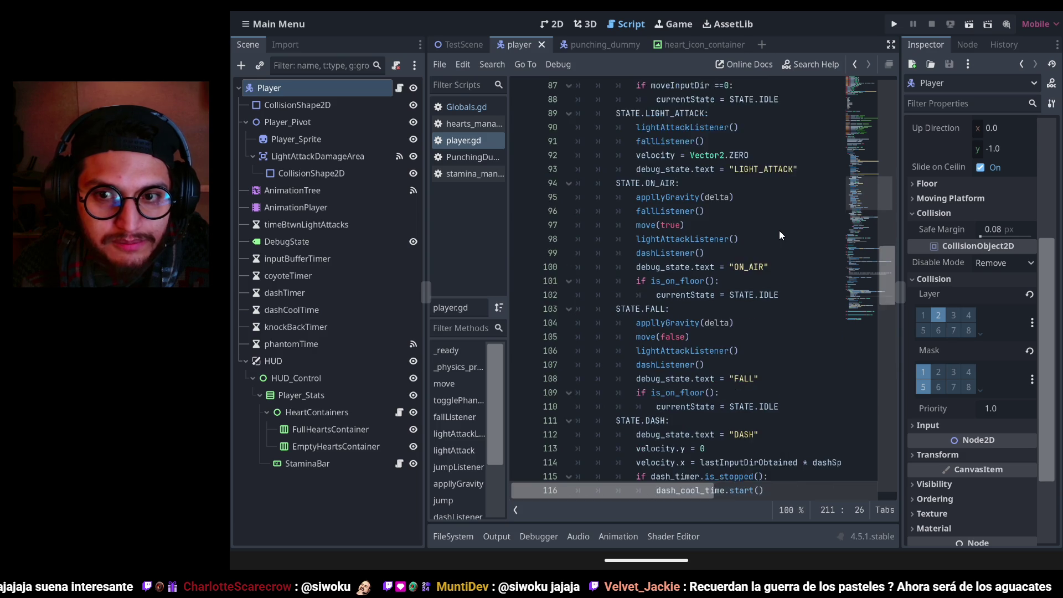
Jump to the top of player.gd and place the caret on the stunedTime export line.
{"action": "left_click", "coordinate": [888, 133]}
{"action": "left_click", "coordinate": [768, 278]}
{"action": "left_click", "coordinate": [770, 155]}
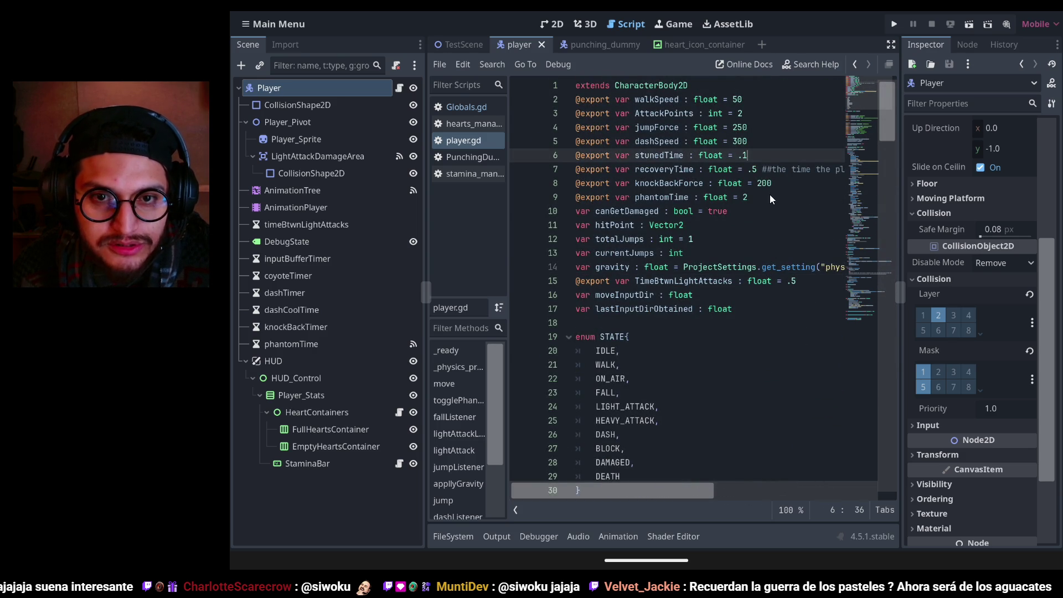
Experiment with the recoveryTime value, then restore it to .5.
{"action": "left_click", "coordinate": [770, 197]}
{"action": "key", "text": "shift+Left"}
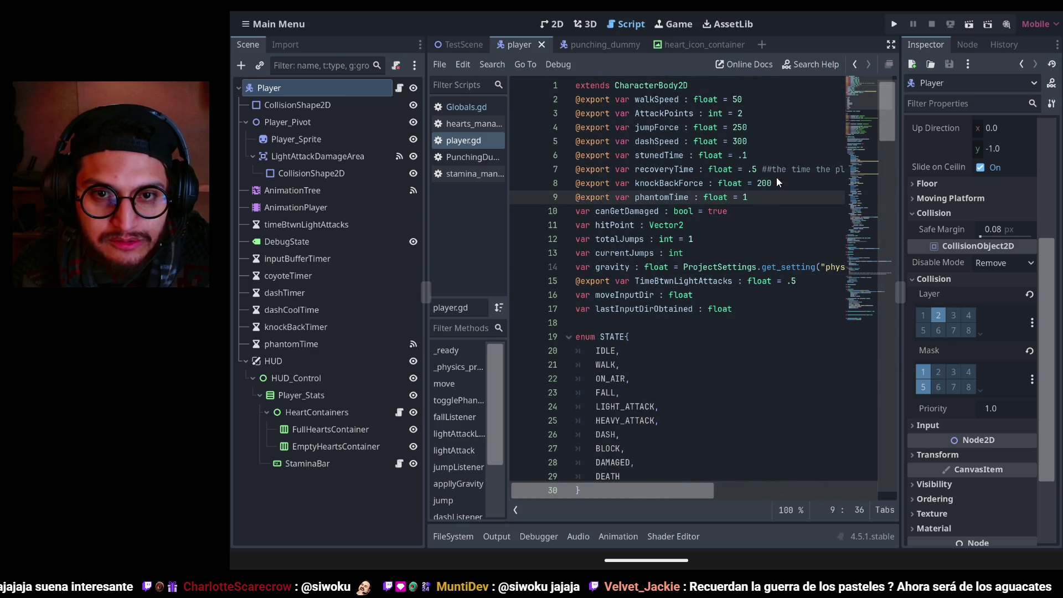
{"action": "left_click", "coordinate": [756, 168]}
{"action": "right_click", "coordinate": [754, 168]}
{"action": "left_click", "coordinate": [739, 168]}
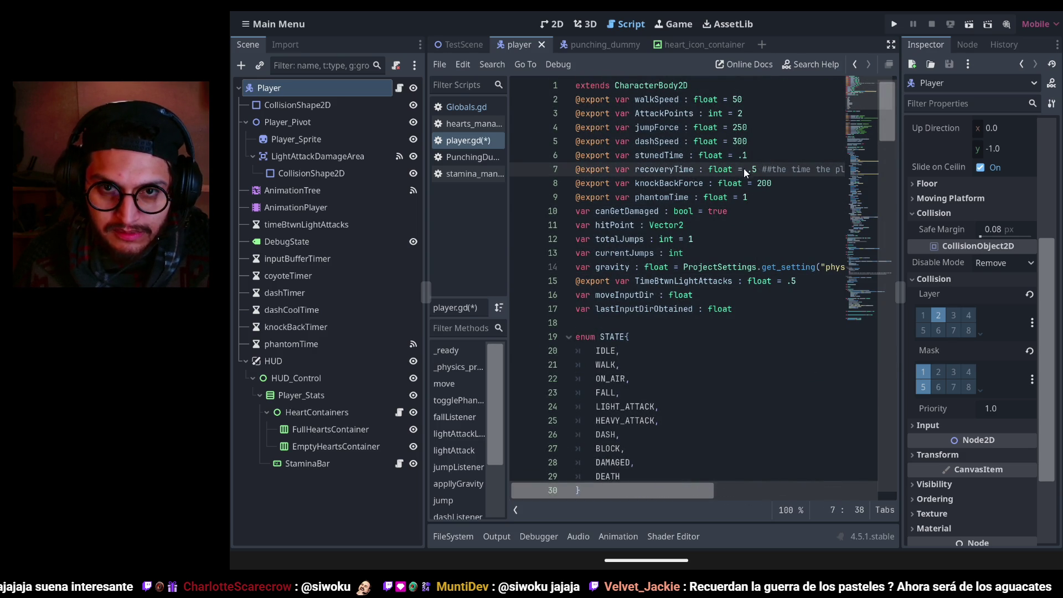
{"action": "key", "text": "BackSpace"}
{"action": "type", "text": "2"}
{"action": "key", "text": "BackSpace"}
{"action": "type", "text": "5"}
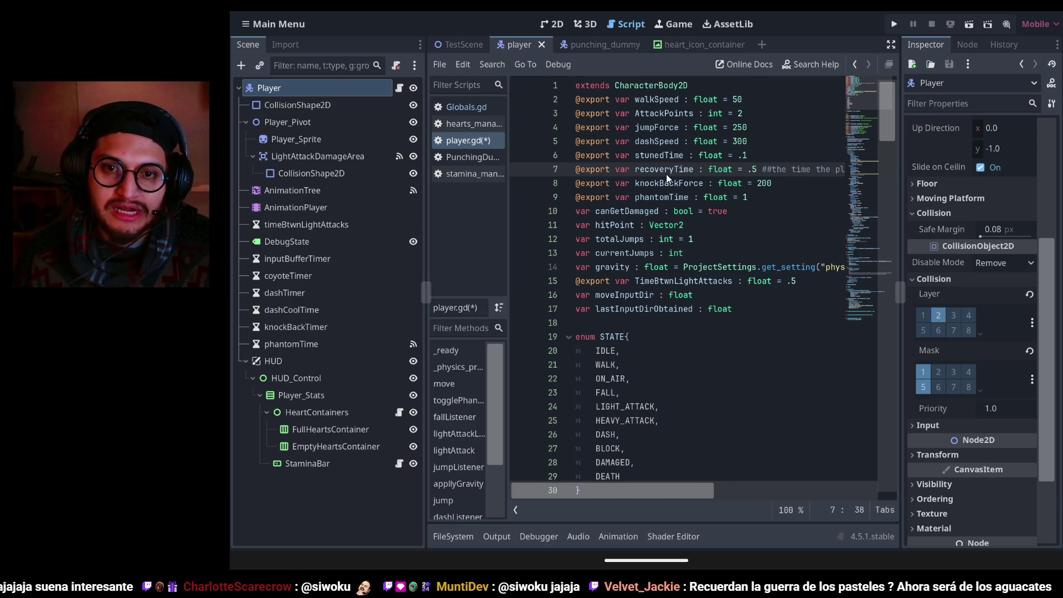
Delete the recoveryTime export line from player.gd and save.
{"action": "double_click", "coordinate": [666, 173]}
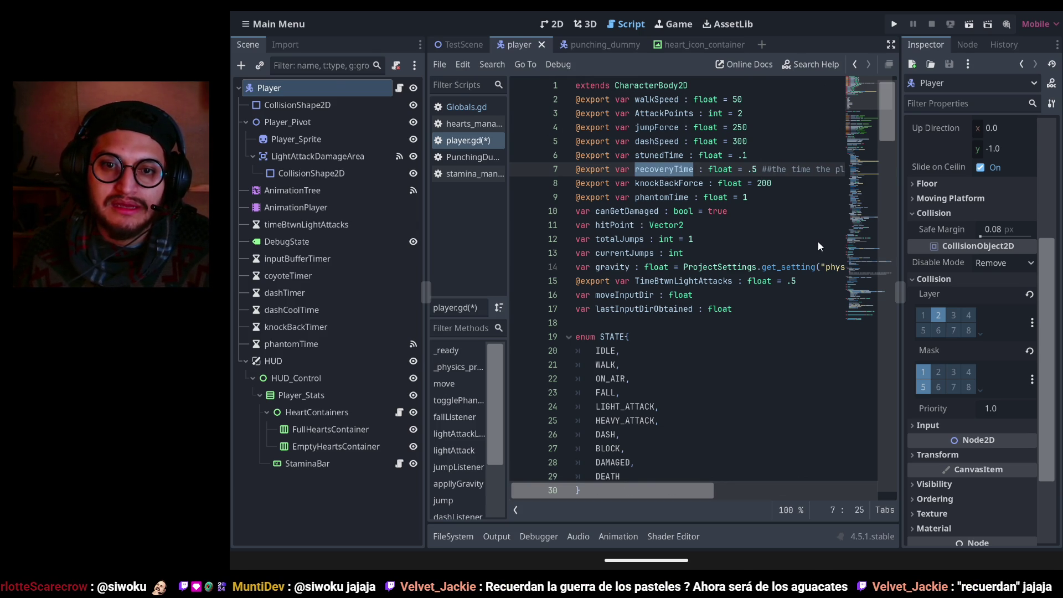
{"action": "key", "text": "ctrl+s"}
{"action": "key", "text": "ctrl+f"}
{"action": "key", "text": "Escape"}
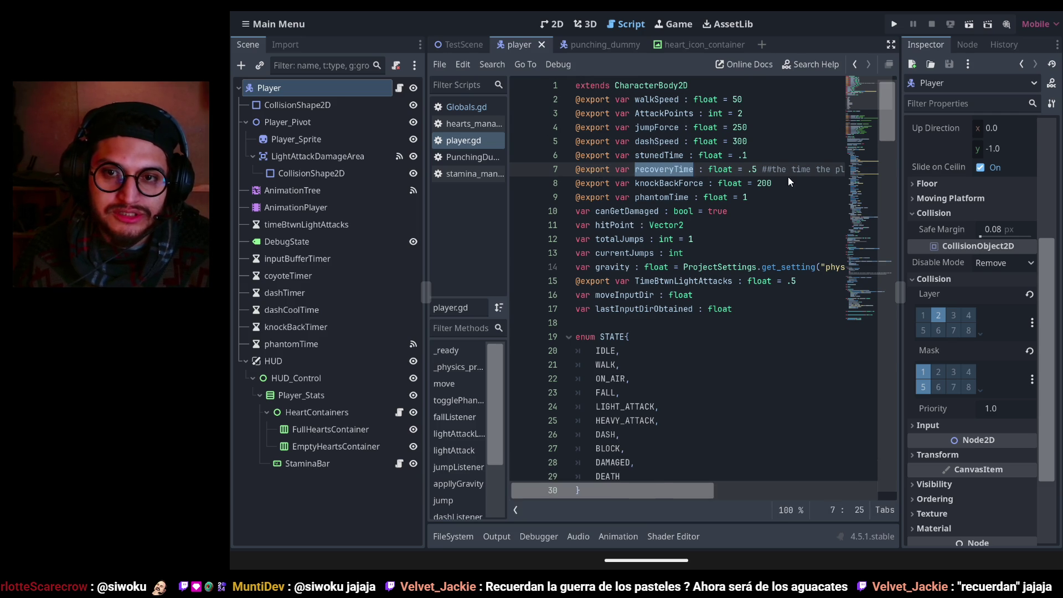
{"action": "mouse_move", "coordinate": [792, 169]}
{"action": "left_mouse_down"}
{"action": "mouse_move", "coordinate": [840, 182]}
{"action": "mouse_move", "coordinate": [561, 171]}
{"action": "left_mouse_up"}
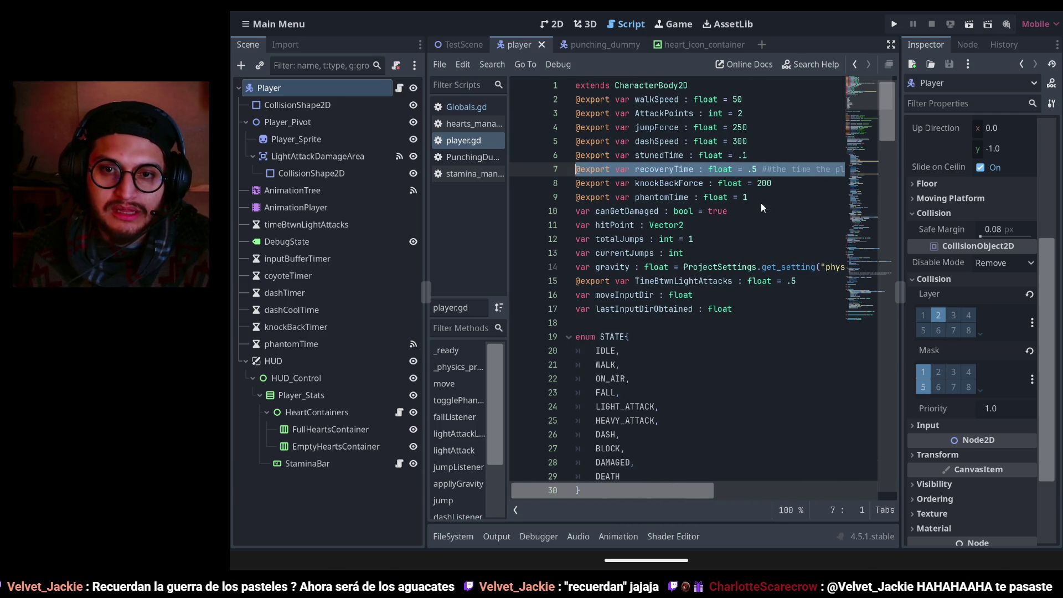
{"action": "key", "text": "BackSpace"}
{"action": "key", "text": "BackSpace"}
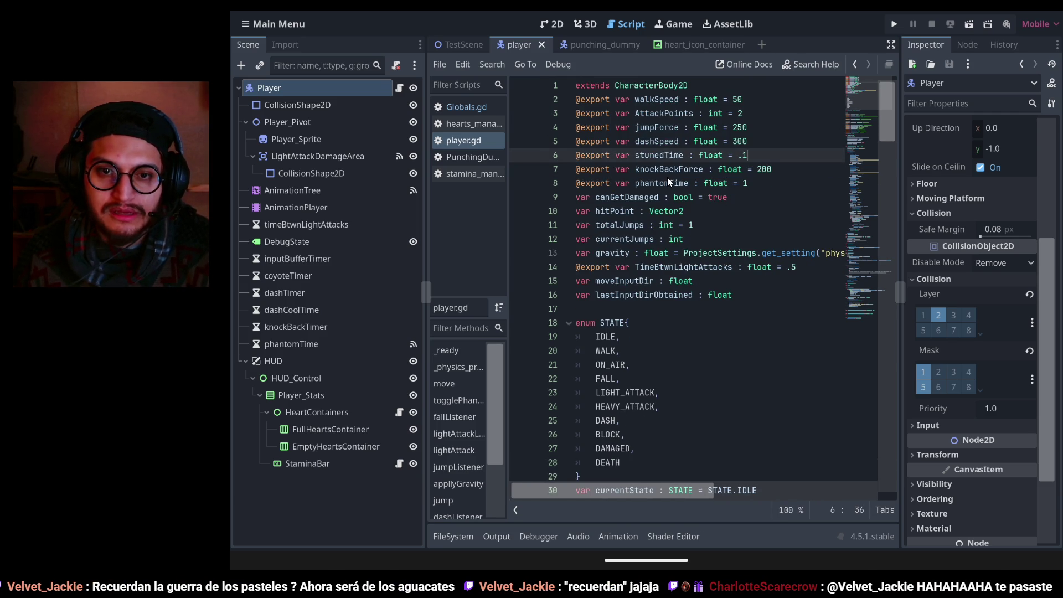
{"action": "key", "text": "ctrl+s"}
Change phantomTime to .5, trim the stunedTime value, and launch a test run.
{"action": "left_click", "coordinate": [759, 185]}
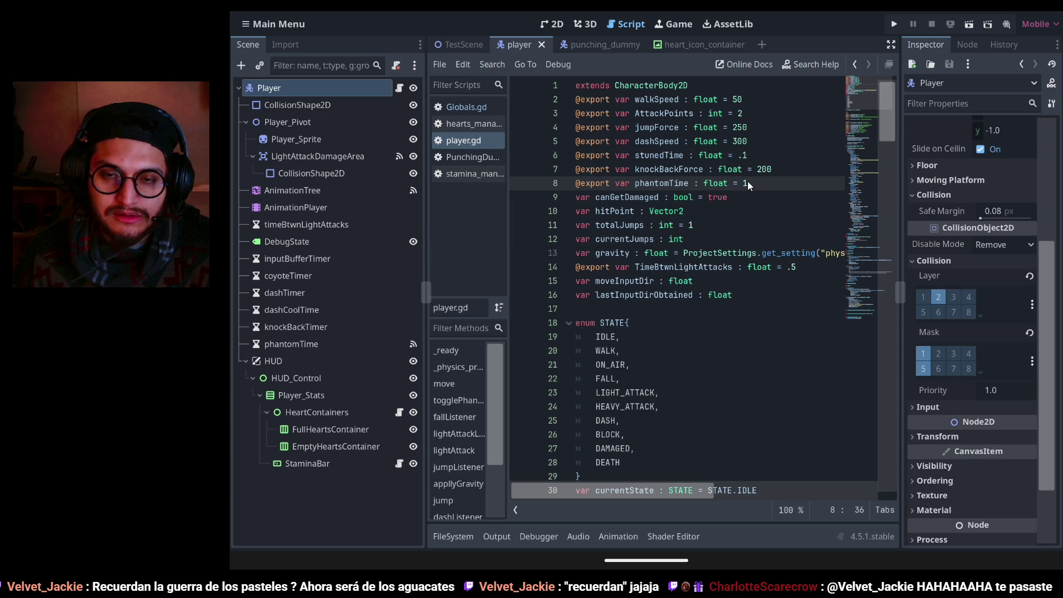
{"action": "type", "text": "5"}
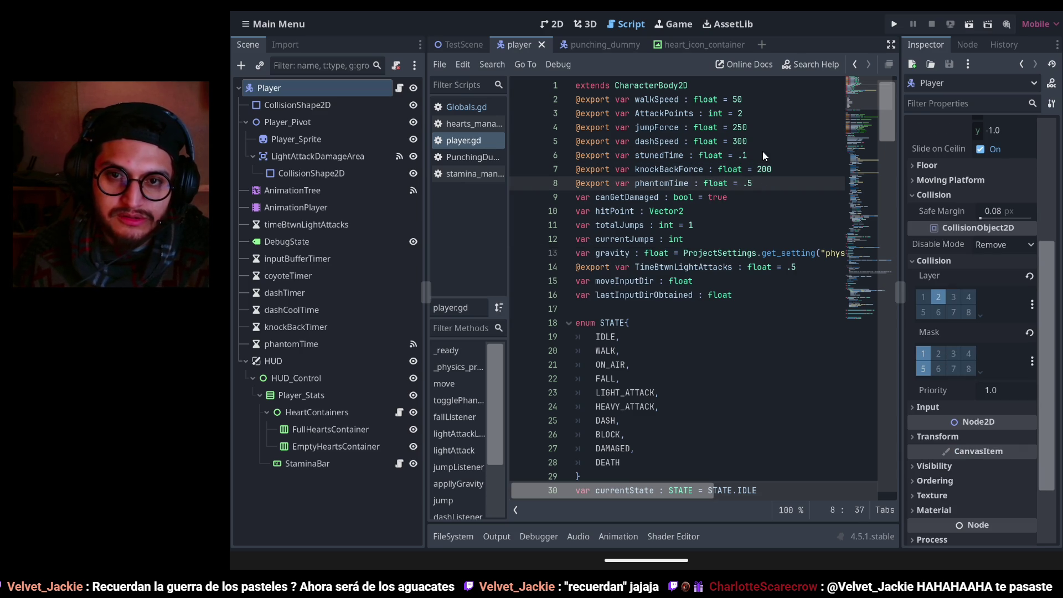
{"action": "left_click", "coordinate": [752, 155]}
{"action": "key", "text": "BackSpace"}
{"action": "key", "text": "F5"}
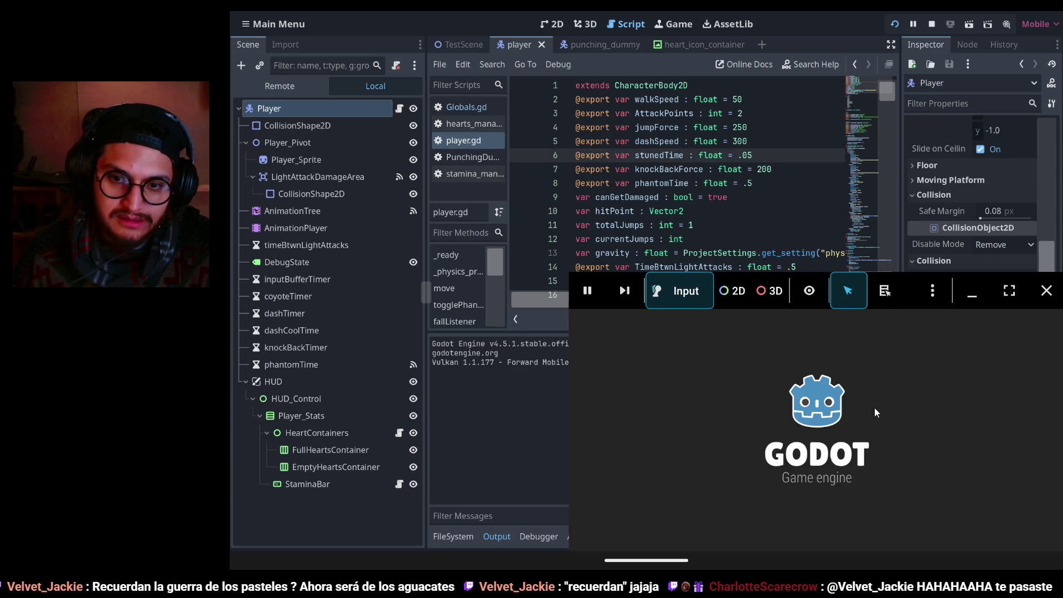
Test knockback against the dummy, then retest with knockBackForce set to 100.
{"action": "key", "text": "Left"}
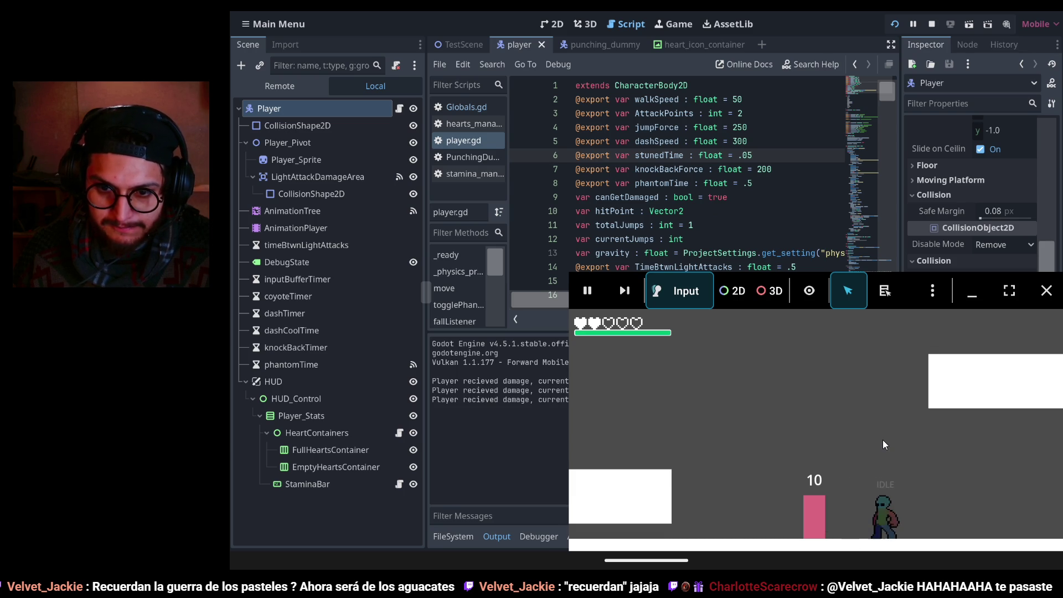
{"action": "left_click", "coordinate": [1047, 290]}
{"action": "double_click", "coordinate": [759, 170]}
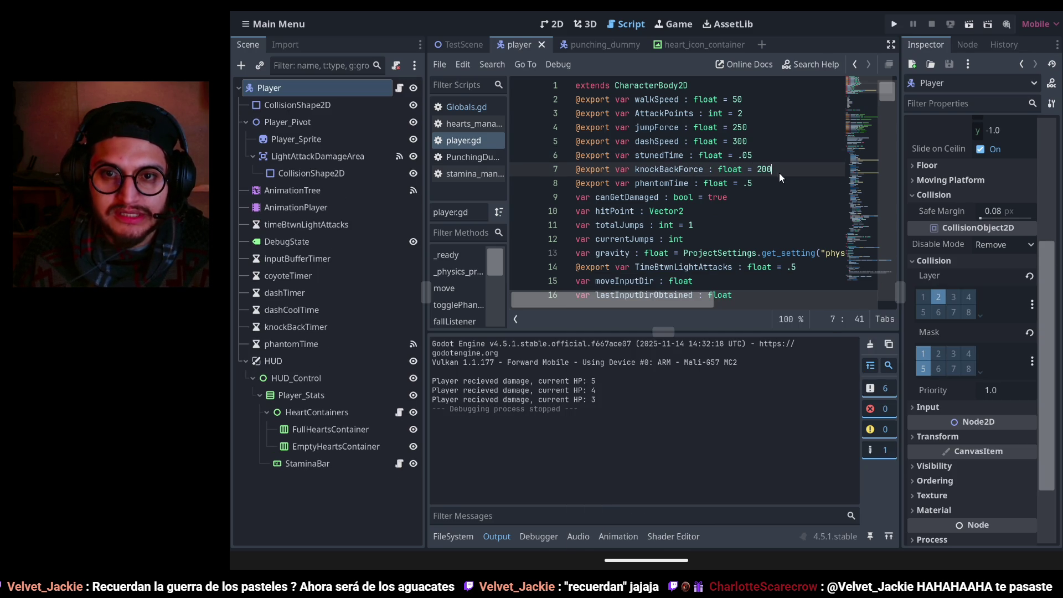
{"action": "key", "text": "F5"}
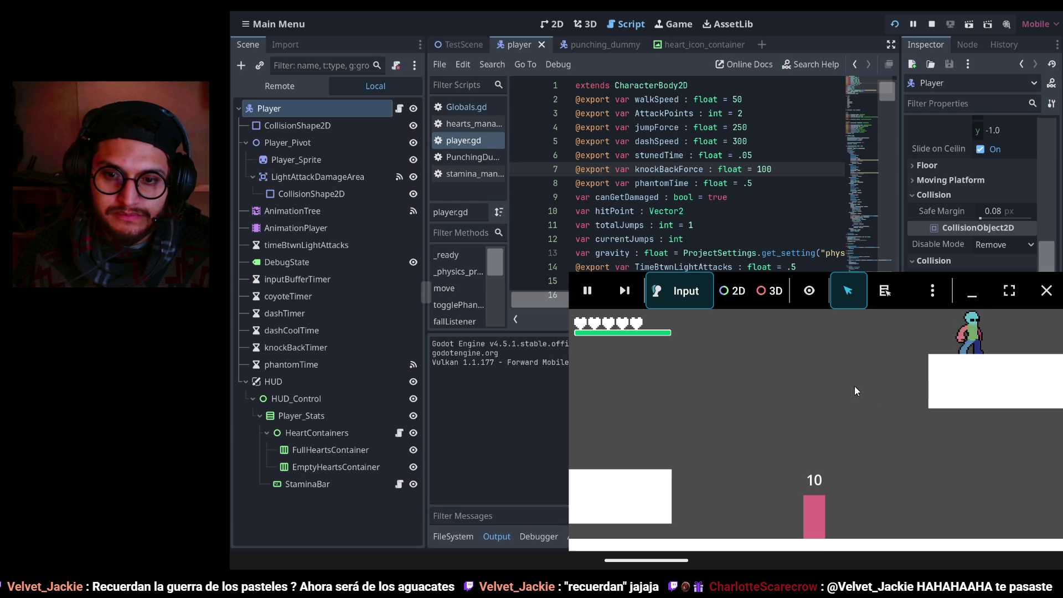
{"action": "key", "text": "Left"}
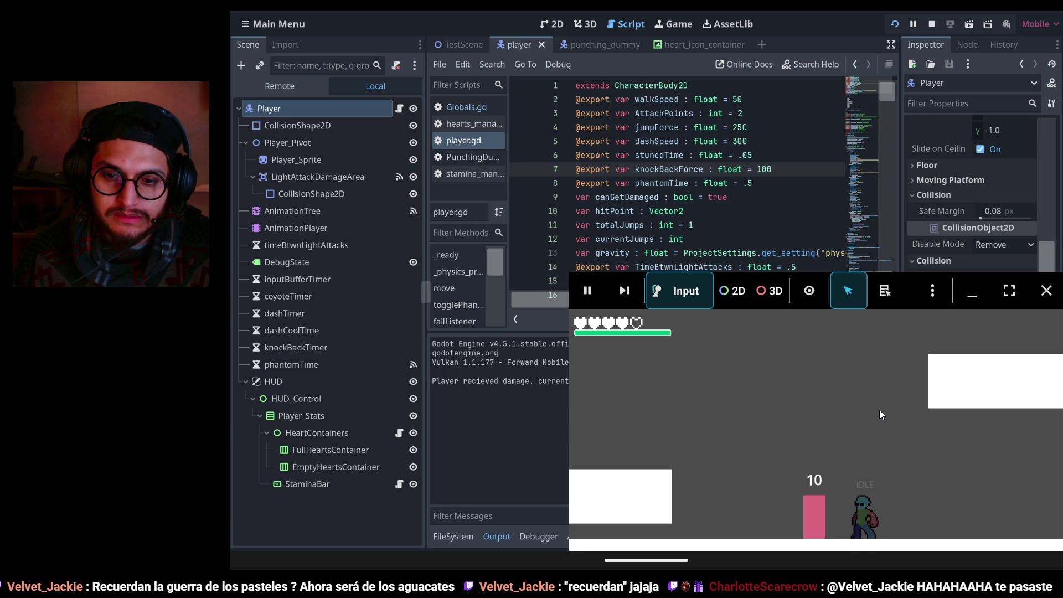
{"action": "key", "text": "Left"}
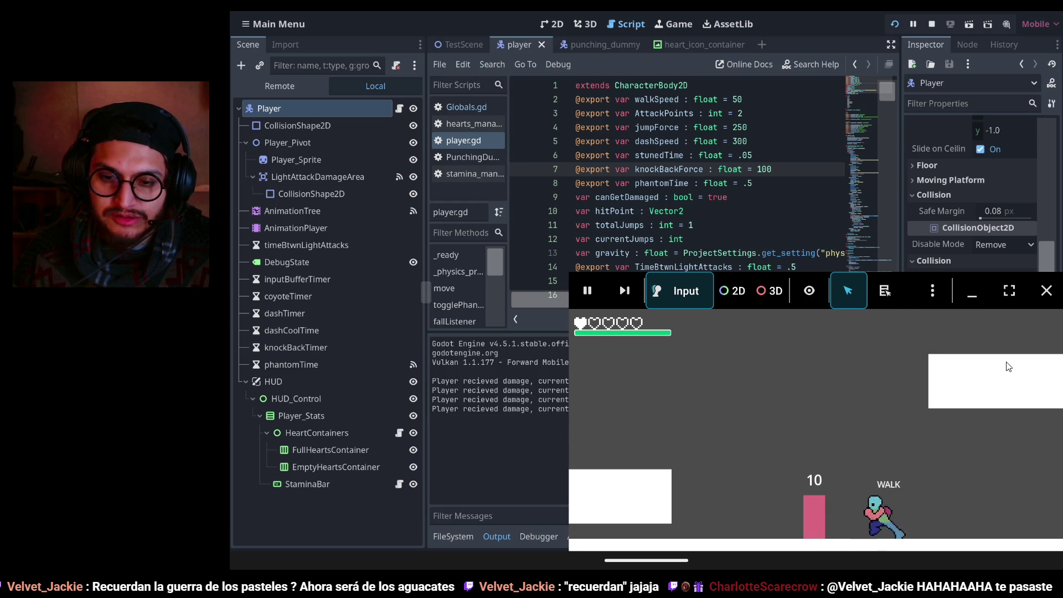
{"action": "left_click", "coordinate": [1046, 291]}
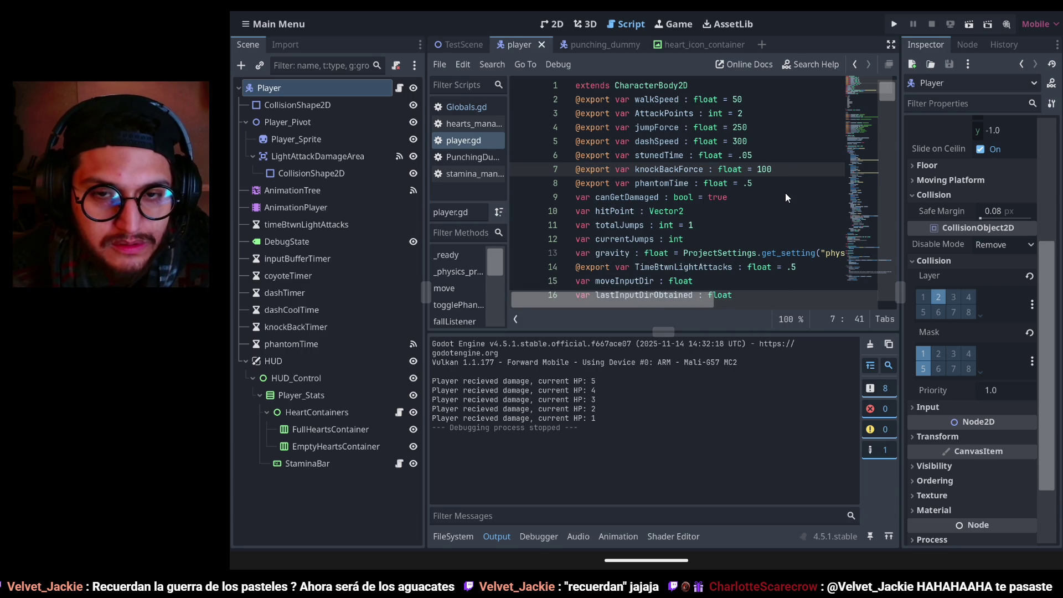
Restore knockBackForce to 200, save, and replay the dummy knockback test.
{"action": "key", "text": "ctrl+z"}
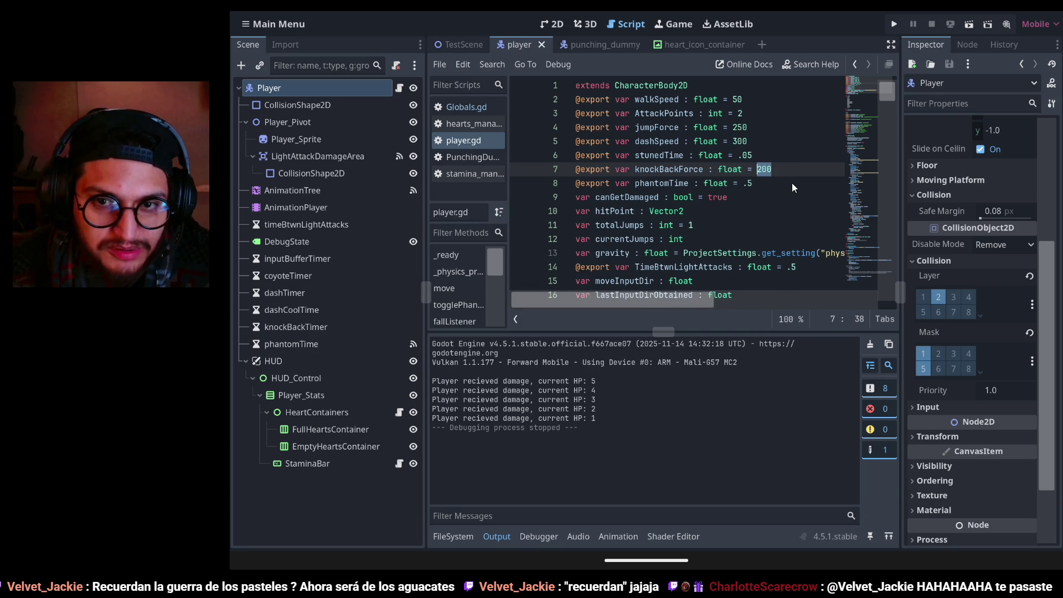
{"action": "key", "text": "ctrl+s"}
{"action": "left_click", "coordinate": [895, 25]}
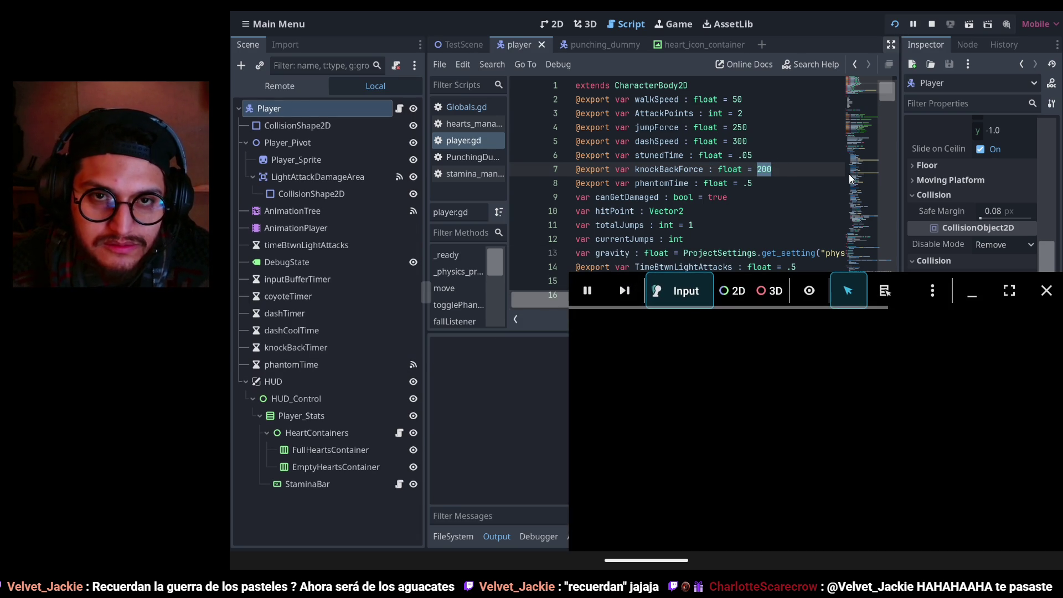
{"action": "key", "text": "Left"}
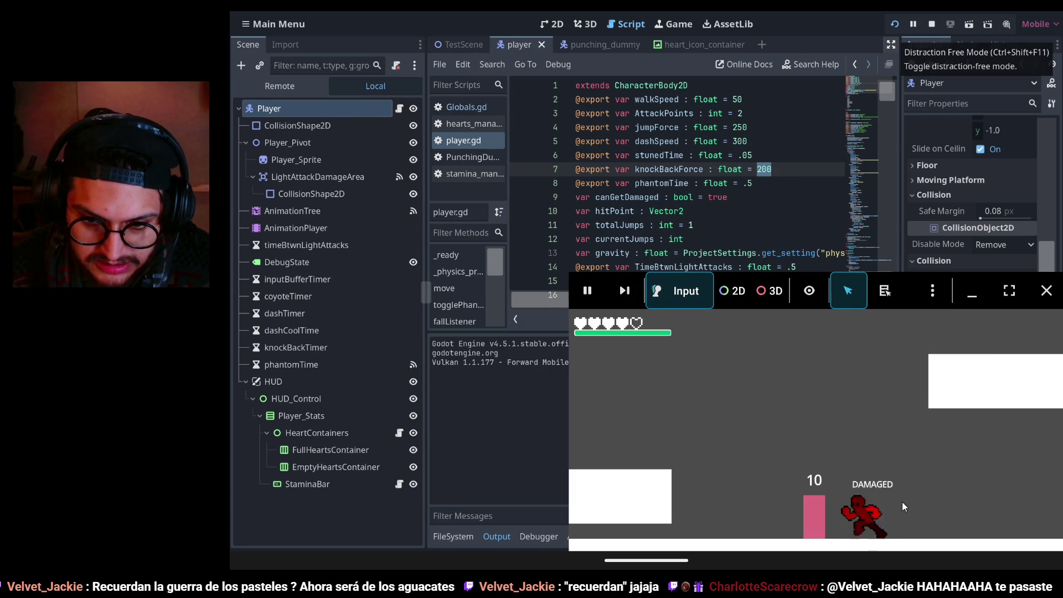
{"action": "key", "text": "Right"}
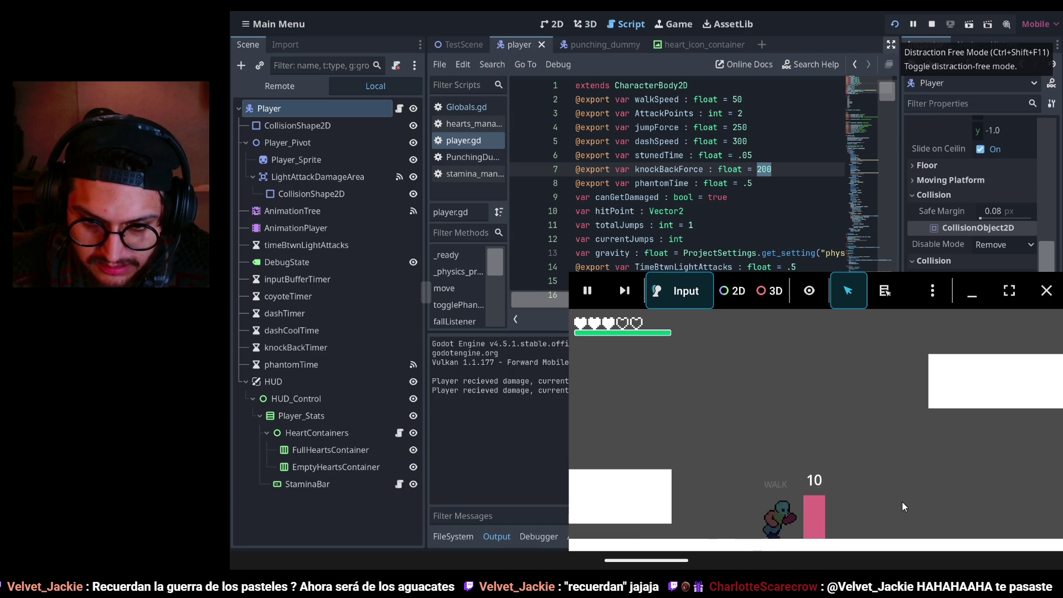
{"action": "key", "text": "Right"}
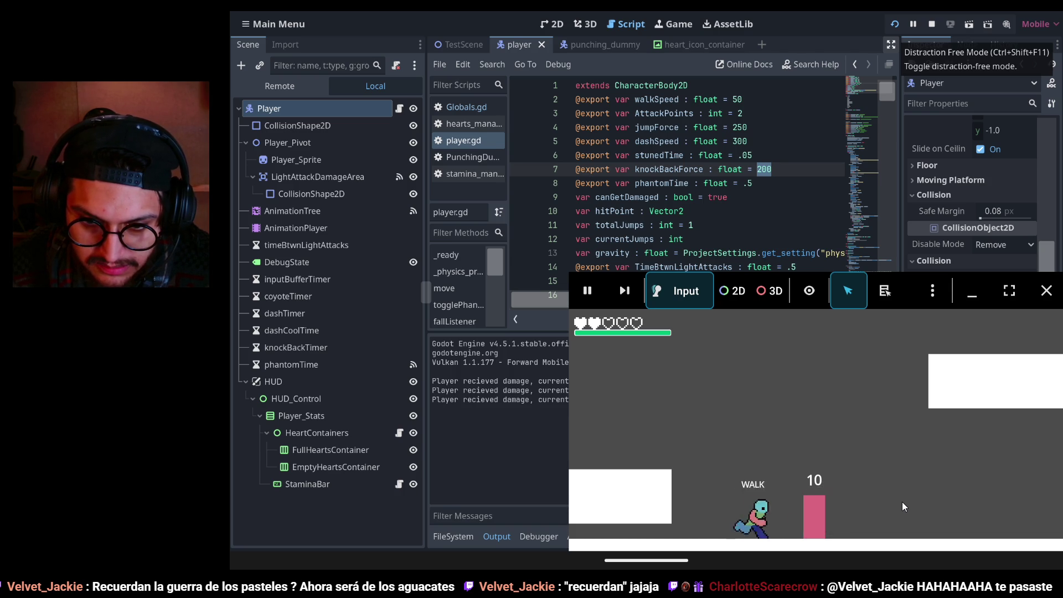
{"action": "key", "text": "Right"}
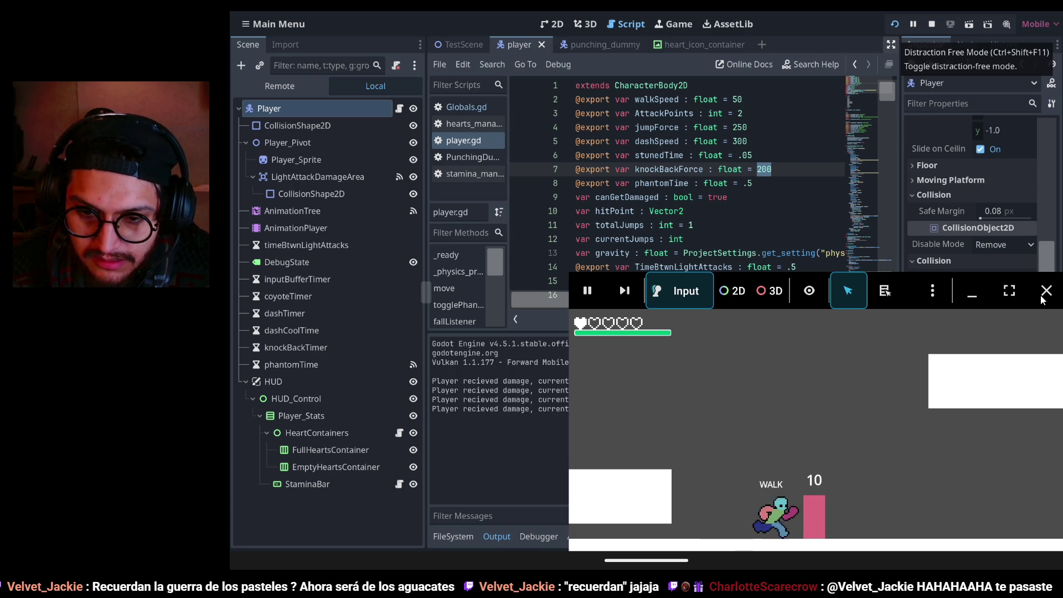
{"action": "left_click", "coordinate": [1041, 298]}
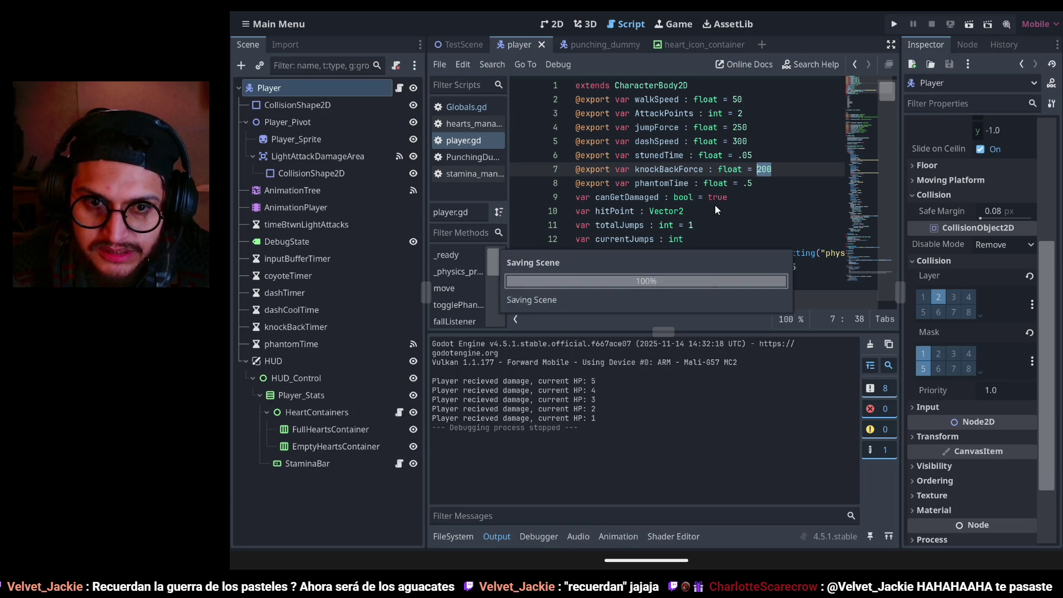
Hide the output log, review the DAMAGED state code, then place the caret after knockBackForce 200.
{"action": "scroll", "coordinate": [716, 210], "scroll_direction": "down", "scroll_amount": 10}
{"action": "scroll", "coordinate": [716, 208], "scroll_direction": "down", "scroll_amount": 17}
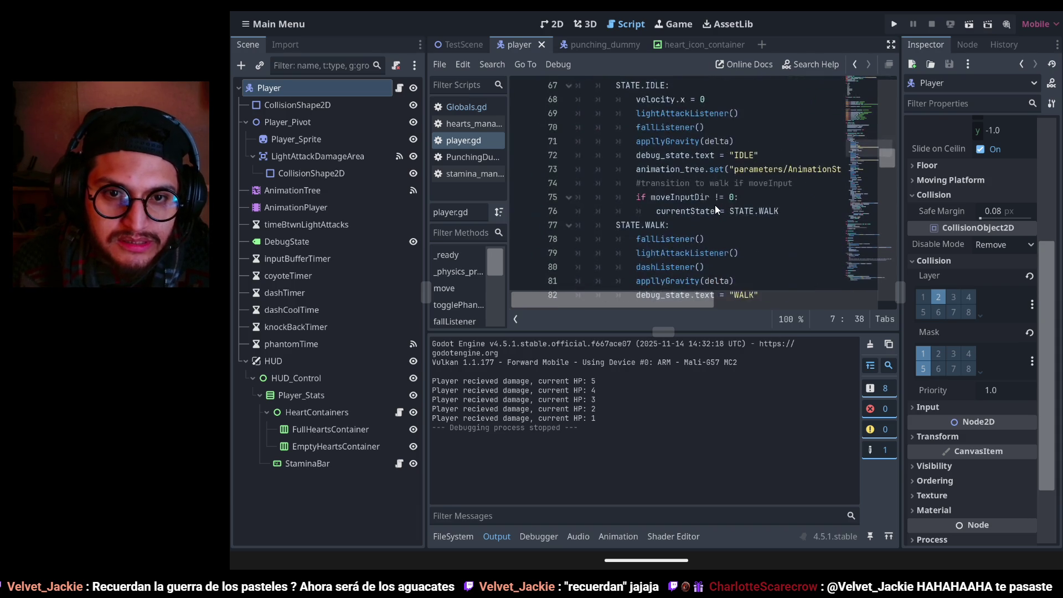
{"action": "scroll", "coordinate": [716, 210], "scroll_direction": "down", "scroll_amount": 3}
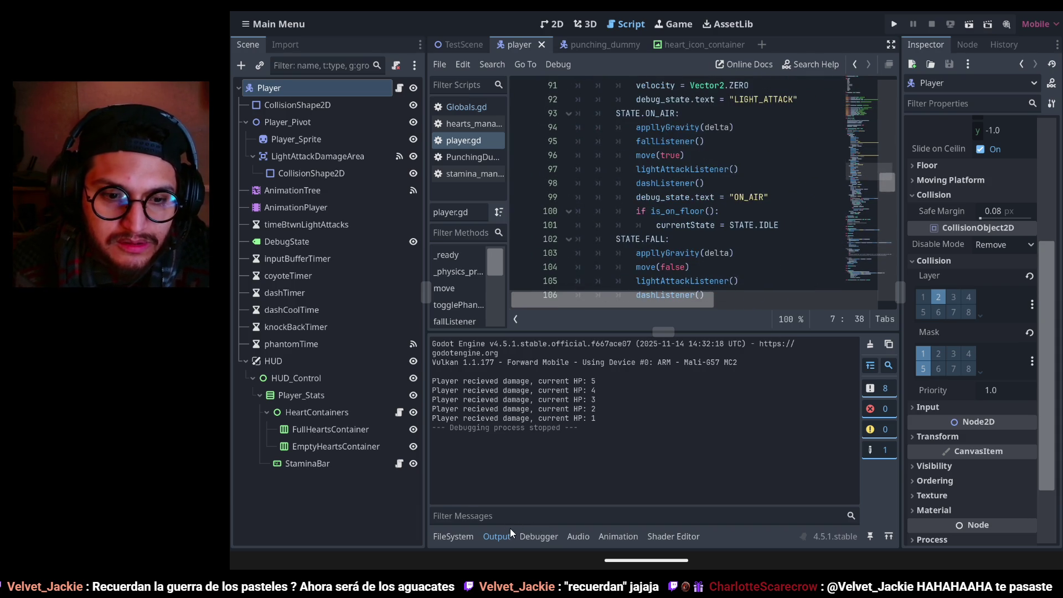
{"action": "left_click", "coordinate": [509, 533]}
{"action": "scroll", "coordinate": [736, 307], "scroll_direction": "down", "scroll_amount": 4}
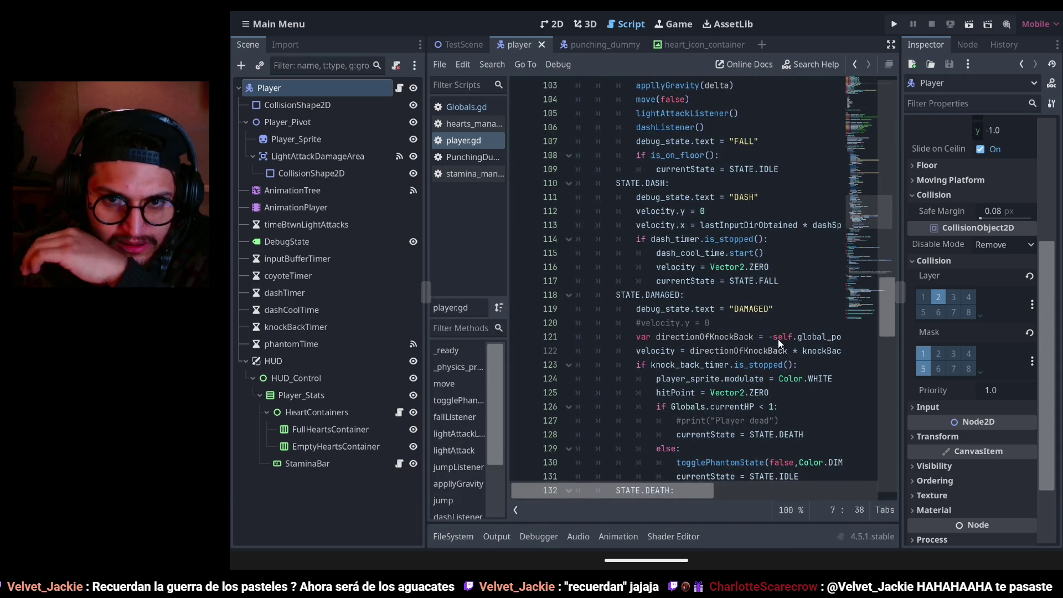
{"action": "scroll", "coordinate": [779, 339], "scroll_direction": "down", "scroll_amount": 1}
{"action": "double_click", "coordinate": [667, 253]}
{"action": "scroll", "coordinate": [797, 312], "scroll_direction": "down", "scroll_amount": 1}
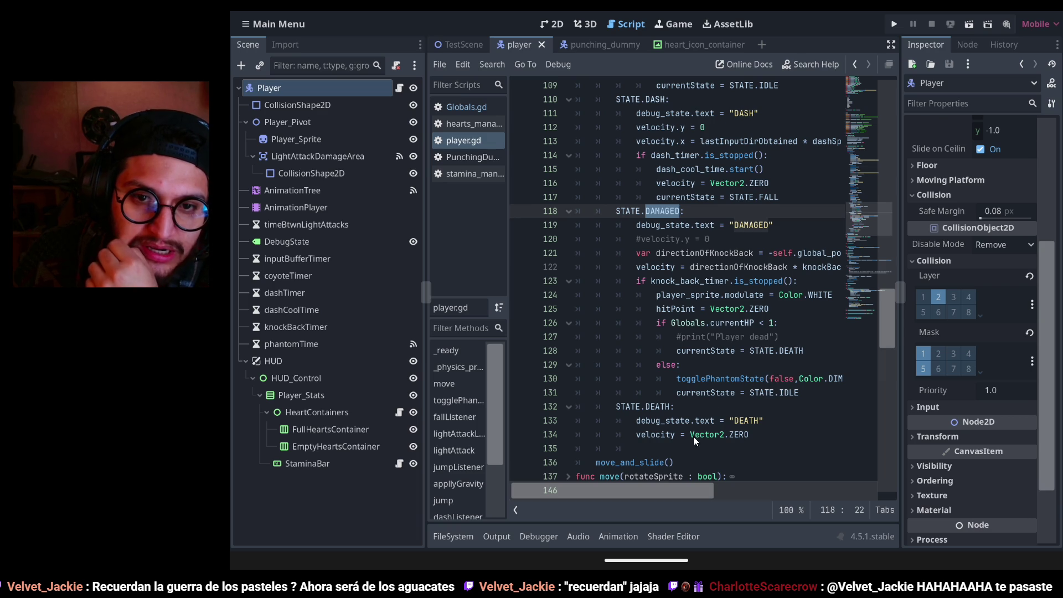
{"action": "scroll", "coordinate": [722, 388], "scroll_direction": "up", "scroll_amount": 4}
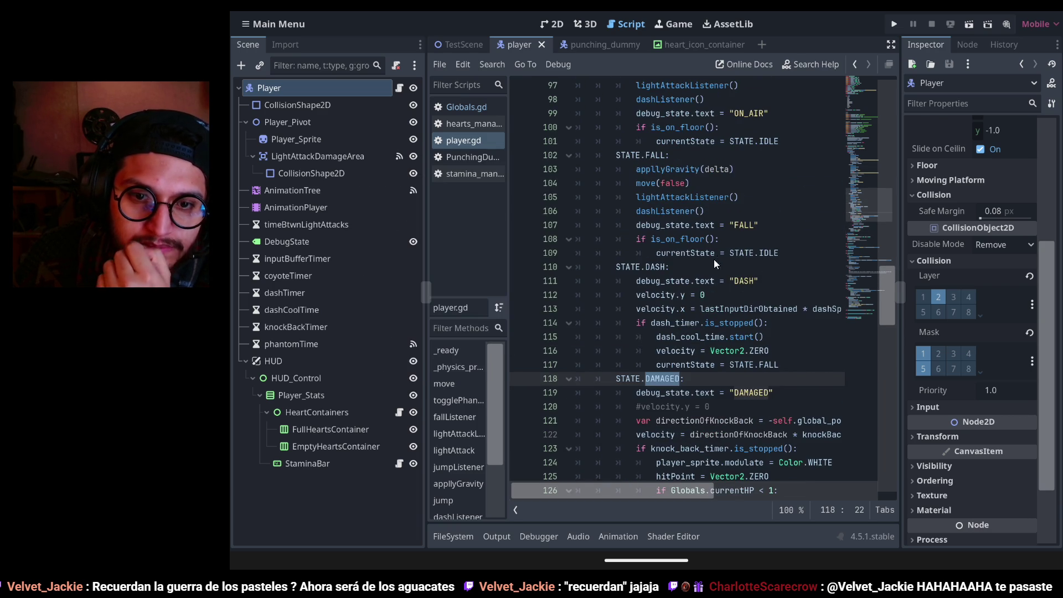
{"action": "scroll", "coordinate": [741, 274], "scroll_direction": "down", "scroll_amount": 3}
{"action": "scroll", "coordinate": [740, 334], "scroll_direction": "down", "scroll_amount": 4}
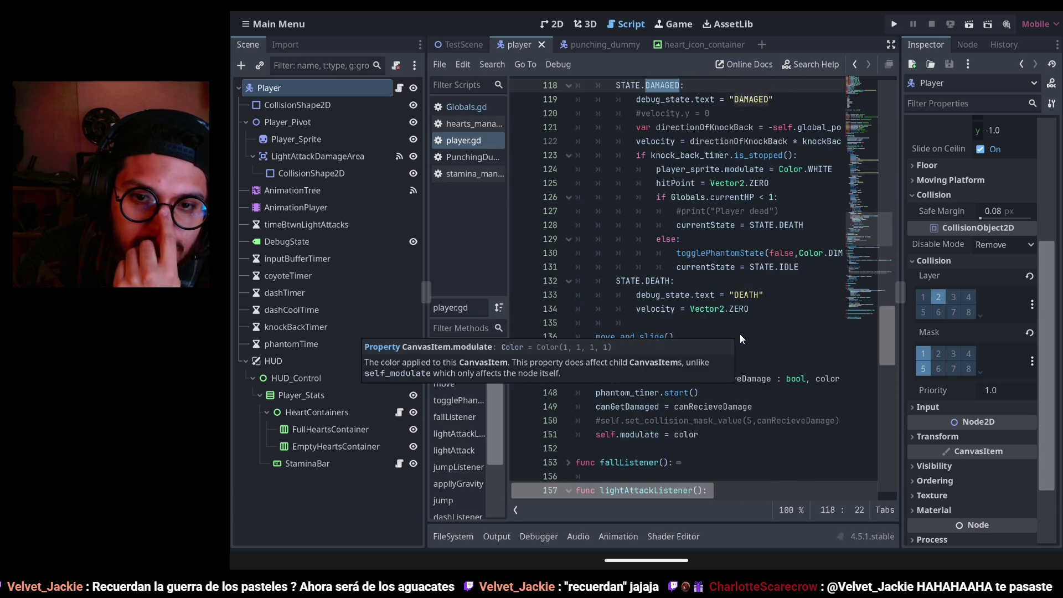
{"action": "scroll", "coordinate": [740, 334], "scroll_direction": "down", "scroll_amount": 3}
{"action": "scroll", "coordinate": [778, 361], "scroll_direction": "up", "scroll_amount": 12}
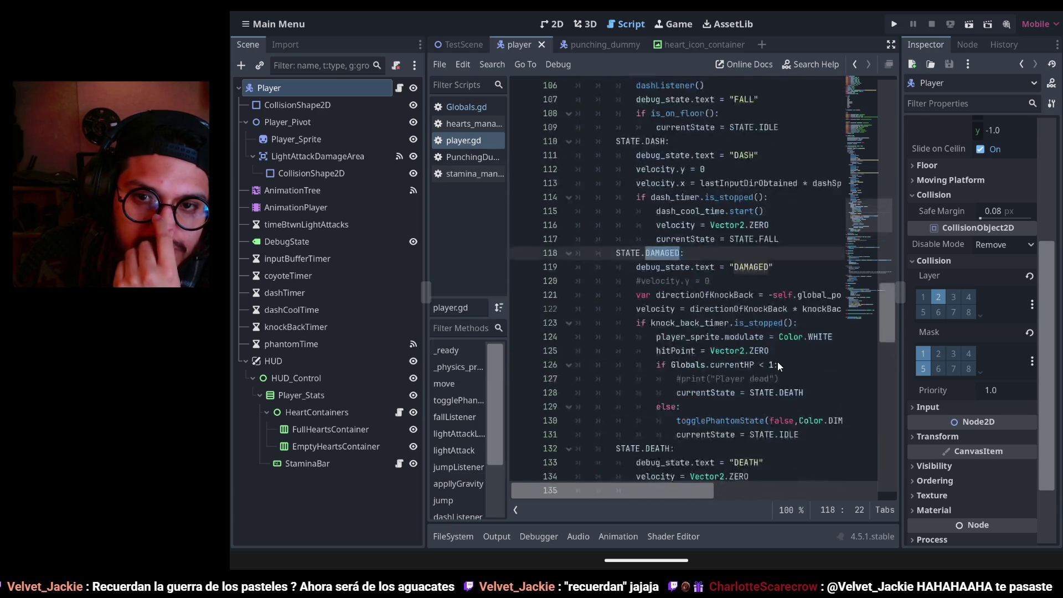
{"action": "scroll", "coordinate": [778, 361], "scroll_direction": "up", "scroll_amount": 20}
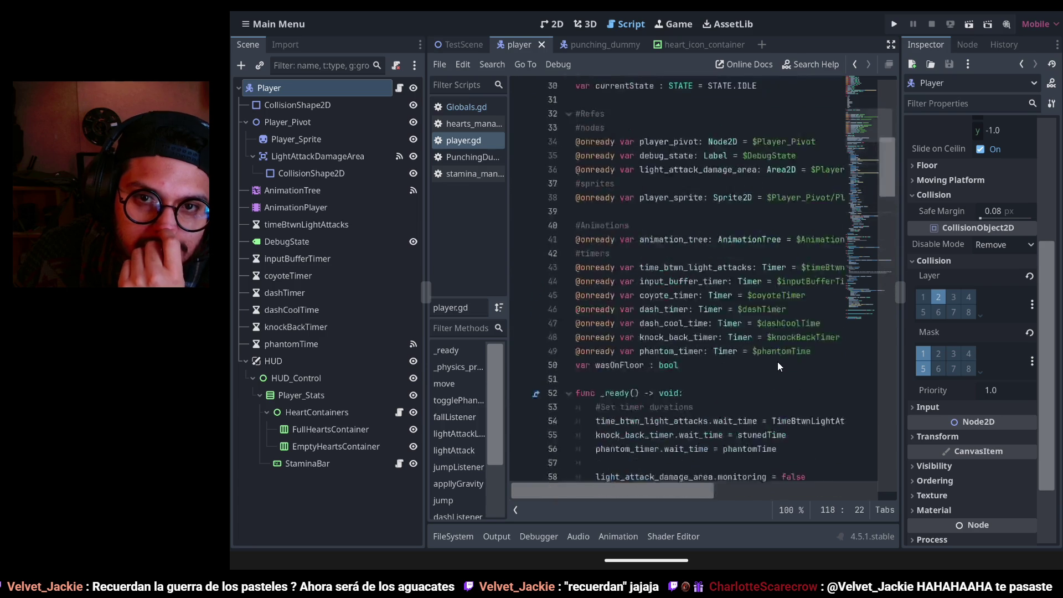
{"action": "scroll", "coordinate": [778, 361], "scroll_direction": "up", "scroll_amount": 4}
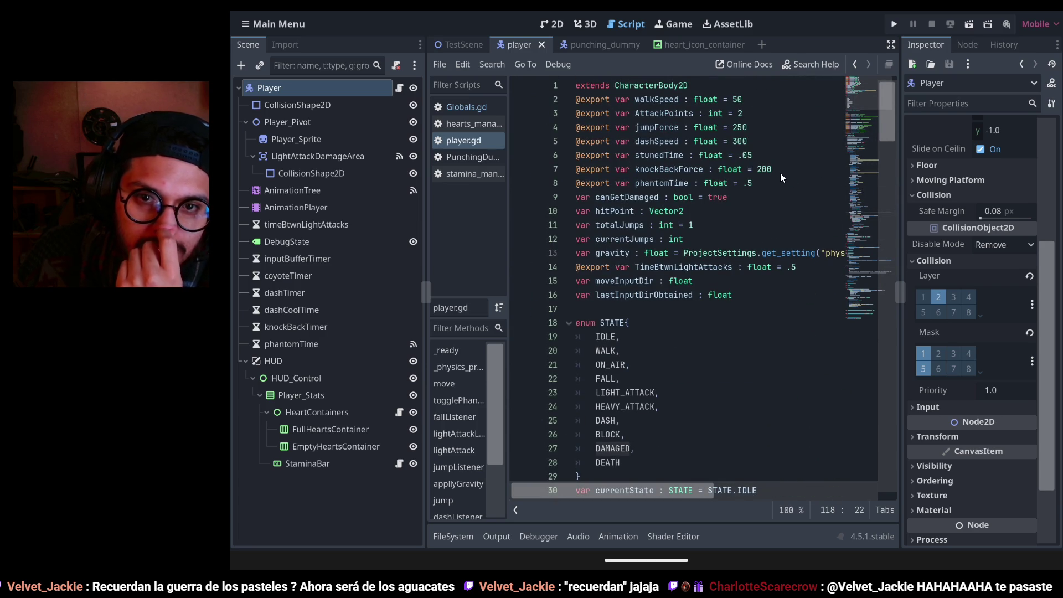
{"action": "left_click", "coordinate": [781, 173]}
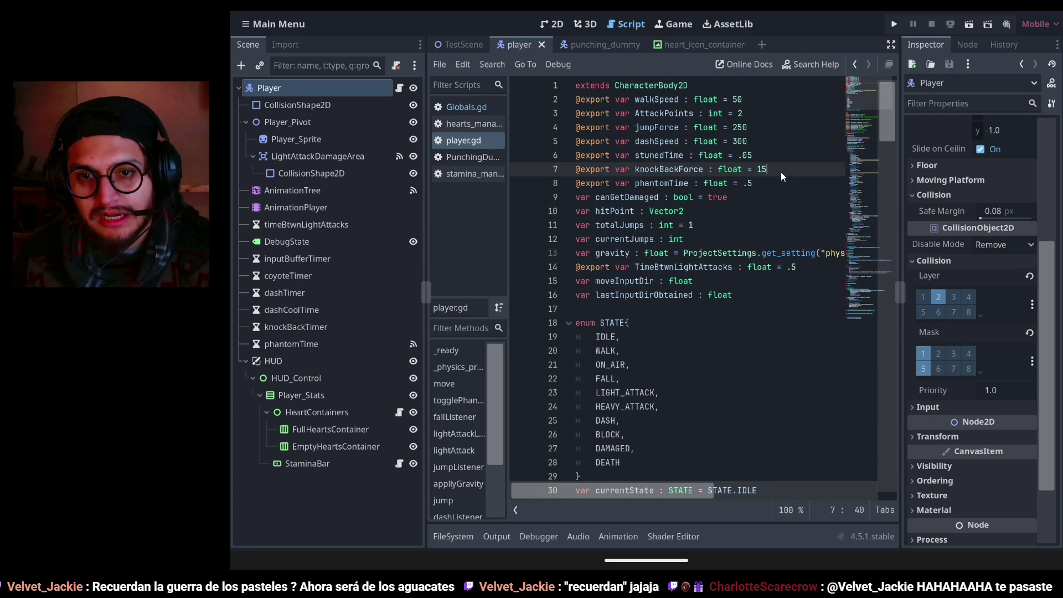
Set knockBackForce to 150 and playtest hits against the dummy.
{"action": "type", "text": "0"}
{"action": "key", "text": "F5"}
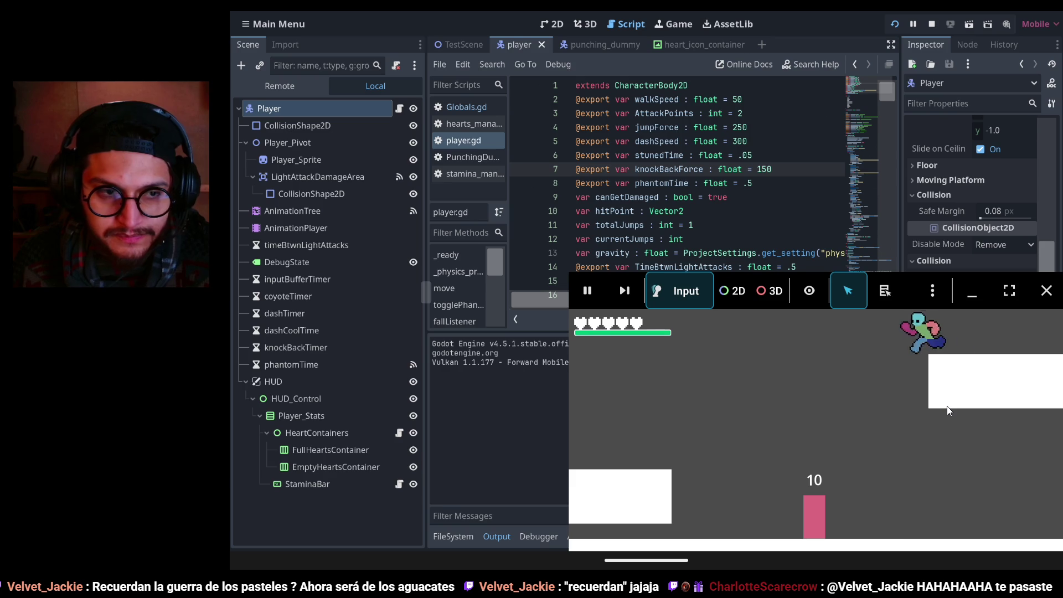
{"action": "key", "text": "Left"}
{"action": "key", "text": "Right"}
{"action": "key", "text": "Left"}
{"action": "key", "text": "Right"}
{"action": "key", "text": "Left"}
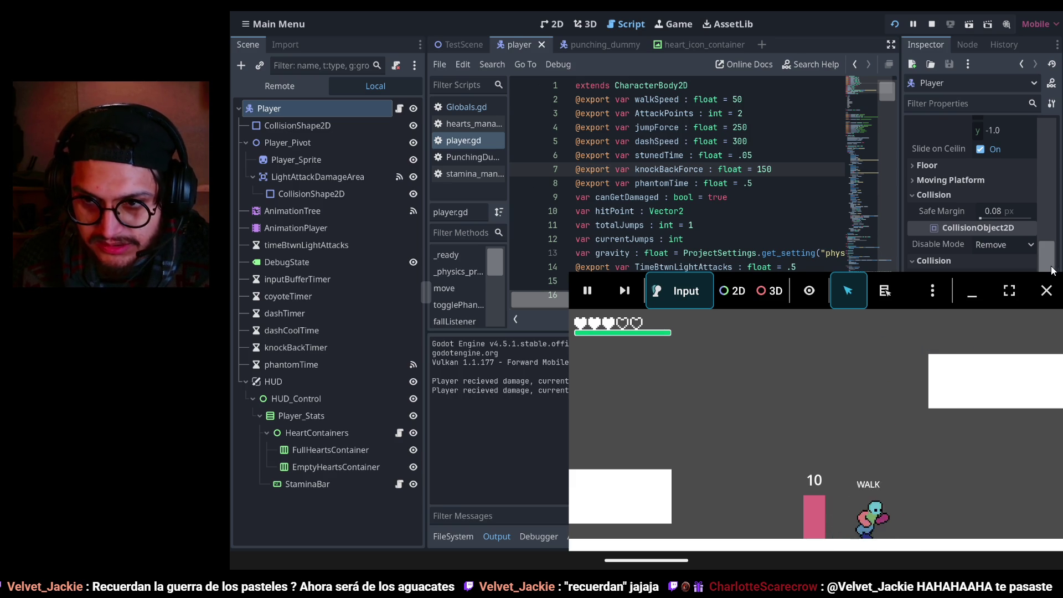
{"action": "left_click", "coordinate": [1047, 291]}
Shorten phantomTime to .1 in player.gd and save.
{"action": "left_click", "coordinate": [729, 115]}
{"action": "left_click", "coordinate": [758, 184]}
{"action": "key", "text": "BackSpace"}
{"action": "key", "text": "ctrl+s"}
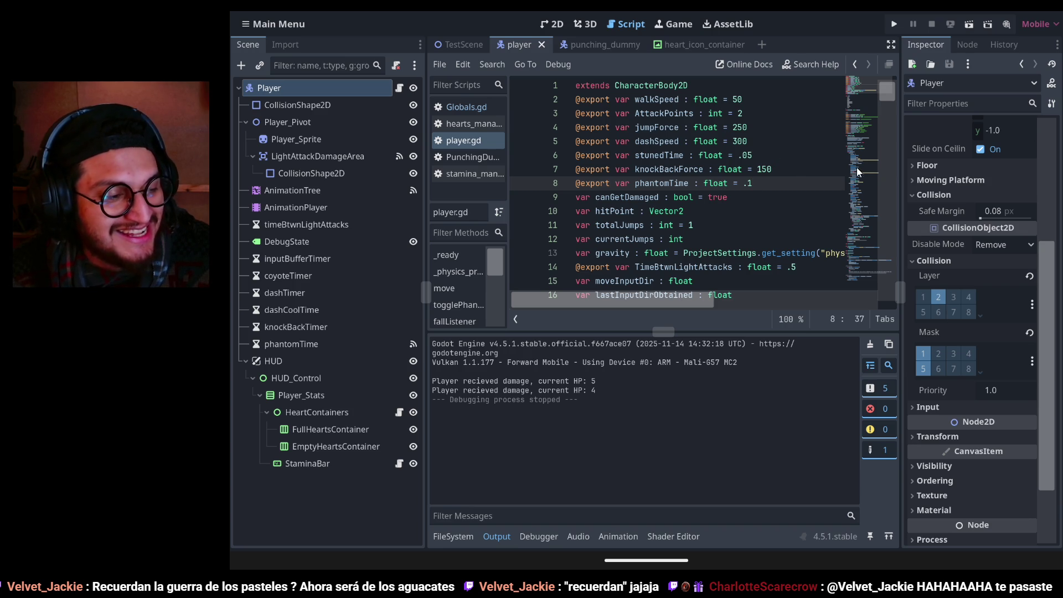
After a quick test run, set phantomTime back to .5 and stunedTime to .1, and save.
{"action": "left_click", "coordinate": [894, 25]}
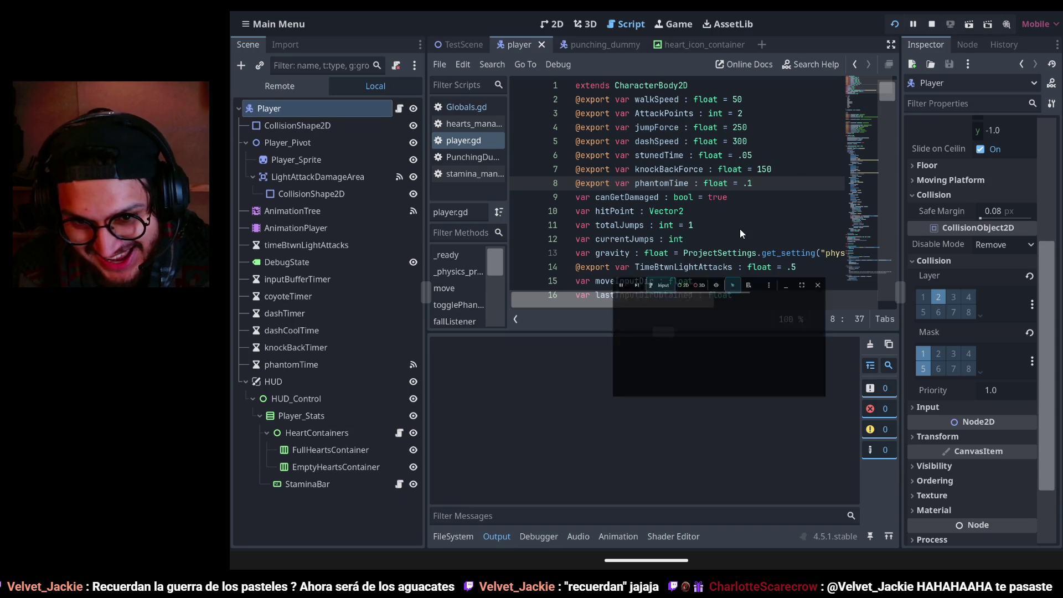
{"action": "key", "text": "Left"}
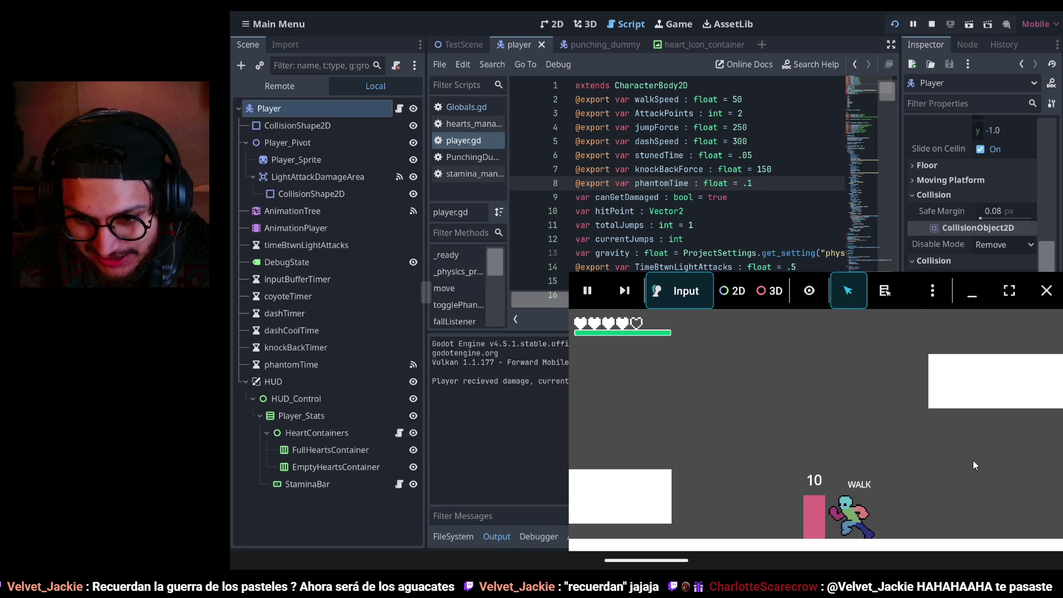
{"action": "left_click", "coordinate": [1047, 292]}
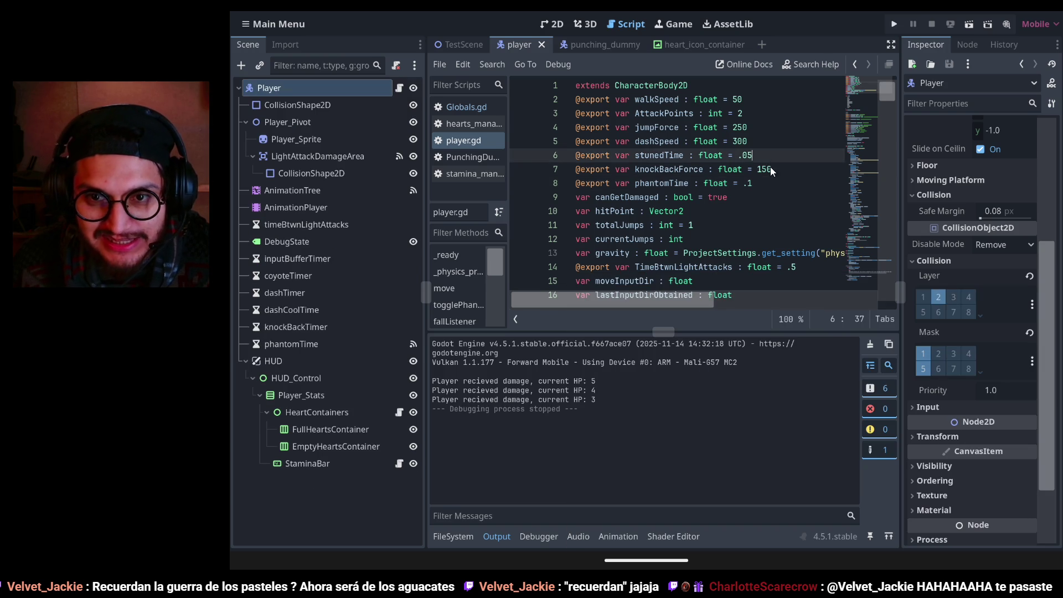
{"action": "left_click", "coordinate": [772, 169]}
{"action": "left_click", "coordinate": [761, 183]}
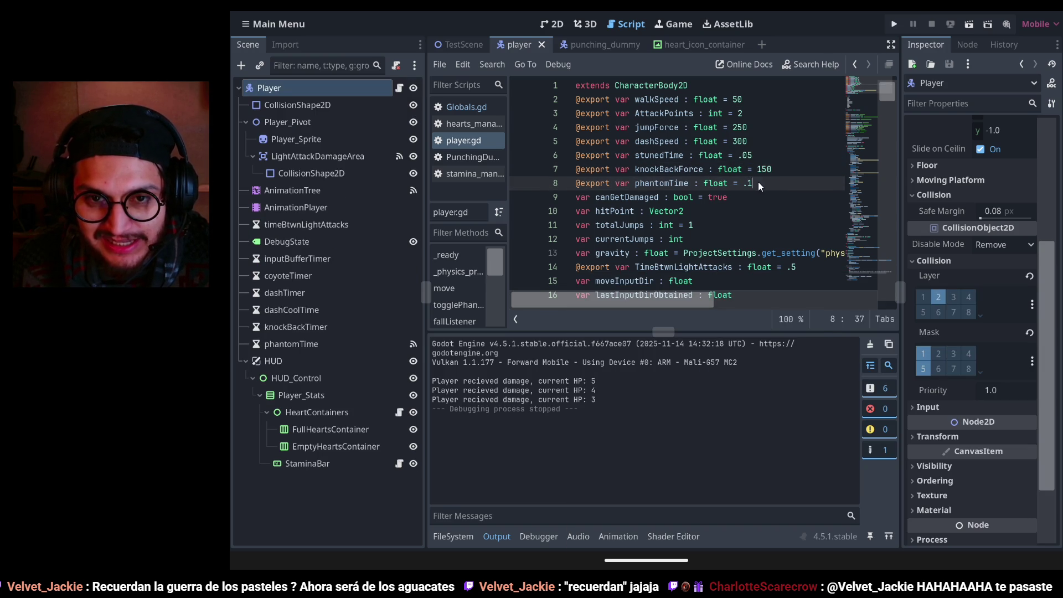
{"action": "key", "text": "BackSpace"}
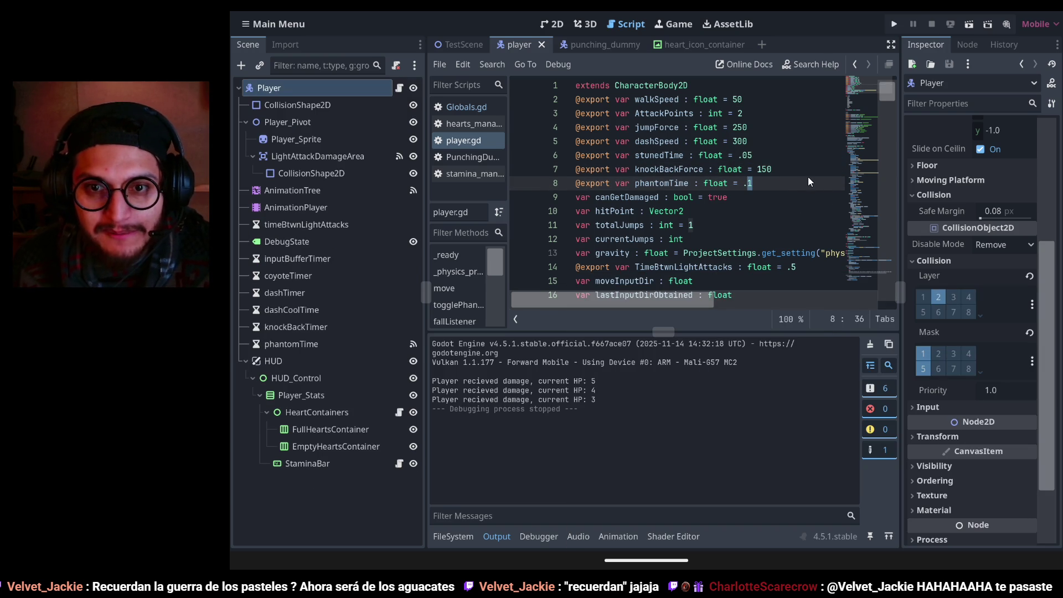
{"action": "left_click_drag", "start_coordinate": [759, 151], "coordinate": [743, 154]}
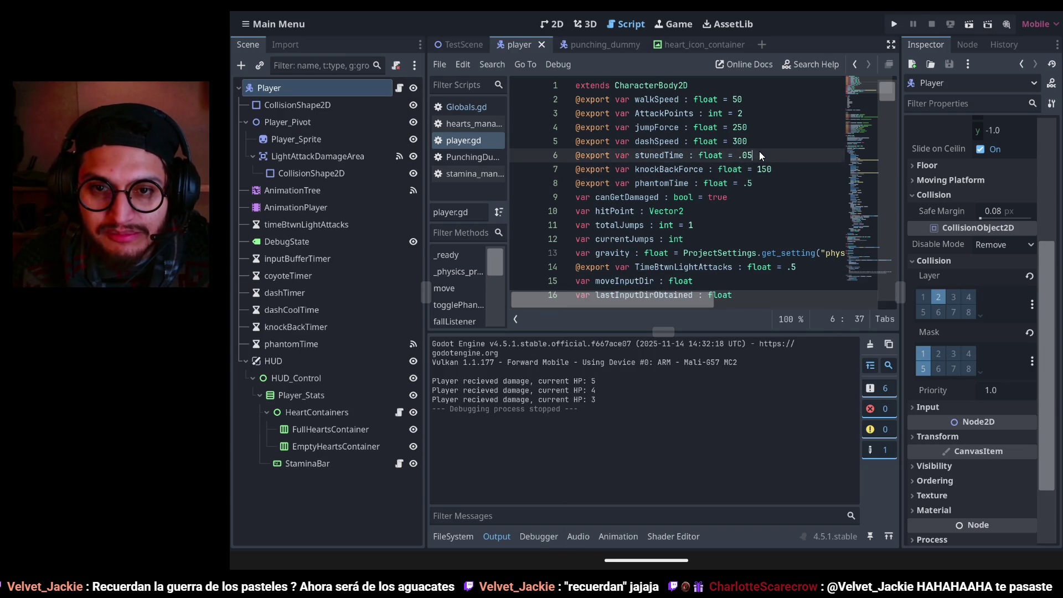
{"action": "key", "text": "ctrl+s"}
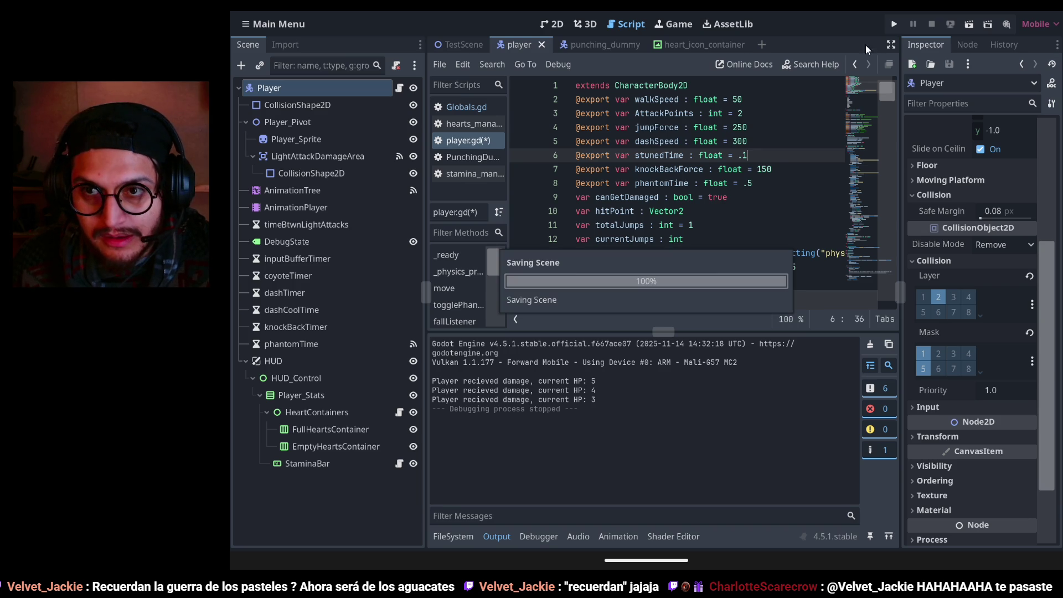
Playtest walking the player into the dummy with the new timings.
{"action": "left_click", "coordinate": [894, 25]}
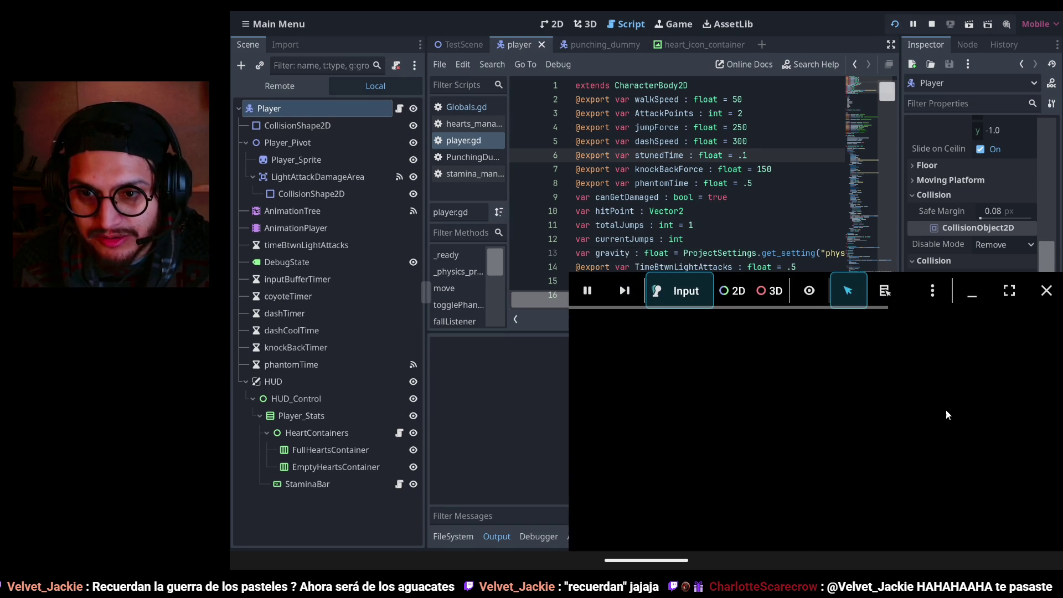
{"action": "key", "text": "Left"}
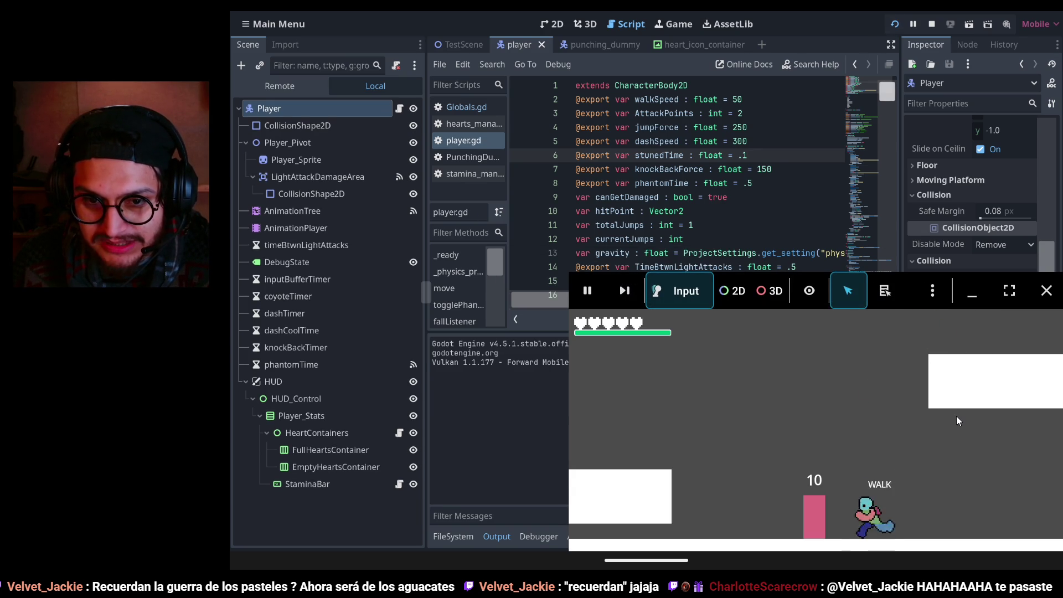
{"action": "key", "text": "Left"}
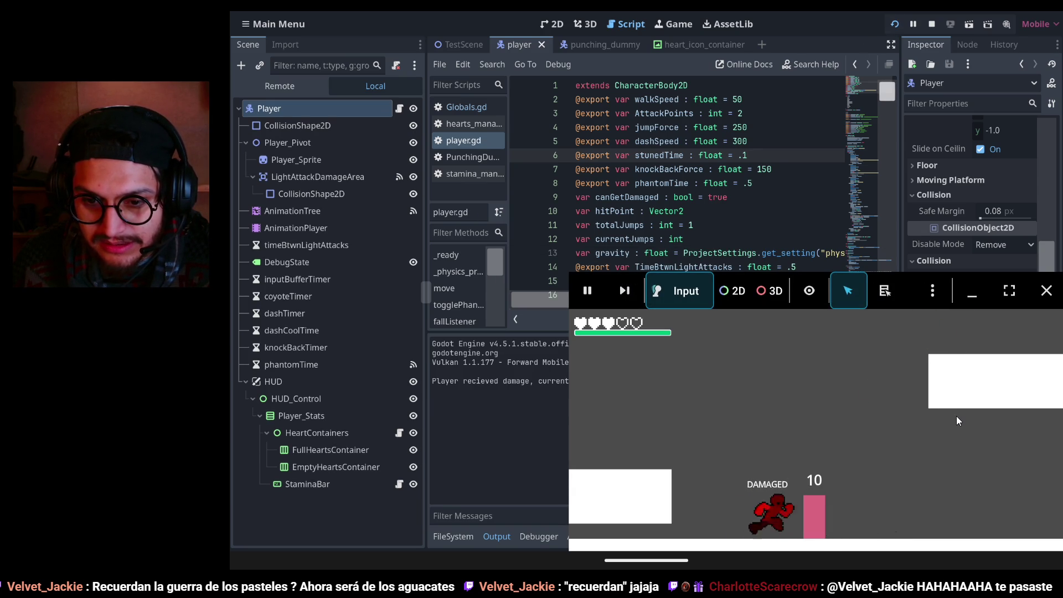
{"action": "key", "text": "Right"}
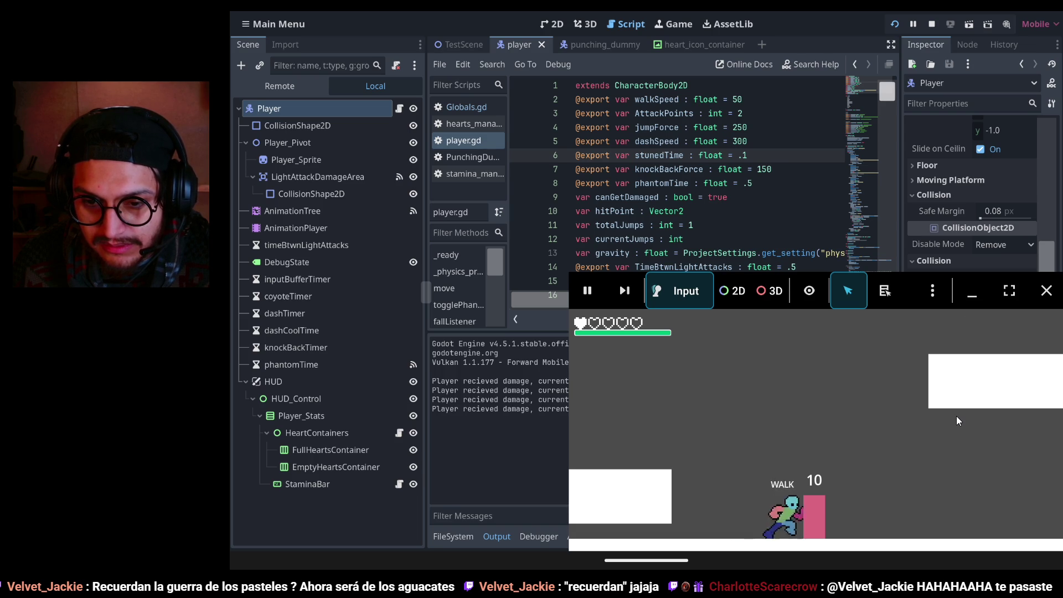
{"action": "left_click", "coordinate": [1046, 290]}
{"action": "left_click", "coordinate": [757, 169]}
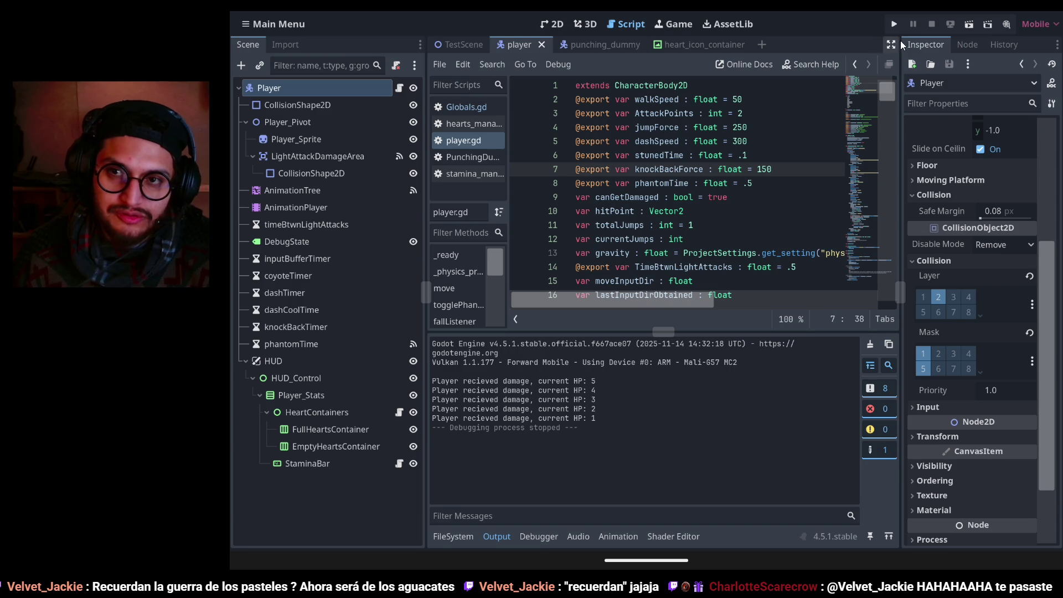
Playtest again, jumping the player onto the dummy and into the pink block.
{"action": "left_click", "coordinate": [893, 25]}
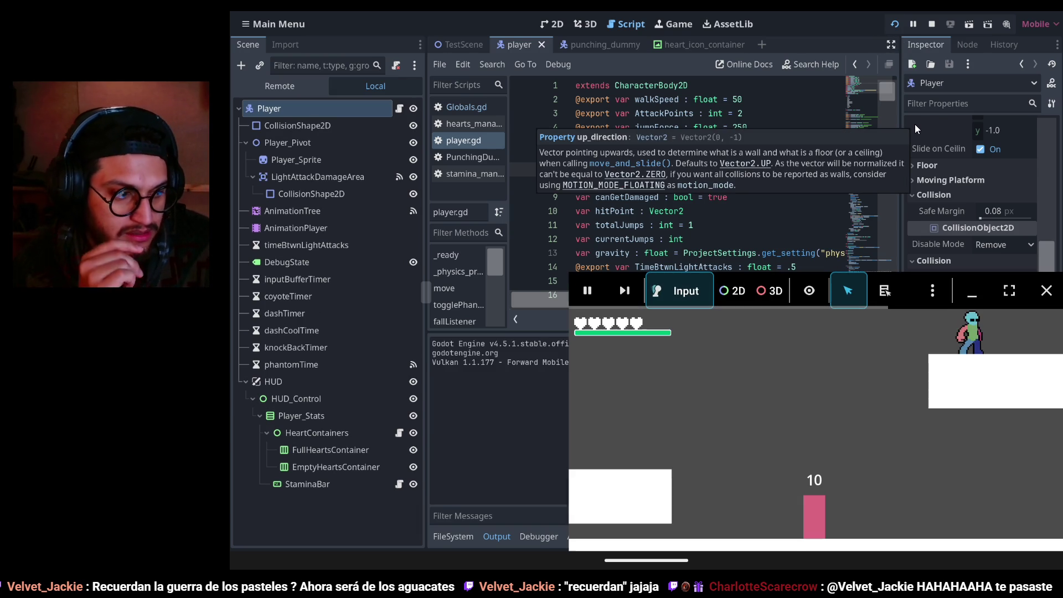
{"action": "key", "text": "Left"}
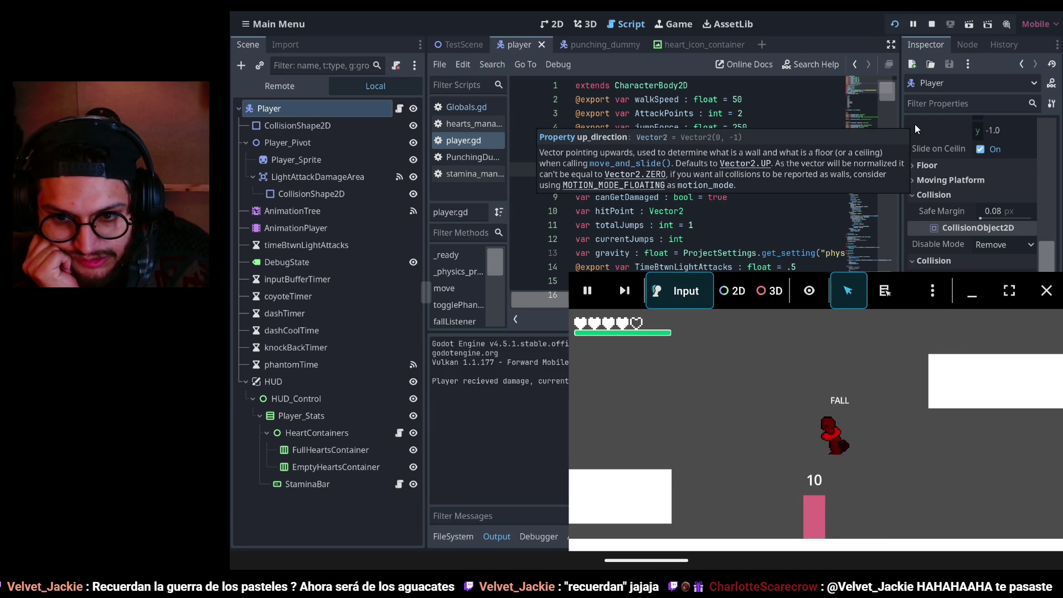
{"action": "key", "text": "Left"}
{"action": "key", "text": "space"}
{"action": "key", "text": "Right"}
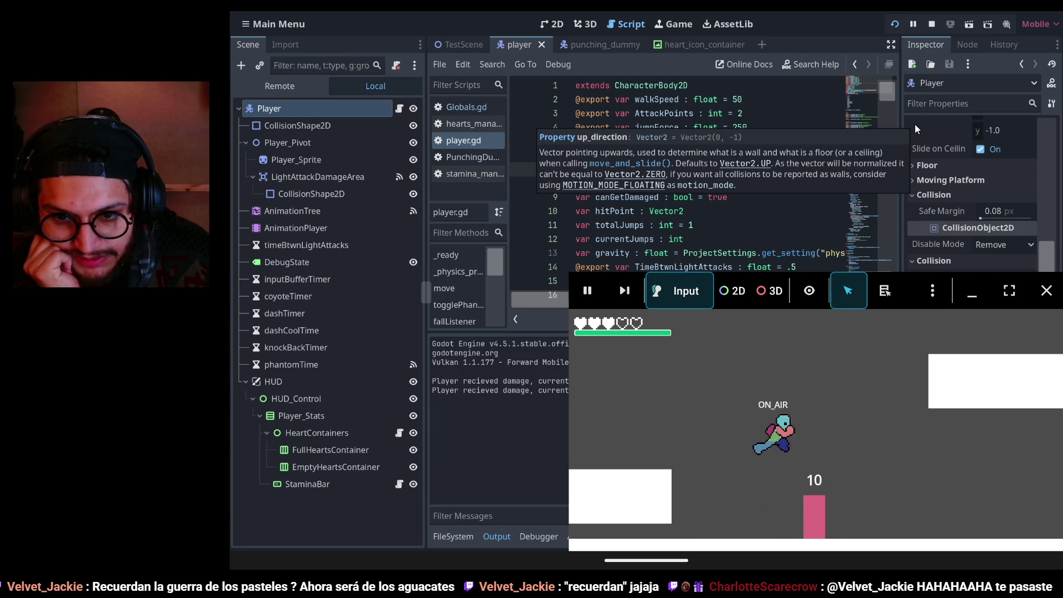
{"action": "key", "text": "Left"}
{"action": "key", "text": "space"}
{"action": "key", "text": "Right"}
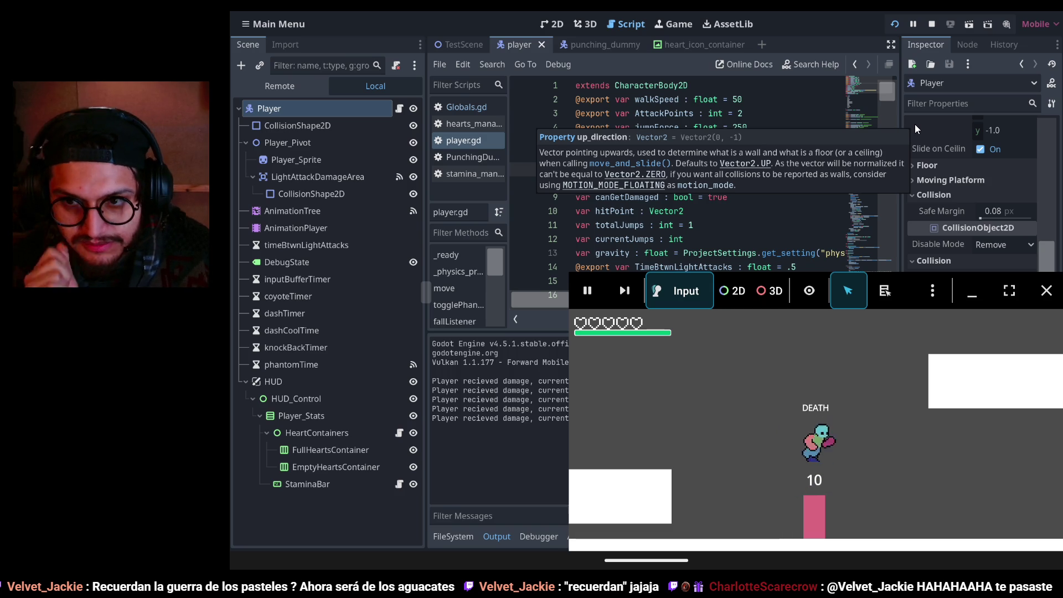
{"action": "left_click", "coordinate": [931, 24]}
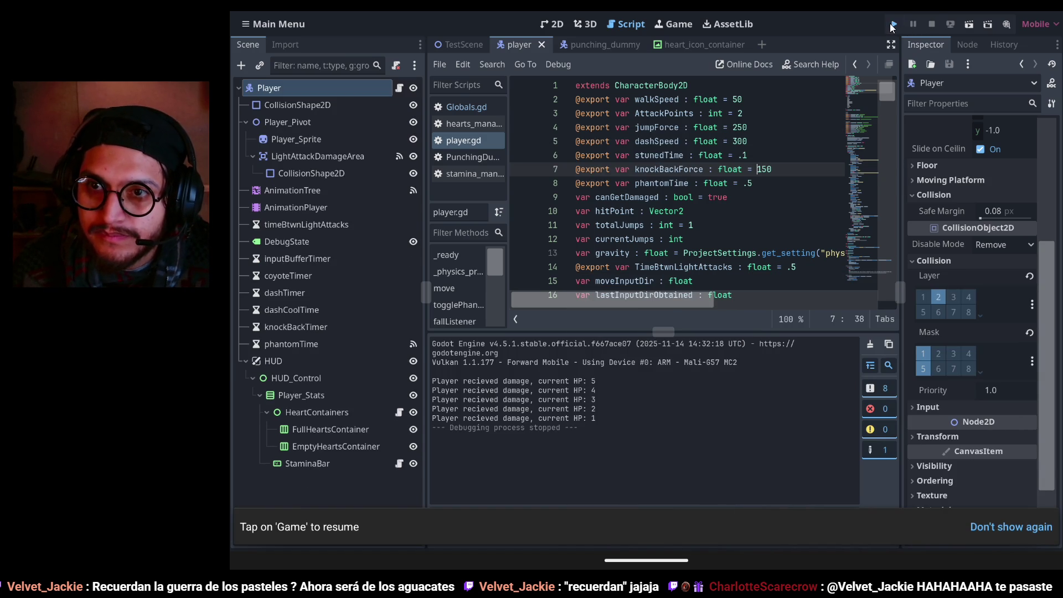
Run a longer jumping test into the dummy until player HP drops from 5 to 2.
{"action": "left_click", "coordinate": [894, 25]}
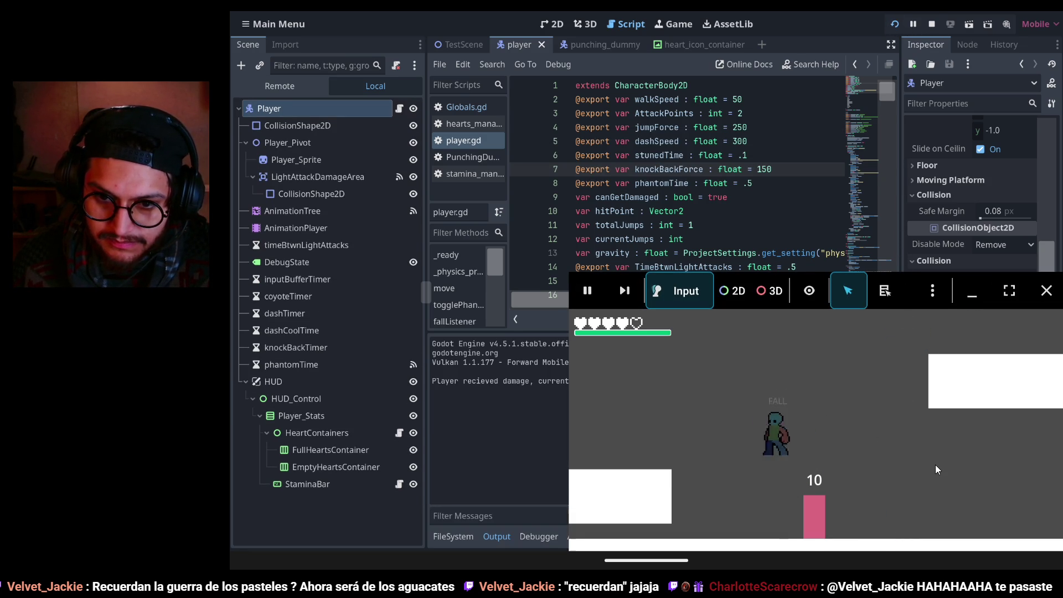
{"action": "key", "text": "Left"}
{"action": "key", "text": "space"}
{"action": "key", "text": "Right"}
{"action": "key", "text": "space"}
{"action": "key", "text": "Left"}
{"action": "key", "text": "space"}
{"action": "key", "text": "Right"}
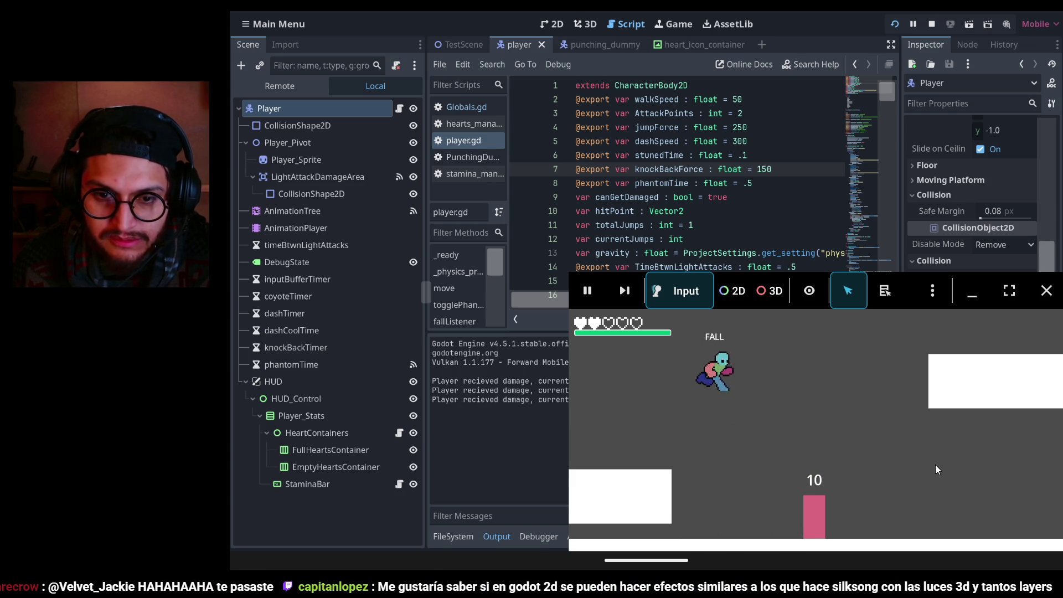
{"action": "key", "text": "space"}
{"action": "key", "text": "space"}
{"action": "key", "text": "Left"}
{"action": "key", "text": "space"}
{"action": "key", "text": "Right"}
{"action": "key", "text": "space"}
{"action": "key", "text": "Left"}
{"action": "key", "text": "space"}
{"action": "key", "text": "Right"}
{"action": "key", "text": "space"}
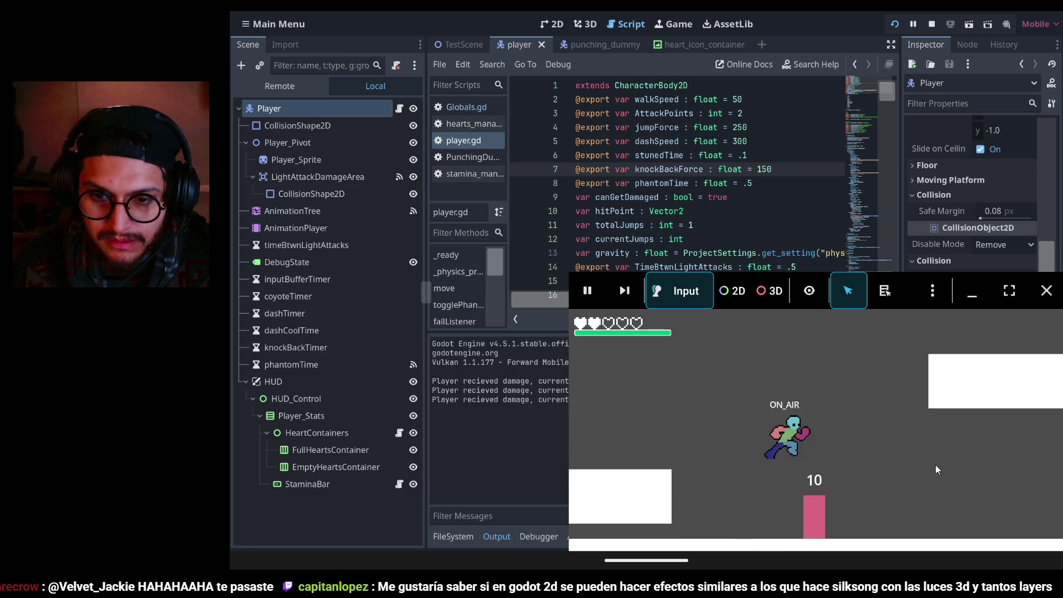
{"action": "key", "text": "Left"}
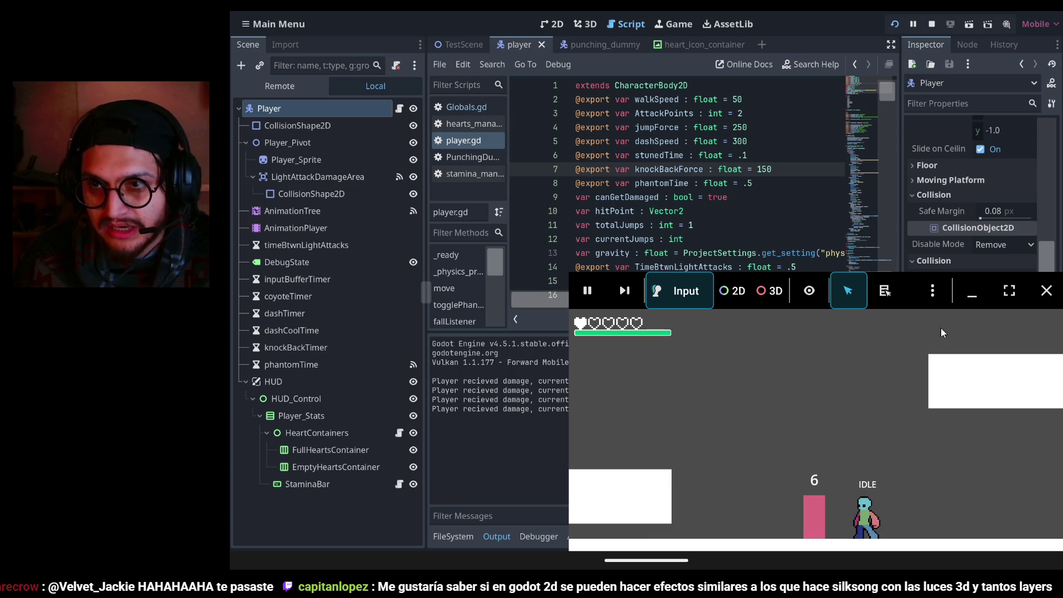
{"action": "left_click", "coordinate": [934, 23]}
Review the STATE.DEATH branch setting debug text "DEATH" and velocity to Vector2.ZERO, and save.
{"action": "scroll", "coordinate": [677, 205], "scroll_direction": "down", "scroll_amount": 3}
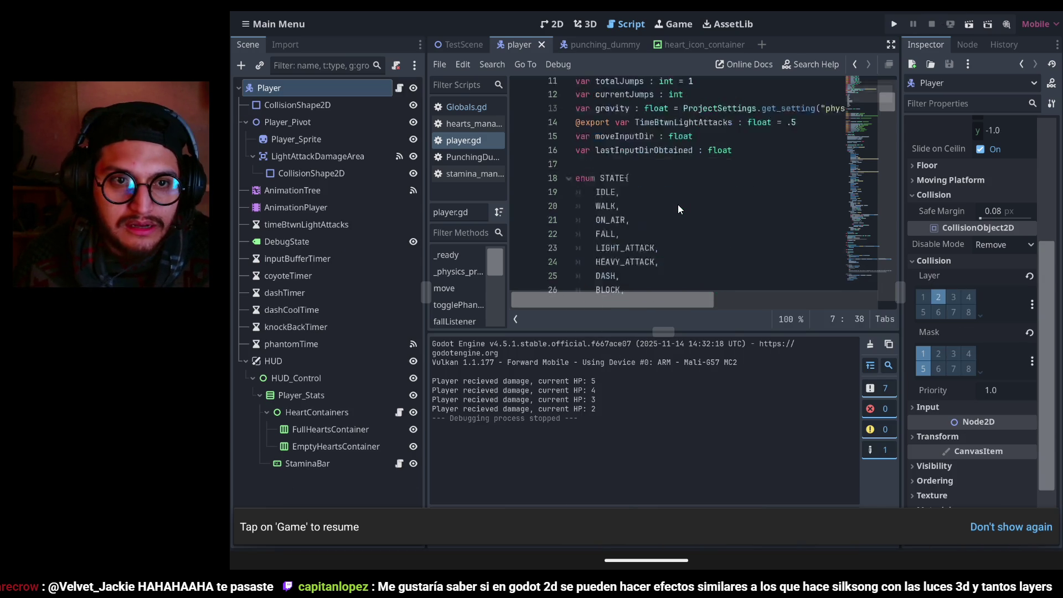
{"action": "scroll", "coordinate": [677, 204], "scroll_direction": "down", "scroll_amount": 20}
{"action": "scroll", "coordinate": [671, 225], "scroll_direction": "down", "scroll_amount": 9}
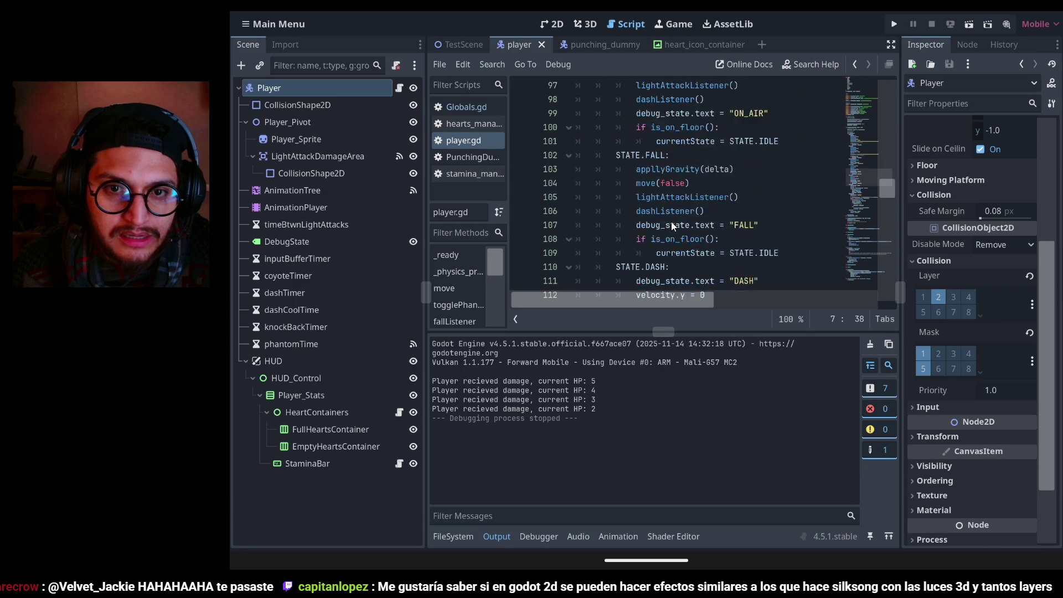
{"action": "scroll", "coordinate": [672, 224], "scroll_direction": "down", "scroll_amount": 10}
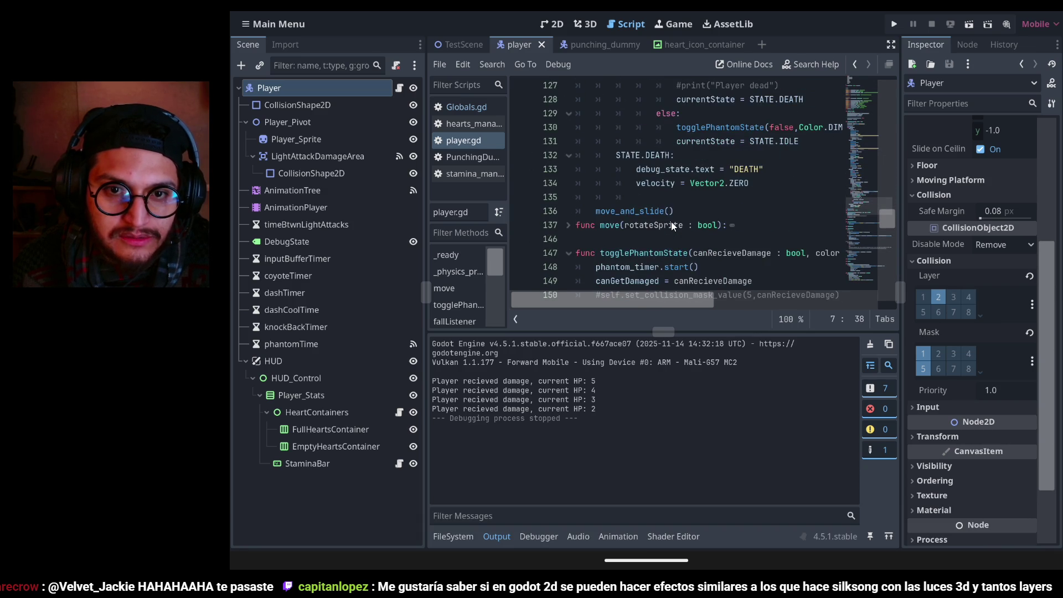
{"action": "left_click", "coordinate": [689, 174]}
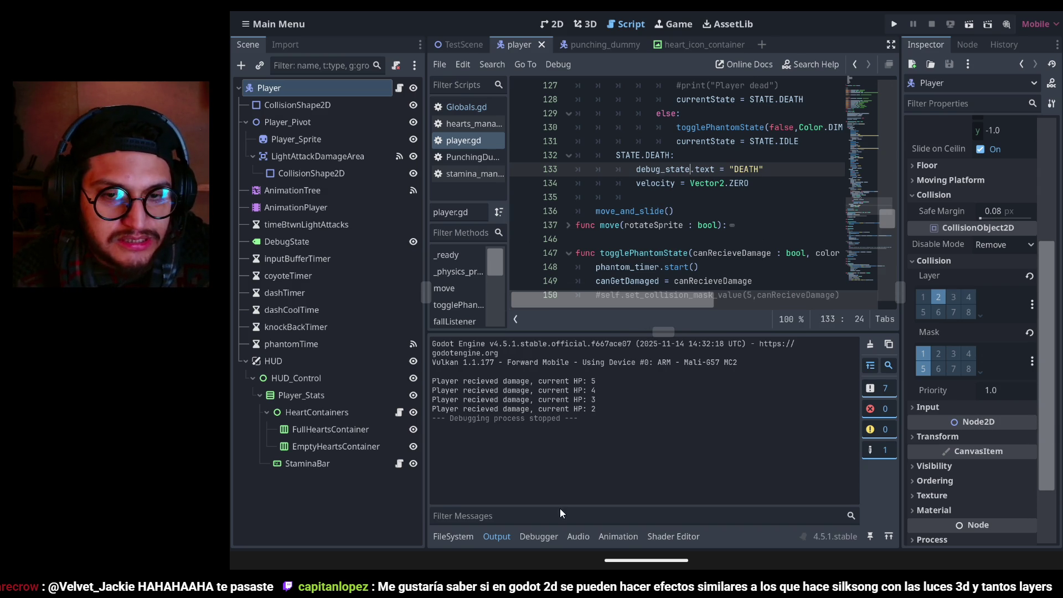
{"action": "key", "text": "ctrl+s"}
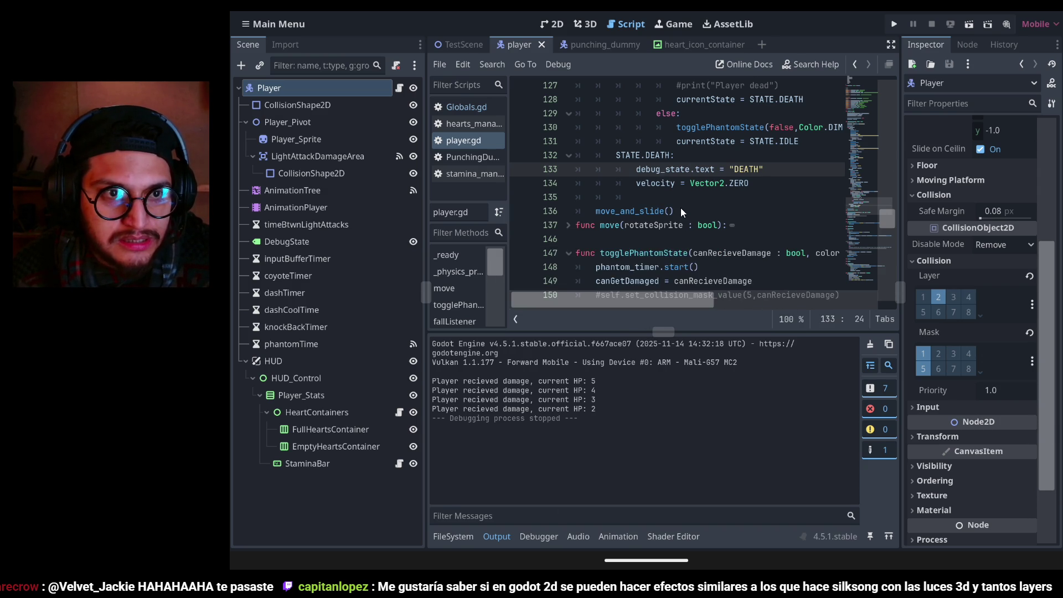
{"action": "scroll", "coordinate": [680, 207], "scroll_direction": "up", "scroll_amount": 1}
{"action": "scroll", "coordinate": [680, 211], "scroll_direction": "up", "scroll_amount": 2}
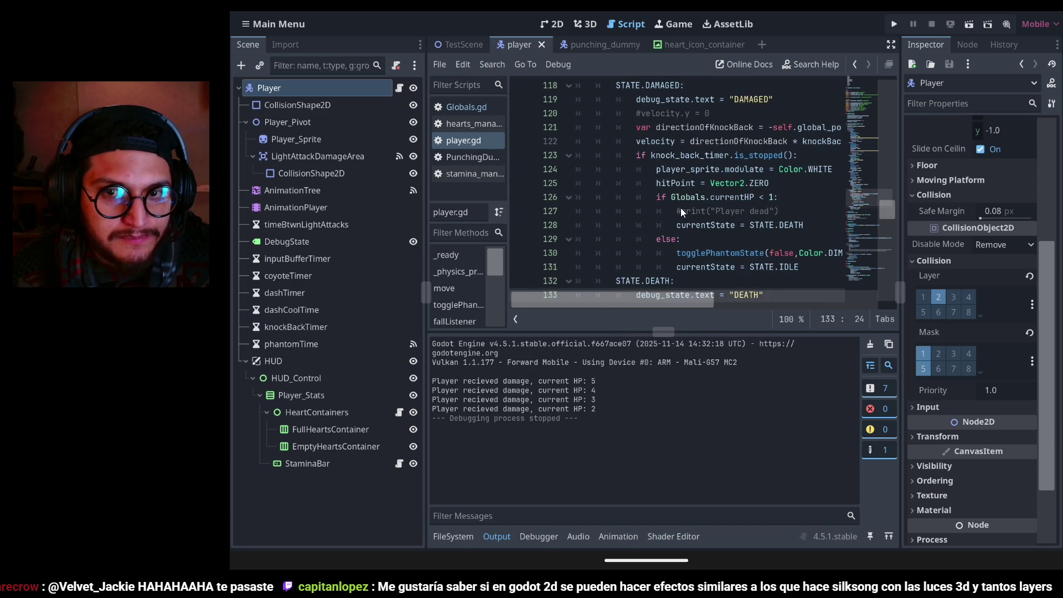
{"action": "scroll", "coordinate": [680, 211], "scroll_direction": "down", "scroll_amount": 1}
{"action": "mouse_move", "coordinate": [676, 302]}
{"action": "left_mouse_down"}
{"action": "mouse_move", "coordinate": [719, 302]}
{"action": "mouse_move", "coordinate": [662, 307]}
{"action": "left_mouse_up"}
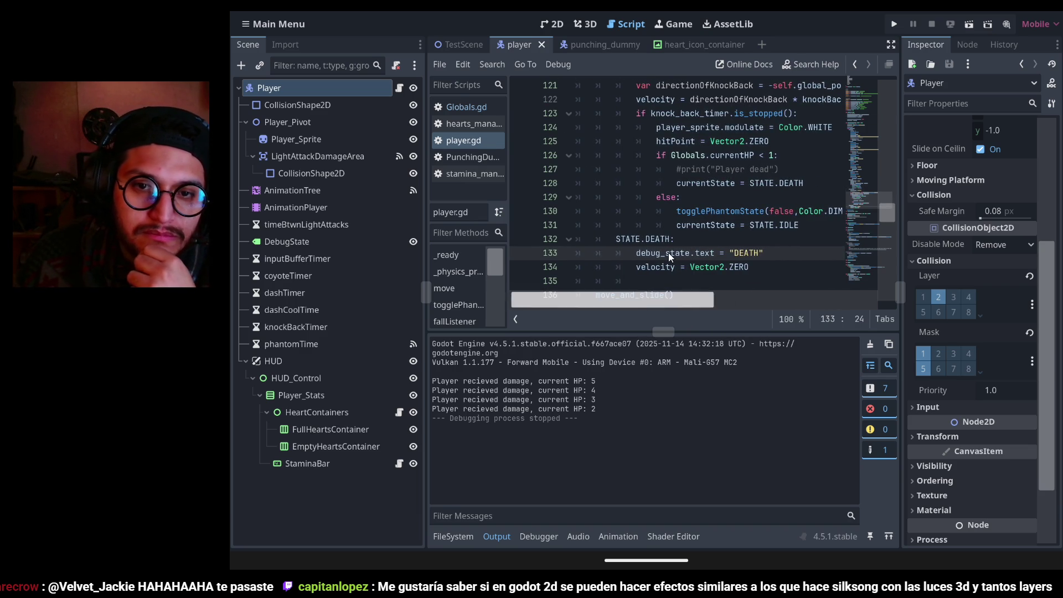
{"action": "scroll", "coordinate": [681, 232], "scroll_direction": "down", "scroll_amount": 2}
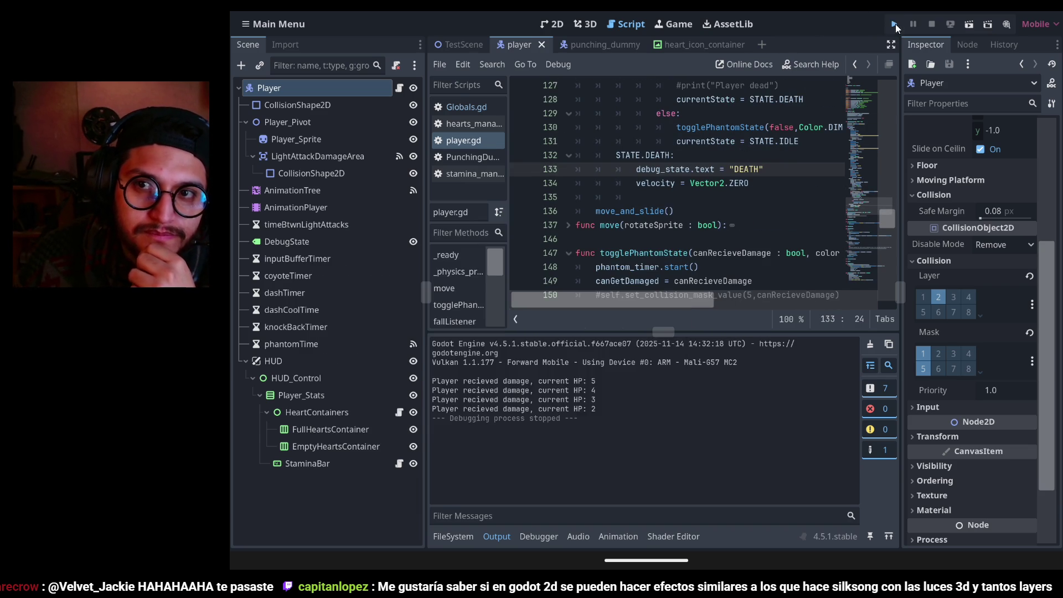
Run the project and move, dash and jump the character around the dummy to test death.
{"action": "left_click", "coordinate": [894, 25]}
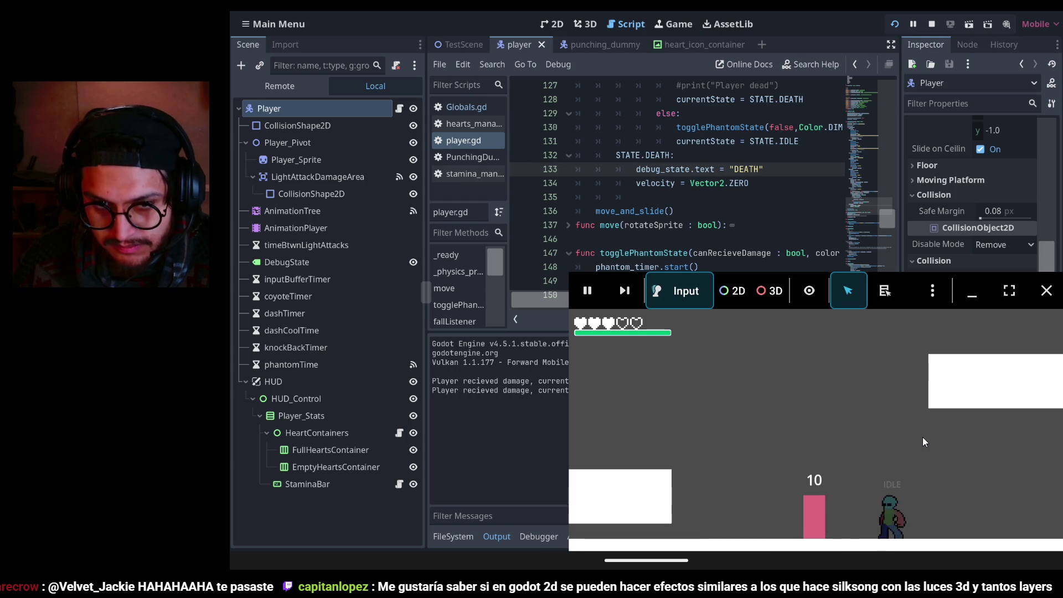
{"action": "key", "text": "Right"}
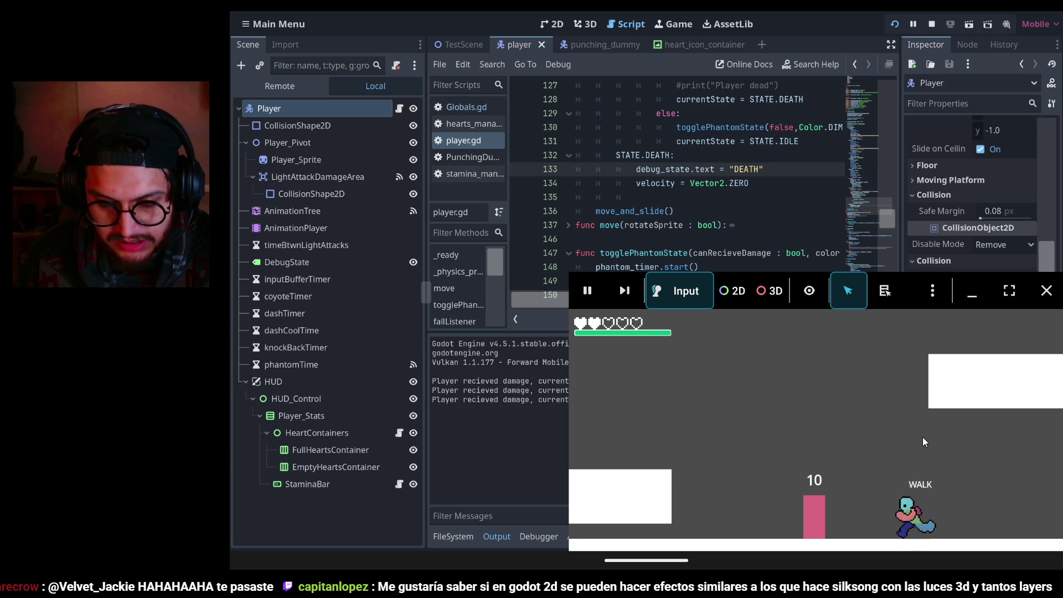
{"action": "key", "text": "shift"}
{"action": "key", "text": "Left"}
{"action": "key", "text": "shift"}
{"action": "key", "text": "space"}
{"action": "key", "text": "Right"}
{"action": "key", "text": "shift"}
{"action": "key", "text": "space"}
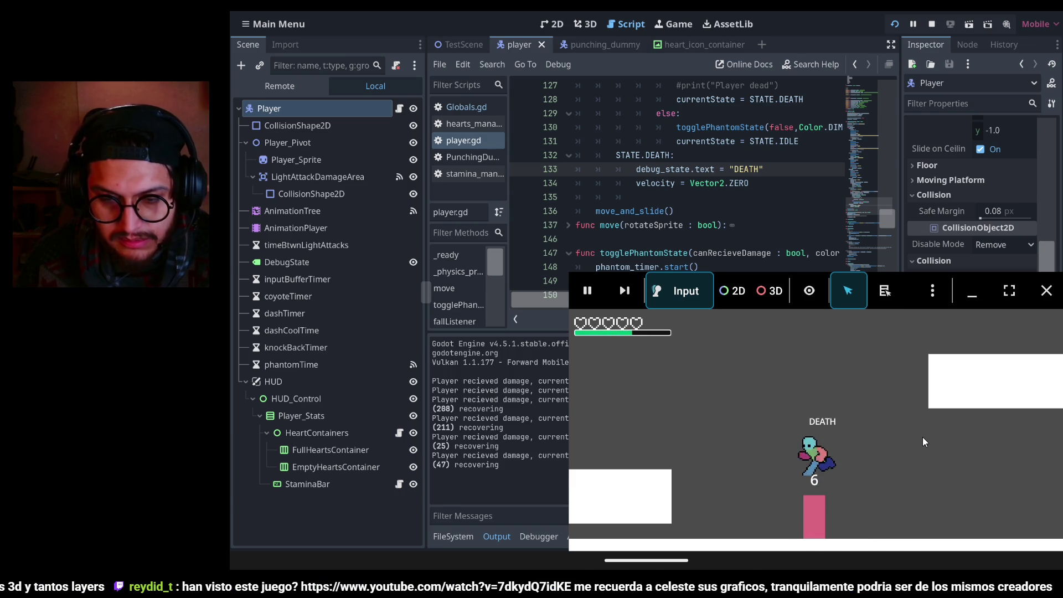
Stop the running game and save the scene and script.
{"action": "left_click", "coordinate": [1047, 291]}
{"action": "key", "text": "ctrl+s"}
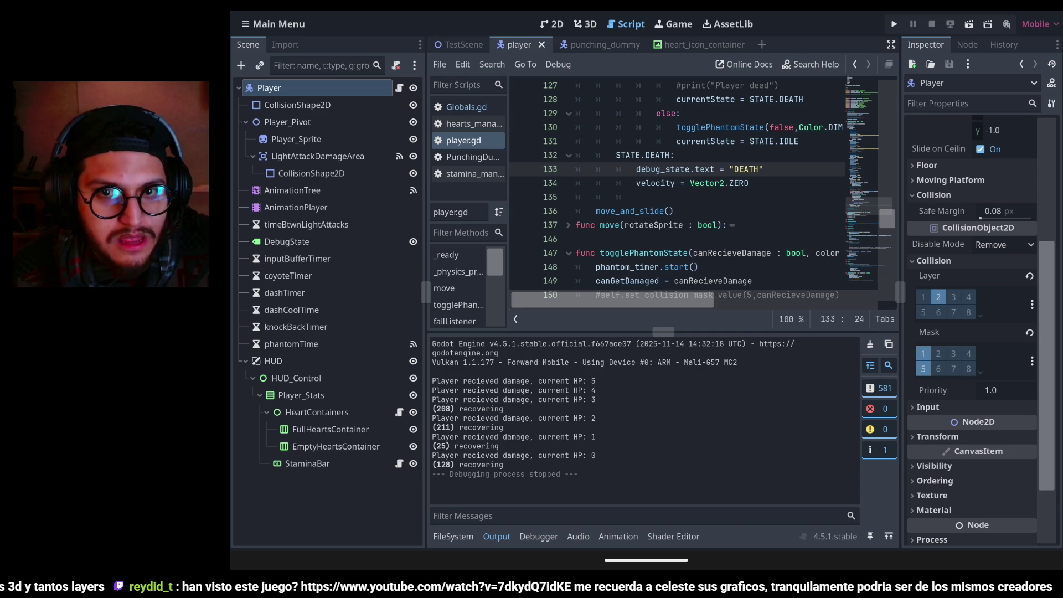
{"action": "key", "text": "ctrl+s"}
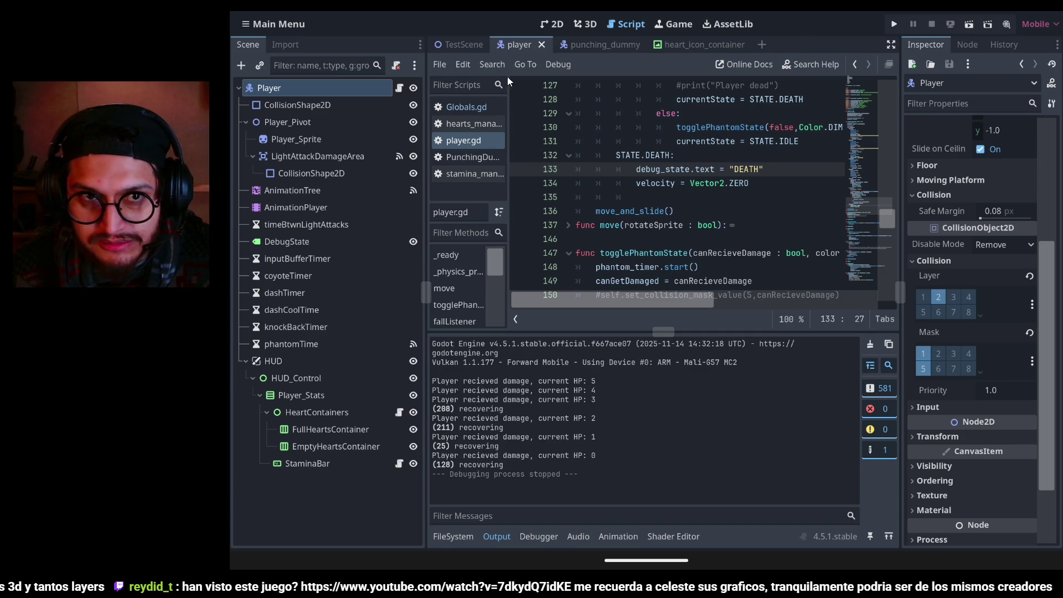
Rerun the game, walk and jump into the pink dummy until HP drops from 5, then close it.
{"action": "left_click", "coordinate": [746, 154]}
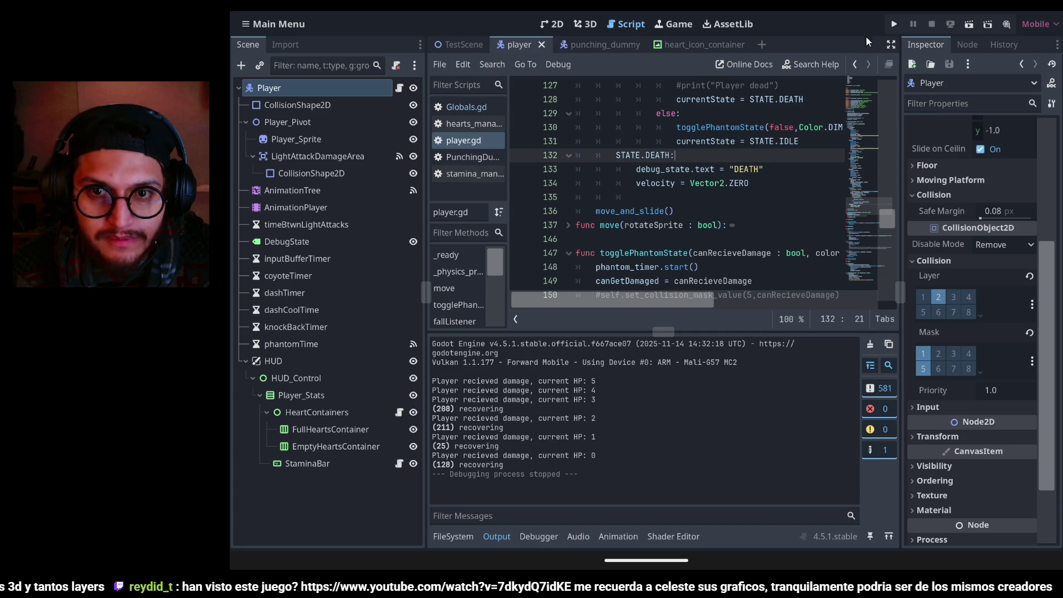
{"action": "left_click", "coordinate": [894, 27]}
{"action": "key", "text": "Left"}
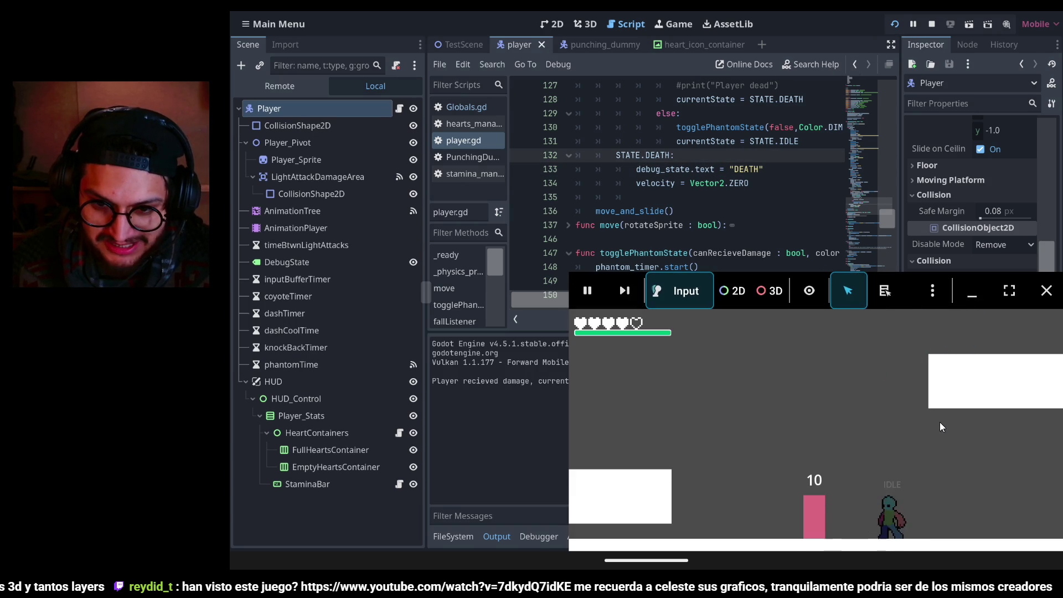
{"action": "key", "text": "Left"}
{"action": "key", "text": "Right"}
{"action": "key", "text": "space"}
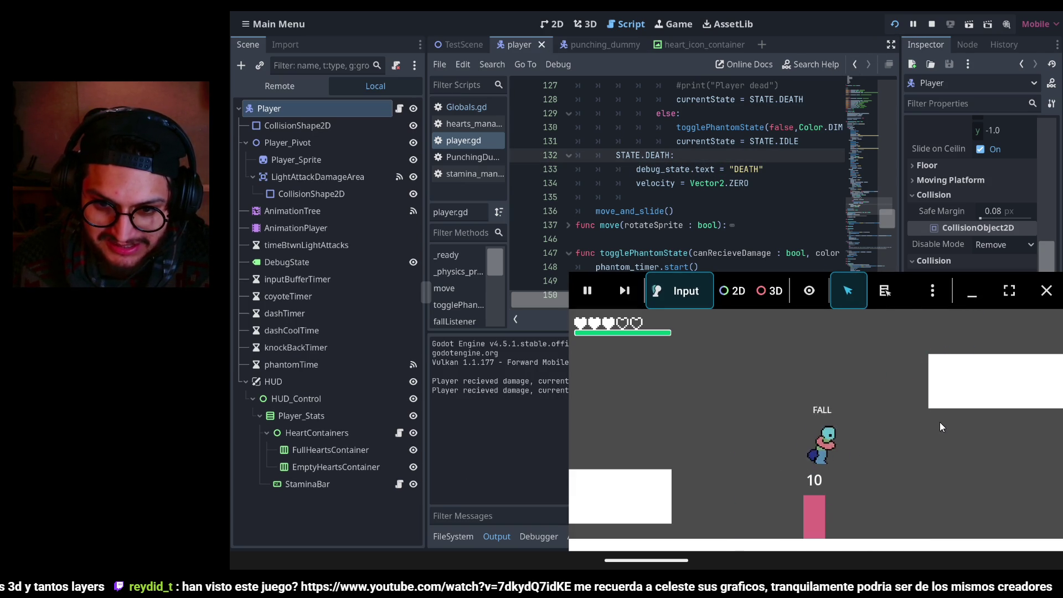
{"action": "key", "text": "Left"}
{"action": "key", "text": "Right"}
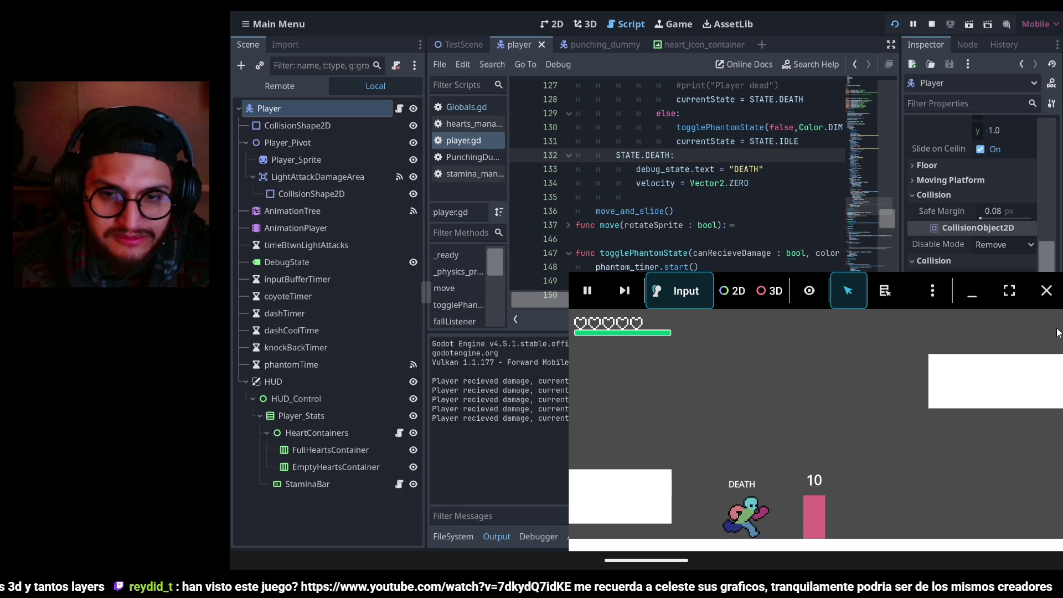
{"action": "left_click", "coordinate": [1047, 297]}
{"action": "left_click", "coordinate": [755, 145]}
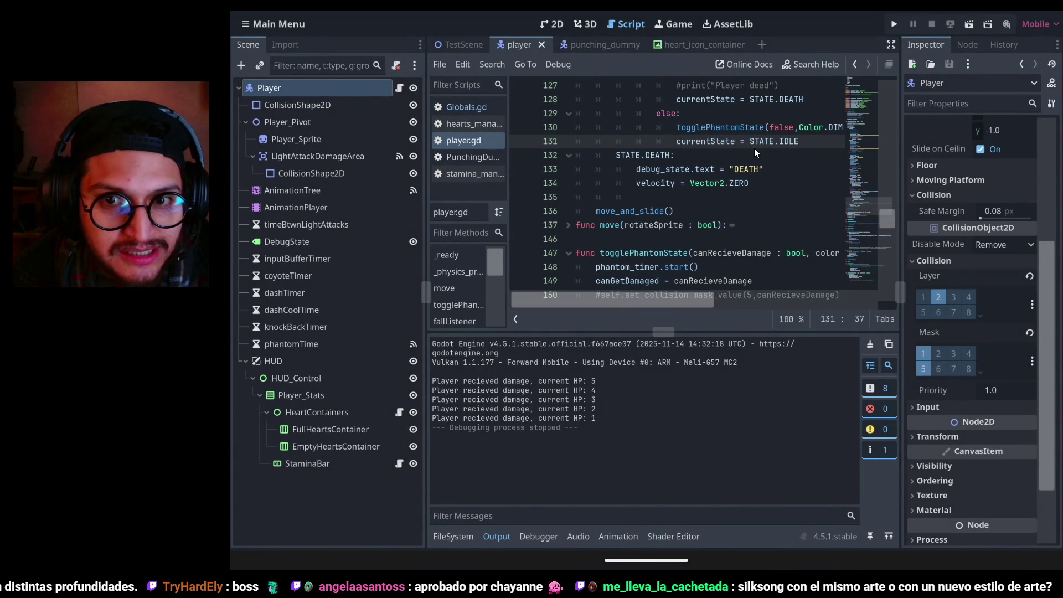
Switch the view to 3D and back to the 2D canvas, then go to the Android home screen.
{"action": "left_click", "coordinate": [590, 26]}
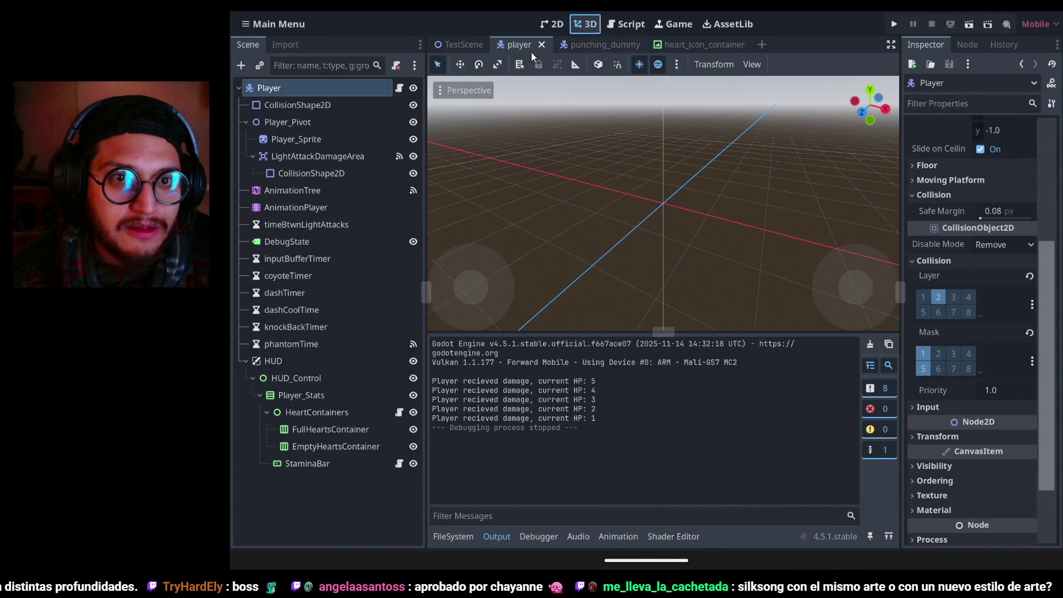
{"action": "left_click", "coordinate": [551, 24]}
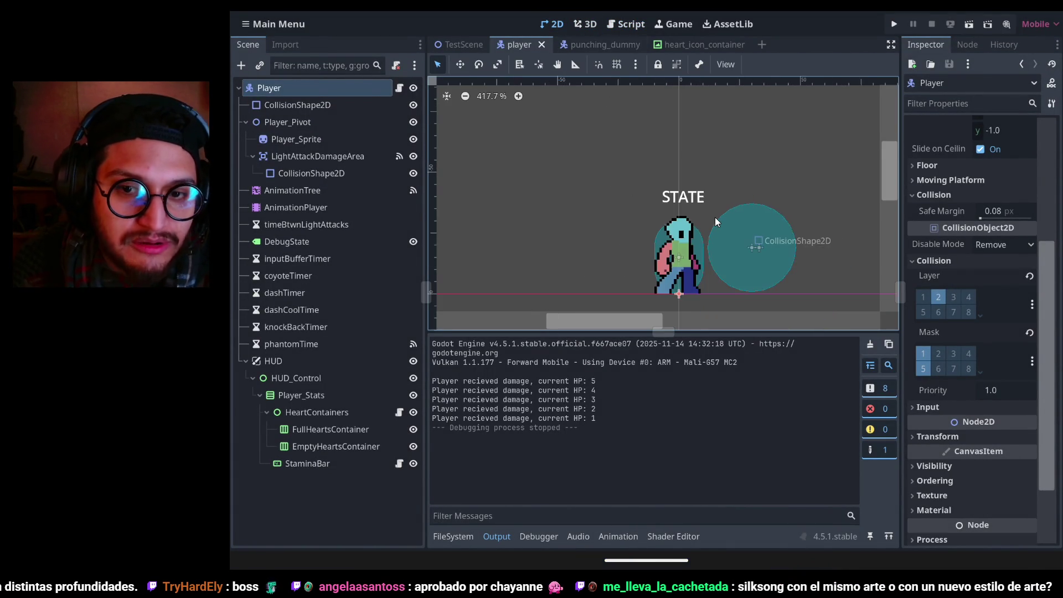
{"action": "key", "text": "super"}
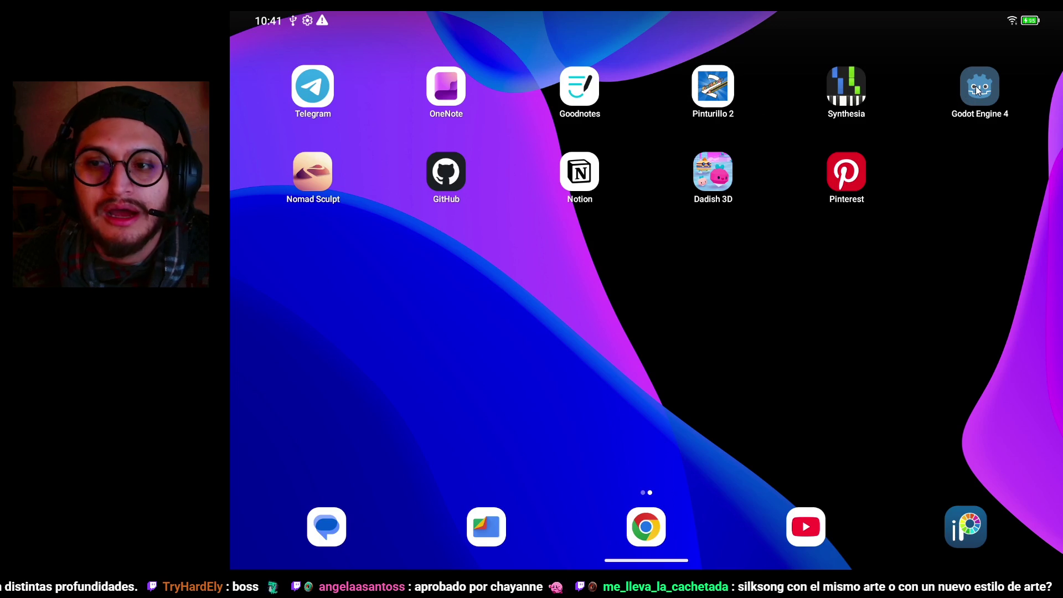
Return to the editor via the Godot Engine 4 icon on the home screen.
{"action": "left_click", "coordinate": [969, 97]}
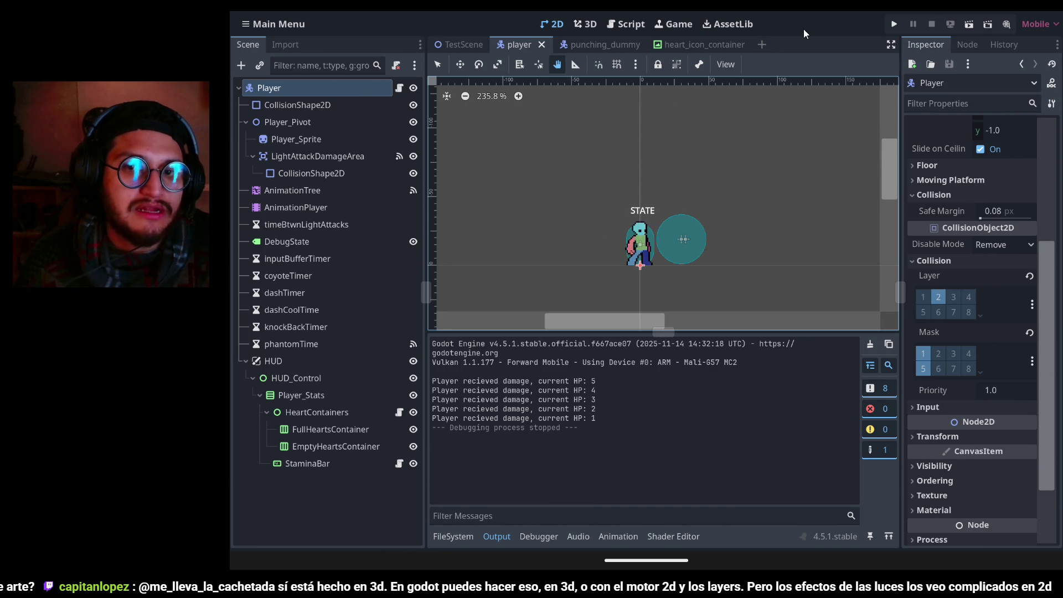
Save the player scene, then open a new empty scene tab beside TestScene.
{"action": "key", "text": "ctrl+s"}
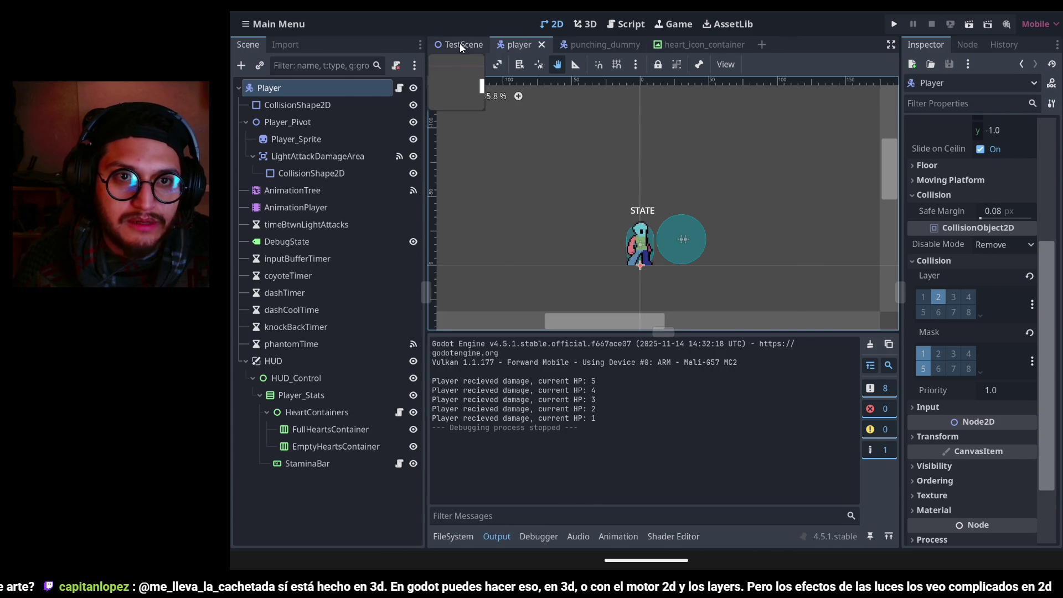
{"action": "left_click", "coordinate": [460, 43]}
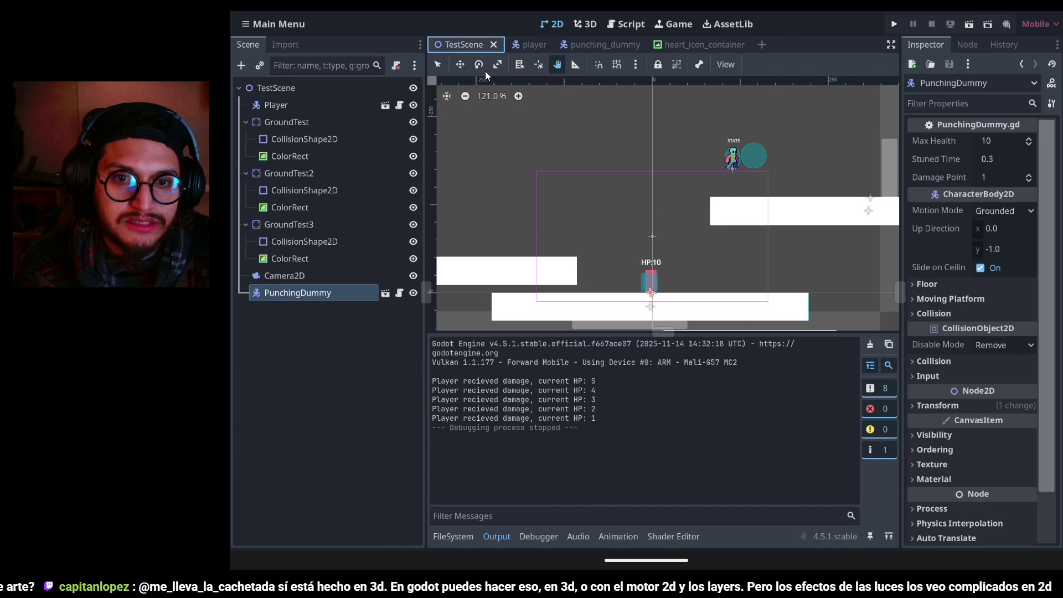
{"action": "left_click", "coordinate": [761, 45]}
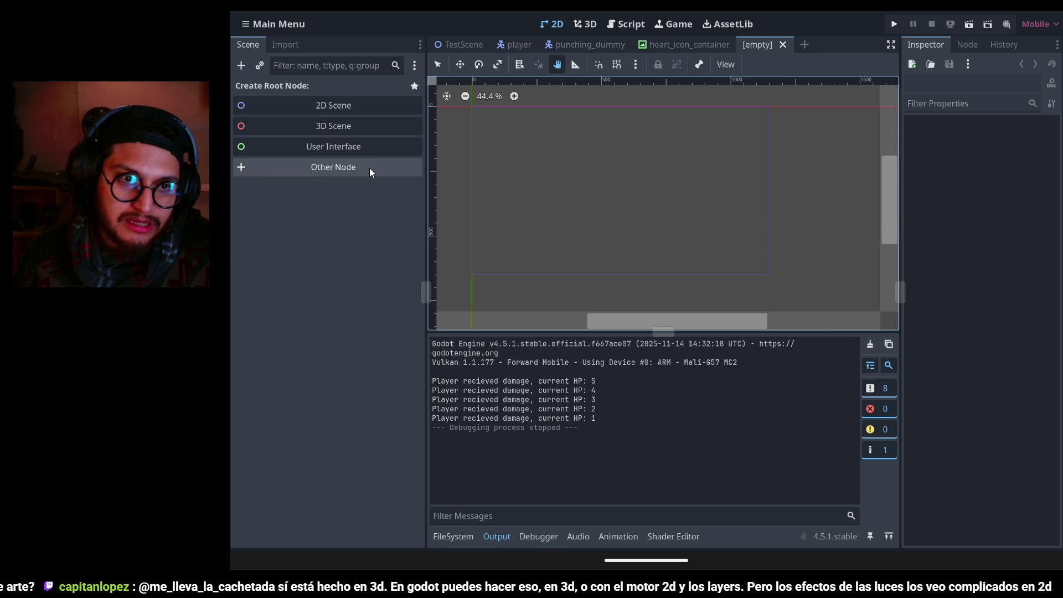
Create a CharacterBody2D root node and rename it BOSS_1.
{"action": "left_click", "coordinate": [370, 168]}
{"action": "type", "text": "charac"}
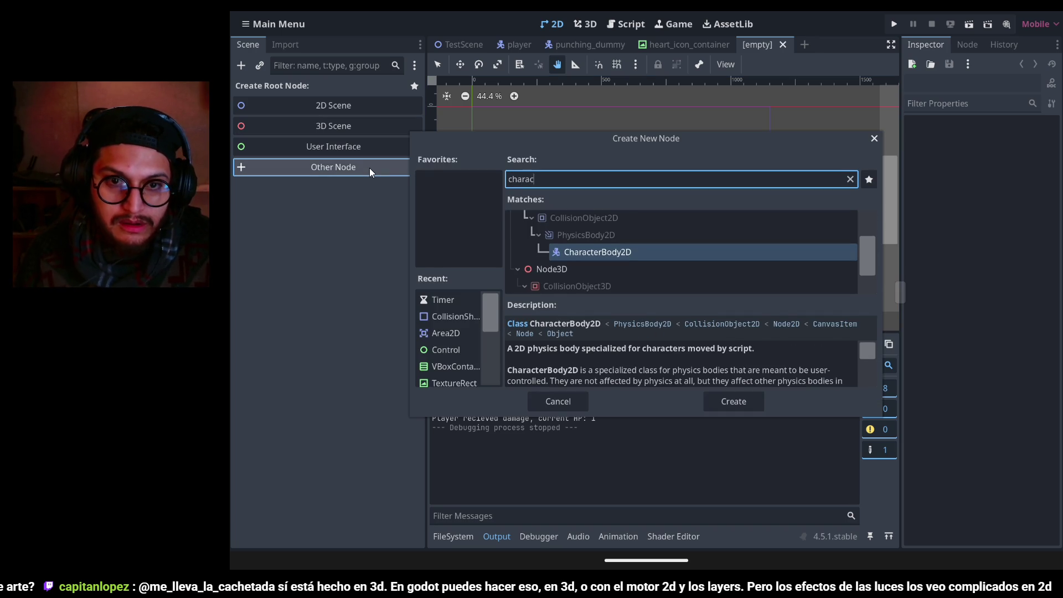
{"action": "key", "text": "Return"}
{"action": "double_click", "coordinate": [318, 92]}
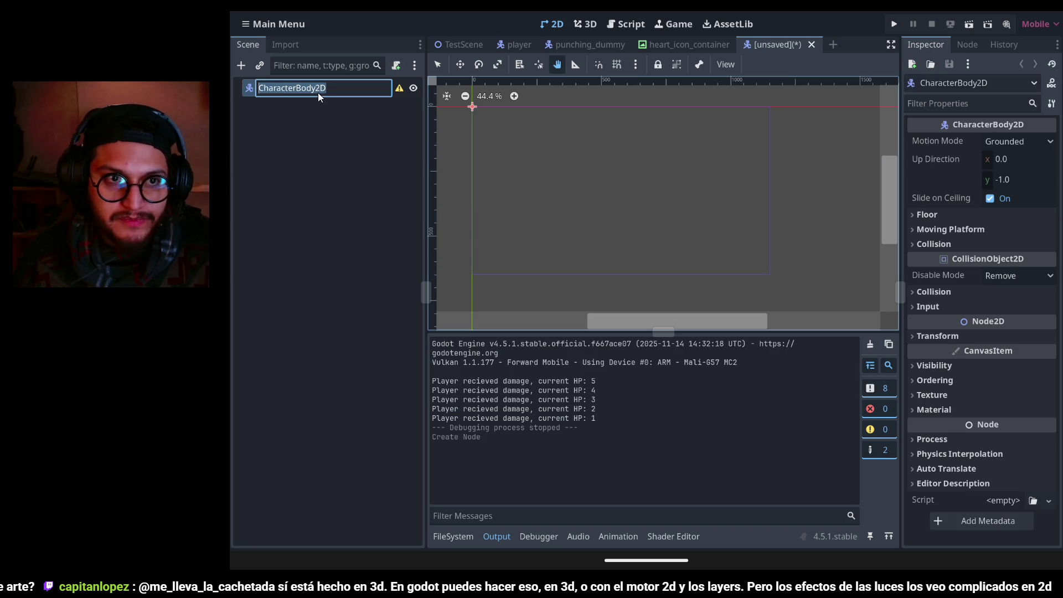
{"action": "type", "text": "BOSS_1"}
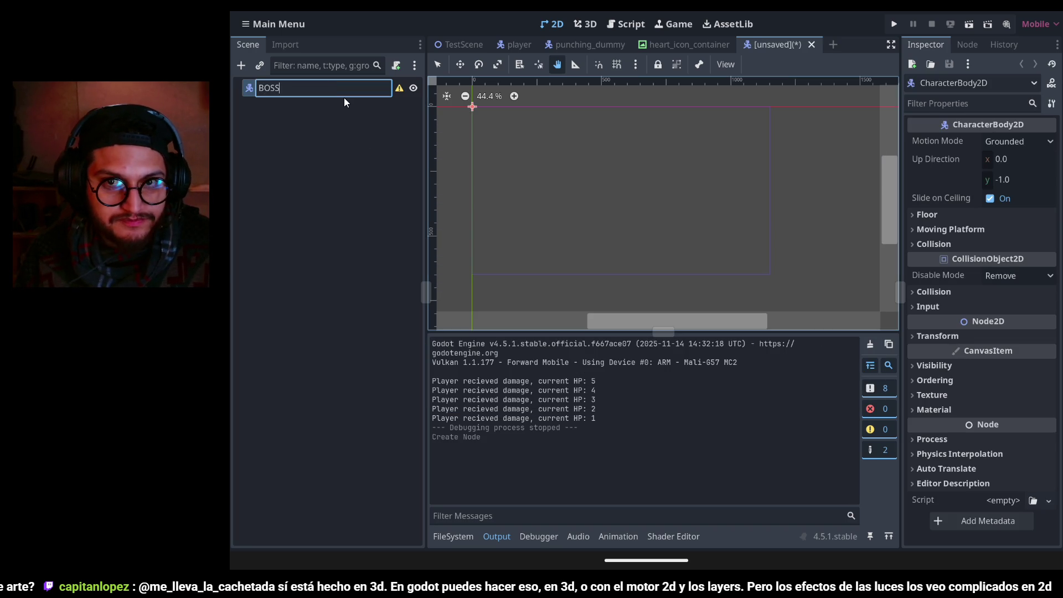
{"action": "key", "text": "Return"}
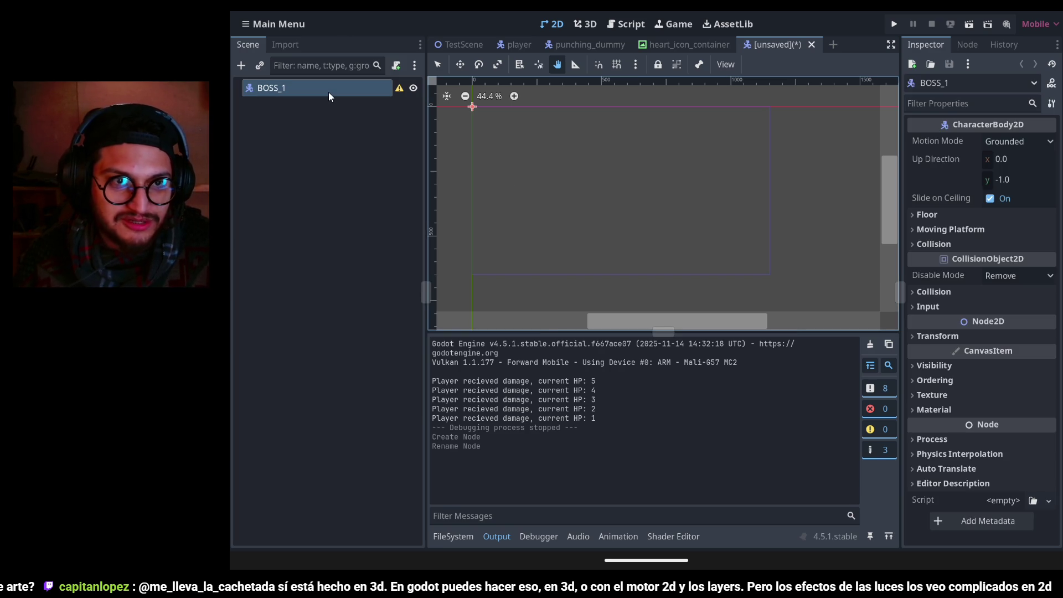
Add a CollisionShape2D with a capsule shape under BOSS_1 and frame the scene.
{"action": "key", "text": "ctrl+a"}
{"action": "type", "text": "collision"}
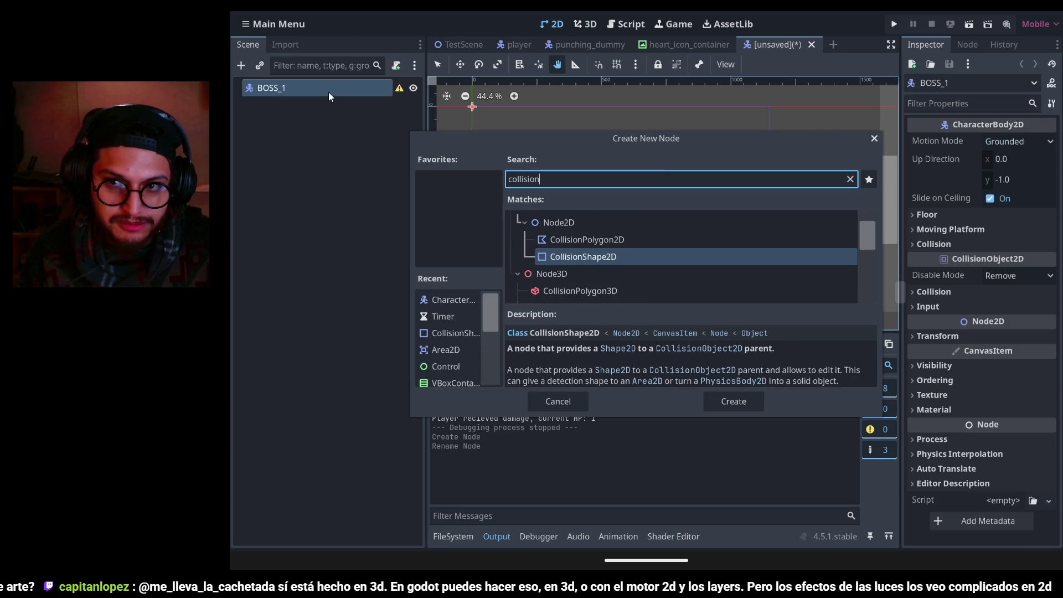
{"action": "key", "text": "Return"}
{"action": "left_click", "coordinate": [1049, 145]}
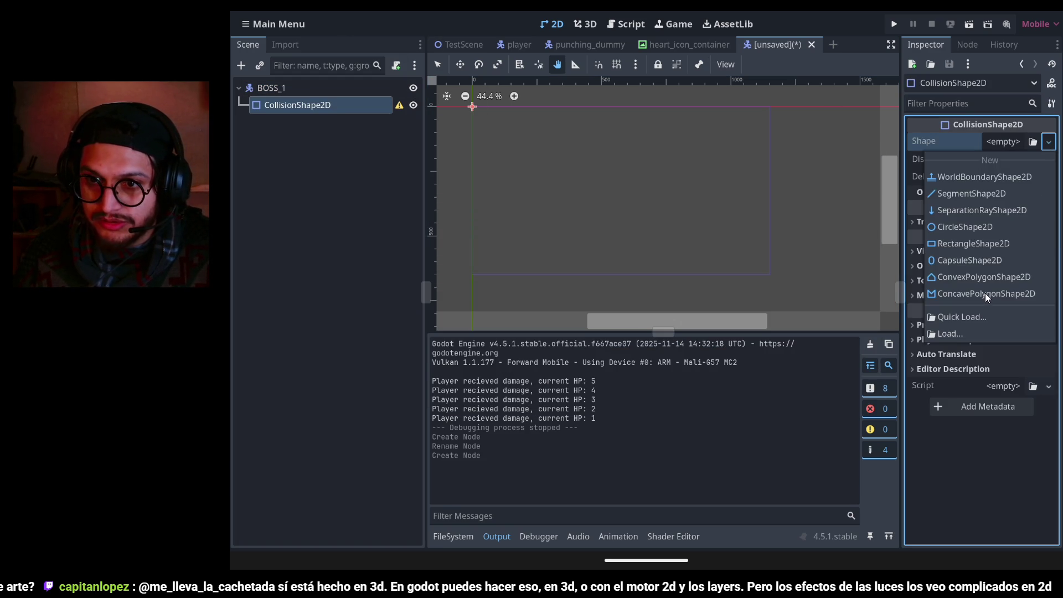
{"action": "left_click", "coordinate": [976, 259]}
{"action": "left_click", "coordinate": [344, 159]}
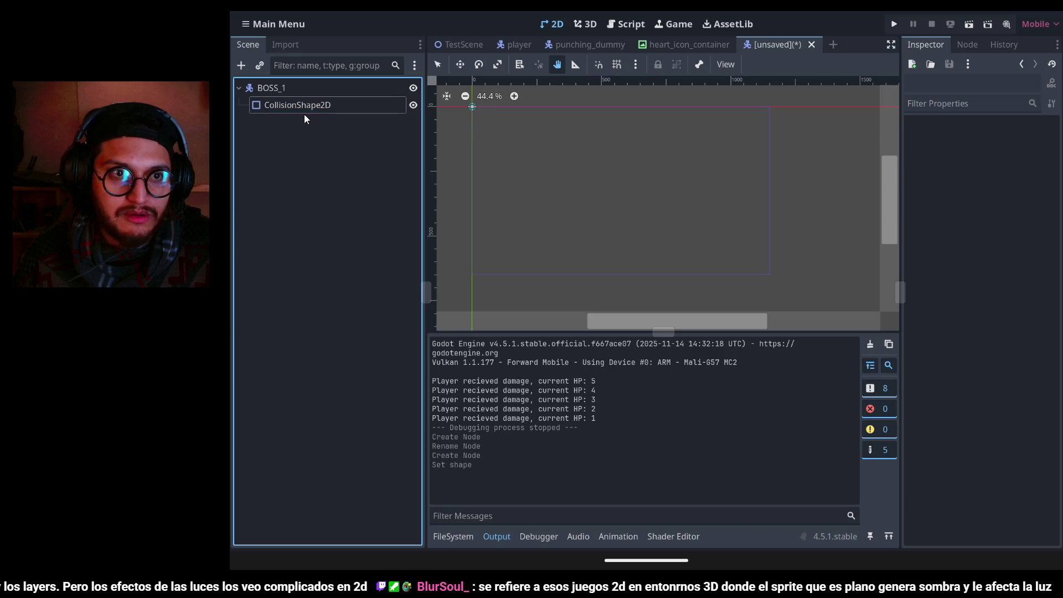
{"action": "left_click", "coordinate": [297, 87]}
{"action": "key", "text": "shift+f"}
{"action": "scroll", "coordinate": [680, 257], "scroll_direction": "up", "scroll_amount": 8}
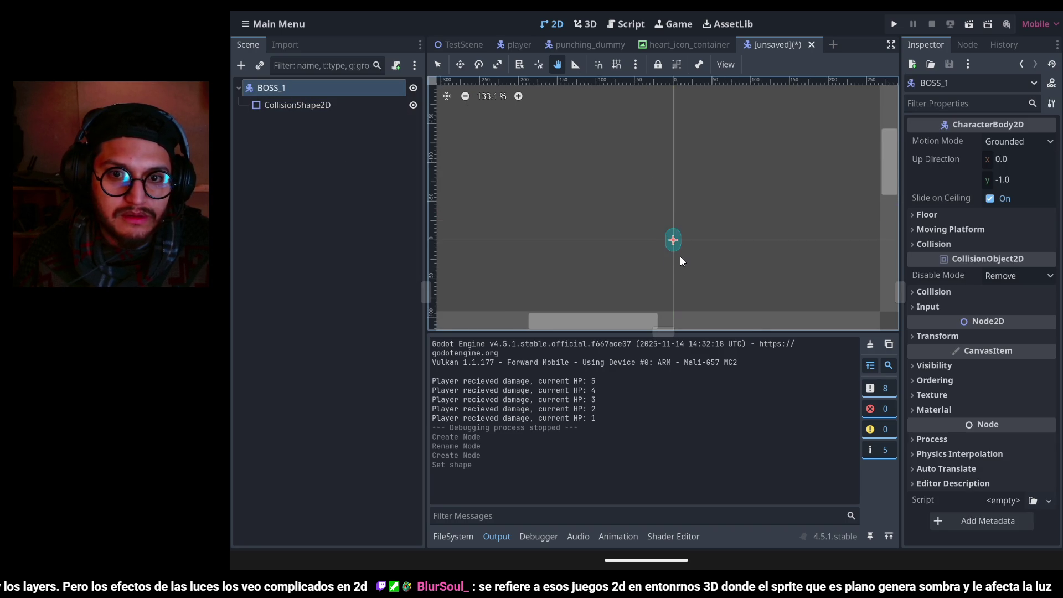
Add a Sprite2D child under BOSS_1, undoing an accidental TextureRect.
{"action": "left_click", "coordinate": [317, 191]}
{"action": "left_click", "coordinate": [319, 92]}
{"action": "key", "text": "ctrl+a"}
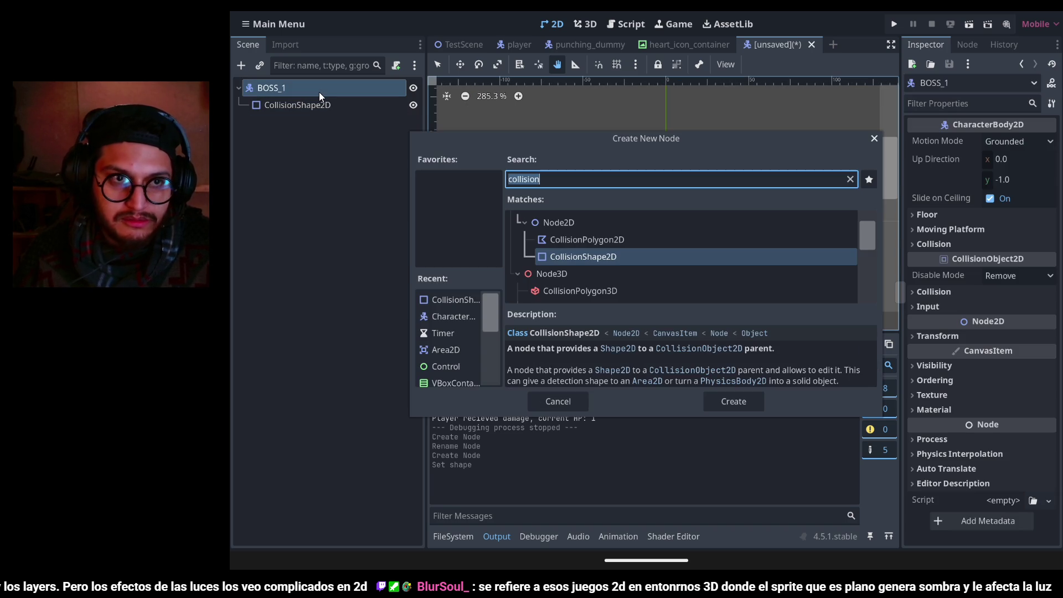
{"action": "type", "text": "texture"}
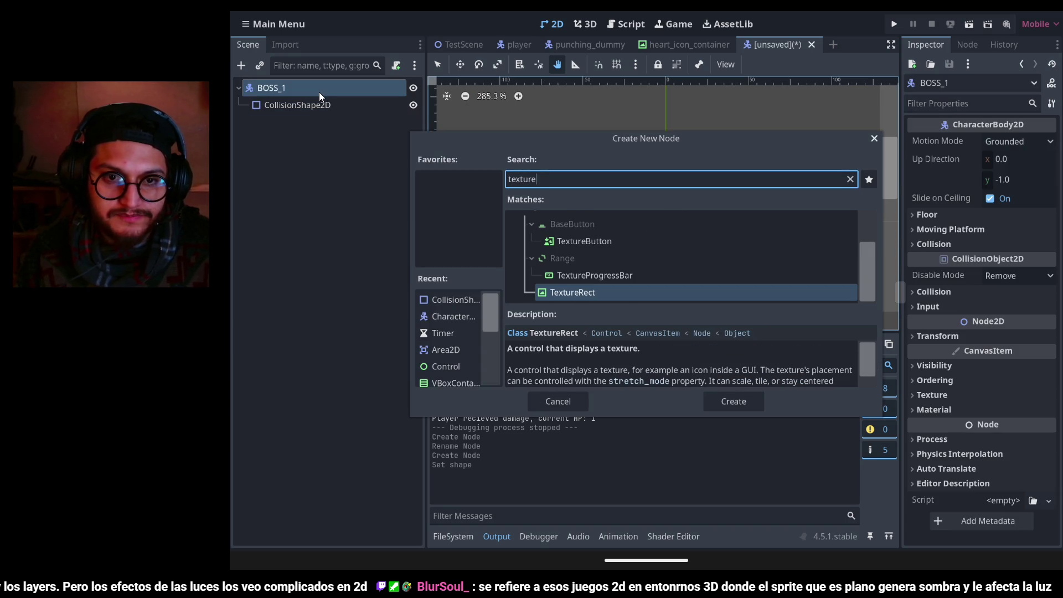
{"action": "key", "text": "Return"}
{"action": "key", "text": "ctrl+z"}
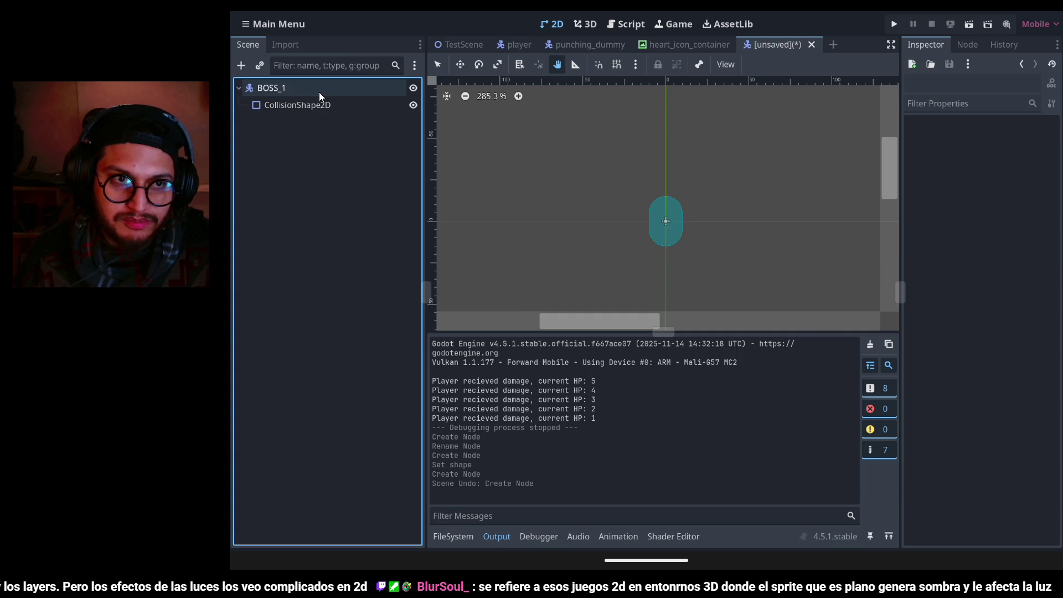
{"action": "key", "text": "ctrl+a"}
{"action": "type", "text": "sprite"}
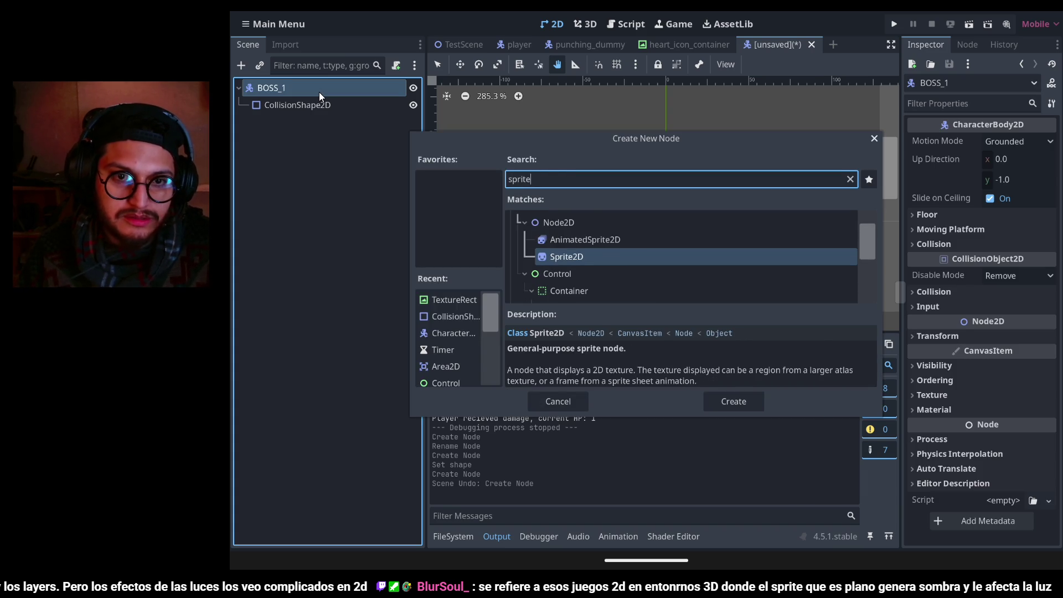
{"action": "key", "text": "Return"}
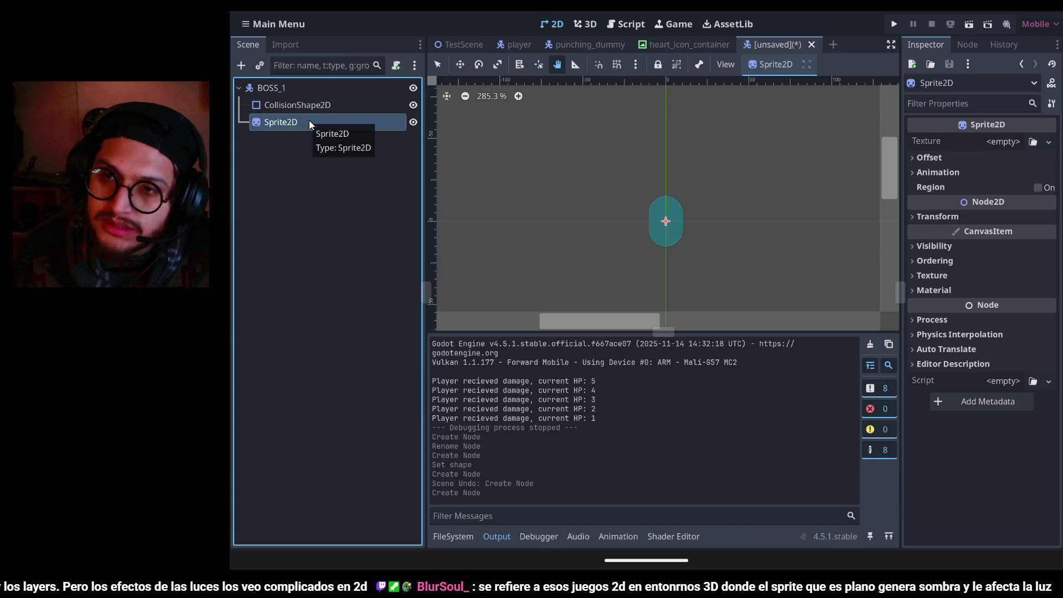
Rename the sprite to Boos_GFX and save the scene as boss_1.tscn.
{"action": "double_click", "coordinate": [309, 122]}
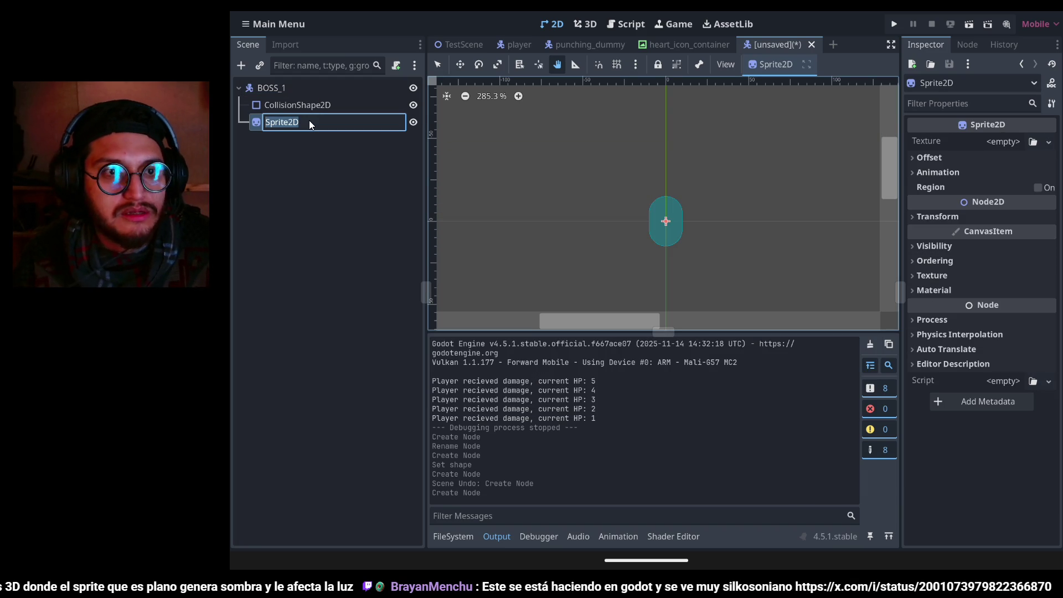
{"action": "type", "text": "Boos_"}
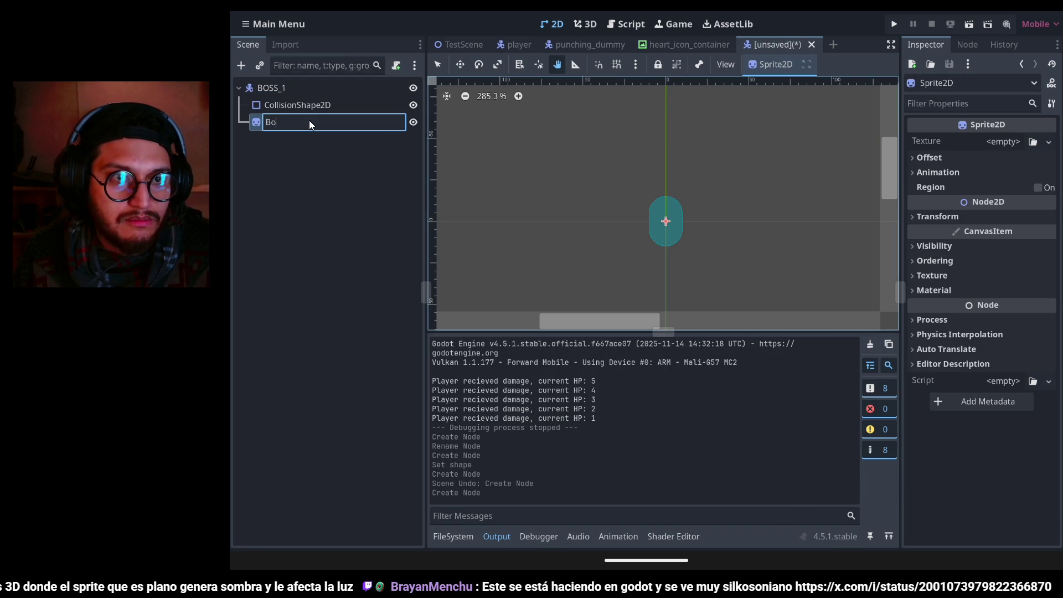
{"action": "type", "text": "GFX"}
{"action": "key", "text": "Return"}
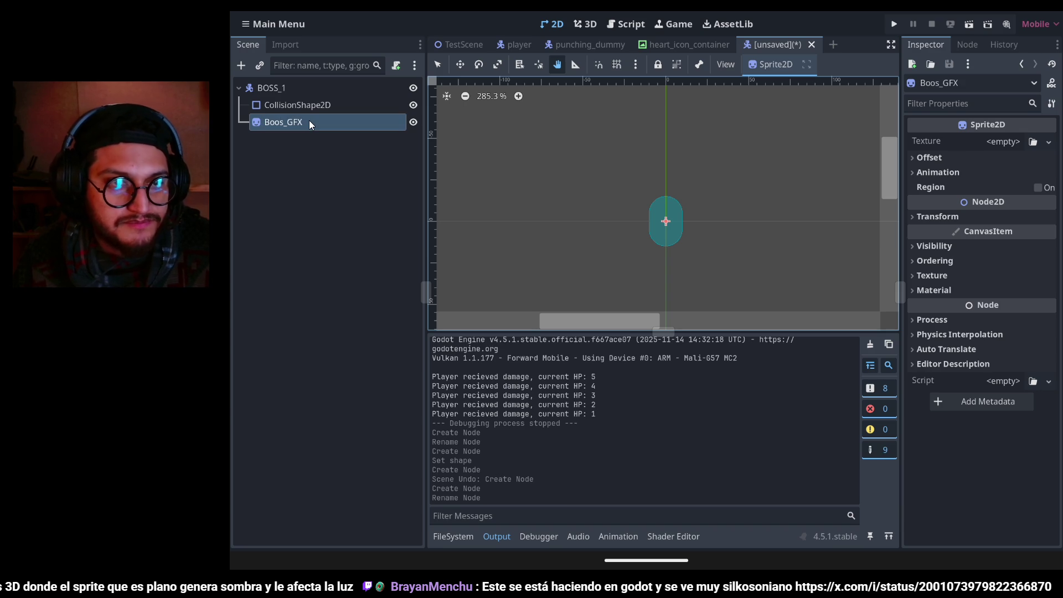
{"action": "key", "text": "ctrl+s"}
{"action": "left_click", "coordinate": [597, 257]}
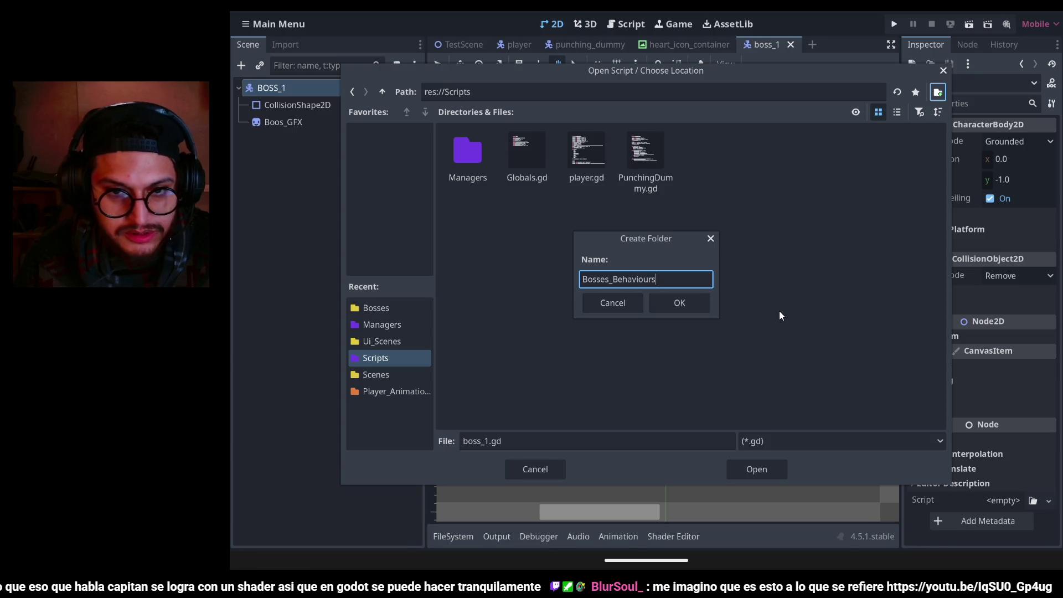
Create the Bosses_Behaviour folder and attach a new boss_one_behaviour.gd script to BOSS_1.
{"action": "left_click", "coordinate": [677, 303]}
{"action": "left_click", "coordinate": [490, 441]}
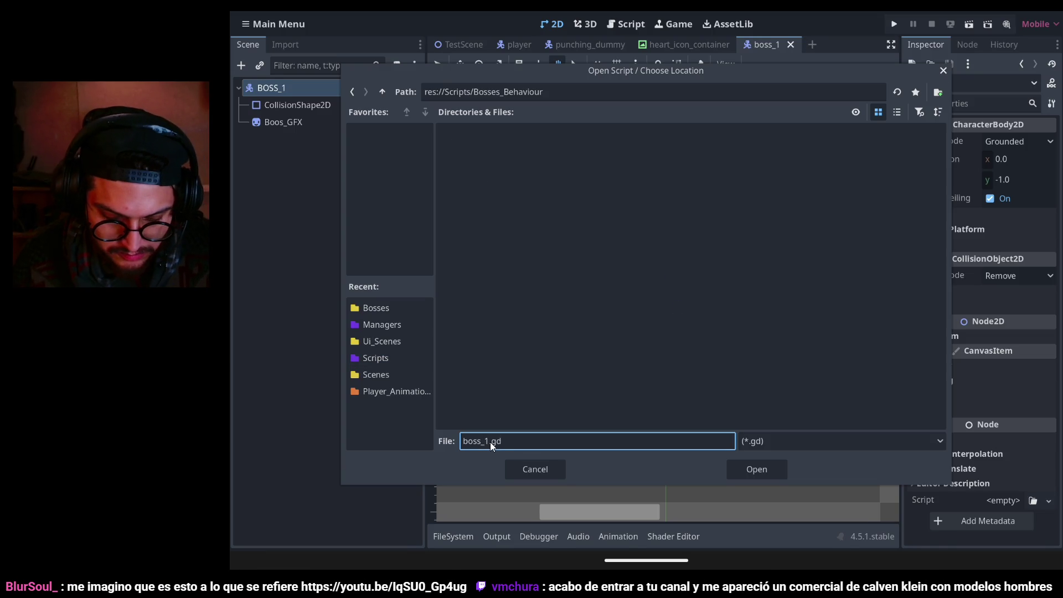
{"action": "type", "text": "one_behavio"}
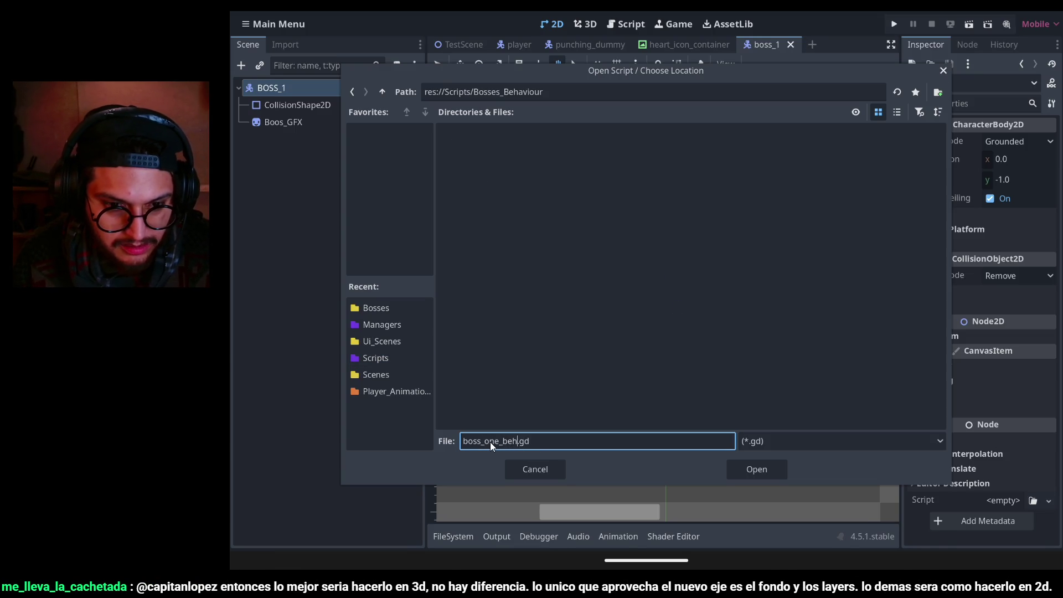
{"action": "type", "text": "ur"}
{"action": "left_click", "coordinate": [754, 465]}
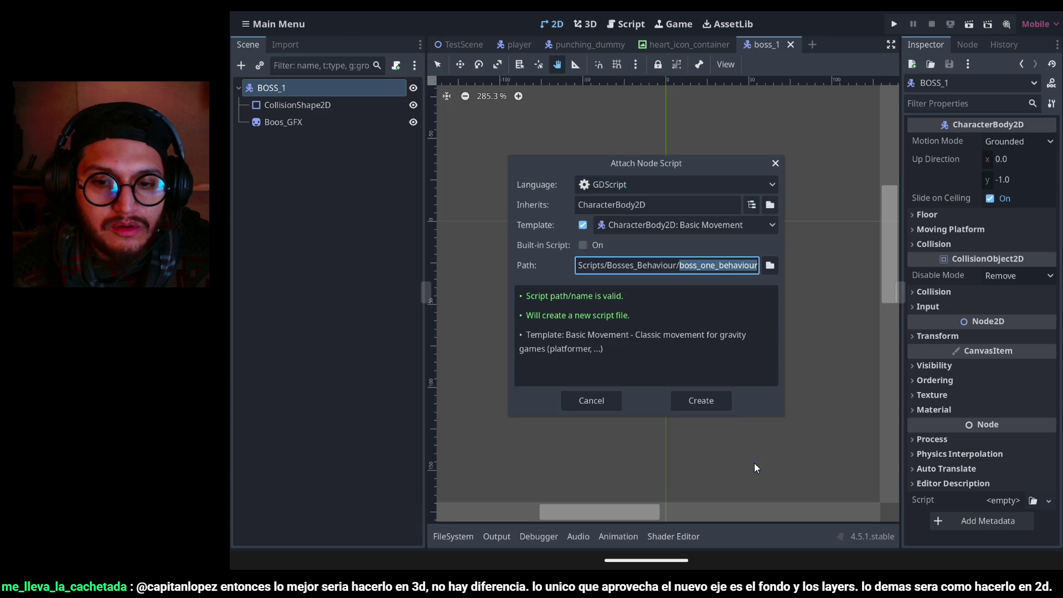
{"action": "left_click", "coordinate": [699, 401]}
{"action": "key", "text": "Return"}
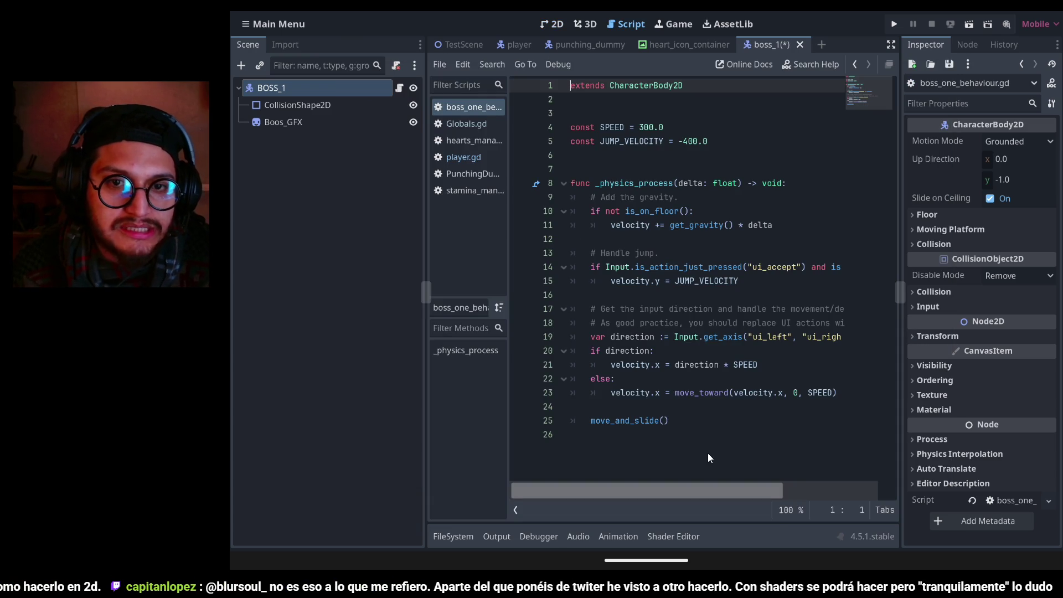
Delete the template movement code below extends and save.
{"action": "left_click_drag", "start_coordinate": [708, 453], "coordinate": [619, 379]}
{"action": "left_click", "coordinate": [553, 114], "text": "shift"}
{"action": "key", "text": "BackSpace"}
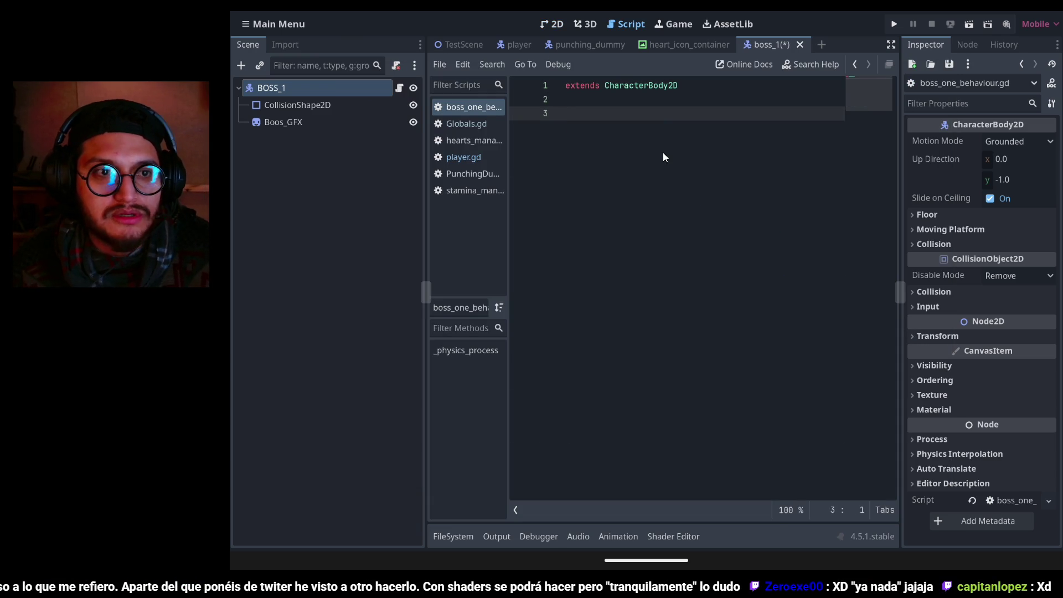
{"action": "key", "text": "ctrl+s"}
Start the enum STATE block with IDLE, STARTING, ATTACK_A and ATTACK_B.
{"action": "key", "text": "Return"}
{"action": "type", "text": "enum STATE{"}
{"action": "key", "text": "Return"}
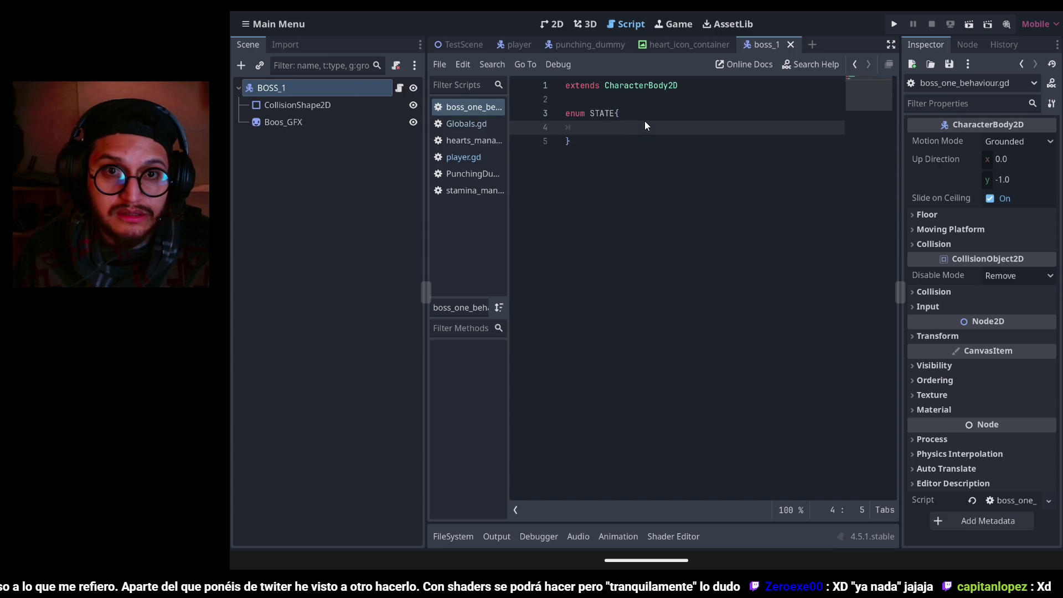
{"action": "type", "text": "IDLE,"}
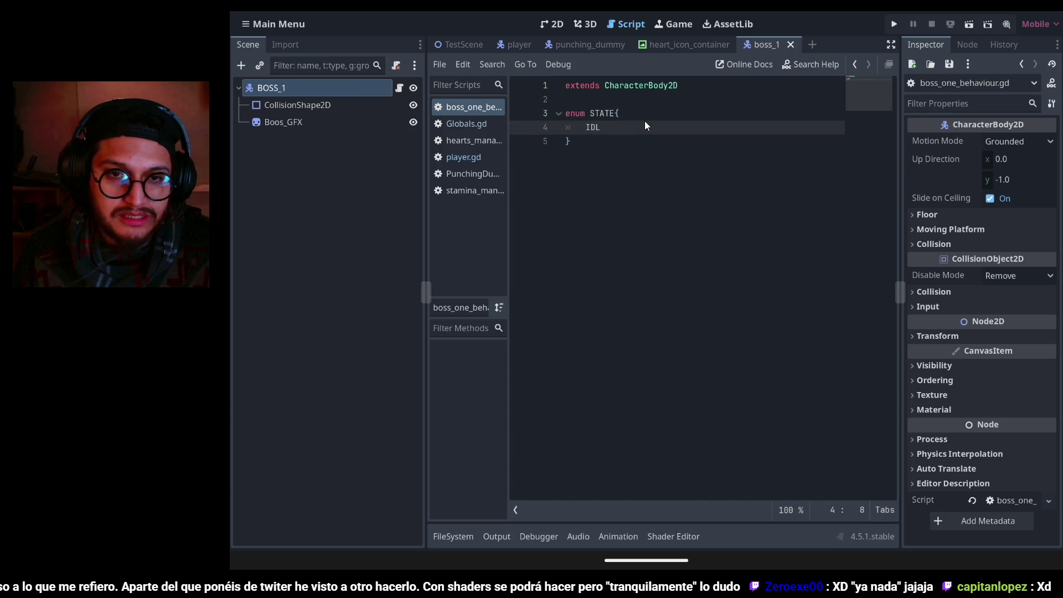
{"action": "key", "text": "Return"}
{"action": "type", "text": "STARTING"}
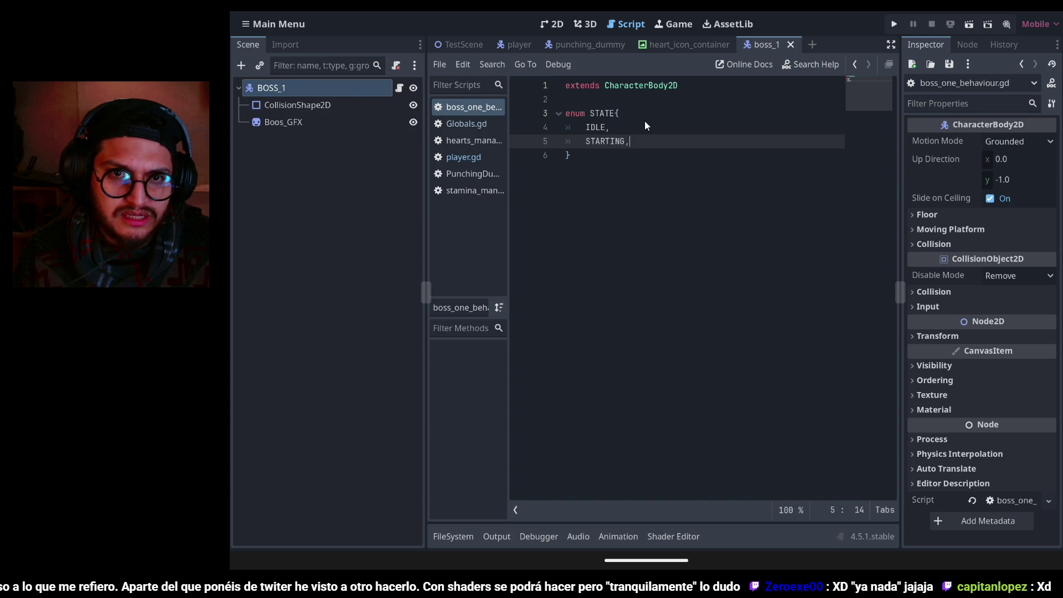
{"action": "type", "text": ","}
{"action": "key", "text": "Return"}
{"action": "type", "text": "ATTACK_A,"}
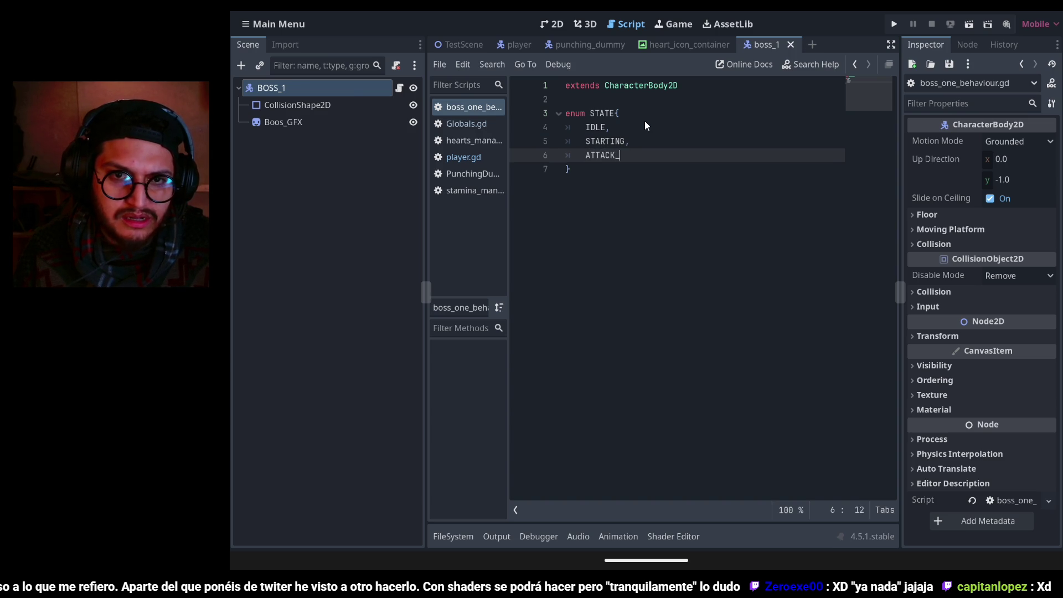
{"action": "key", "text": "Return"}
{"action": "type", "text": "ATTACK_B,"}
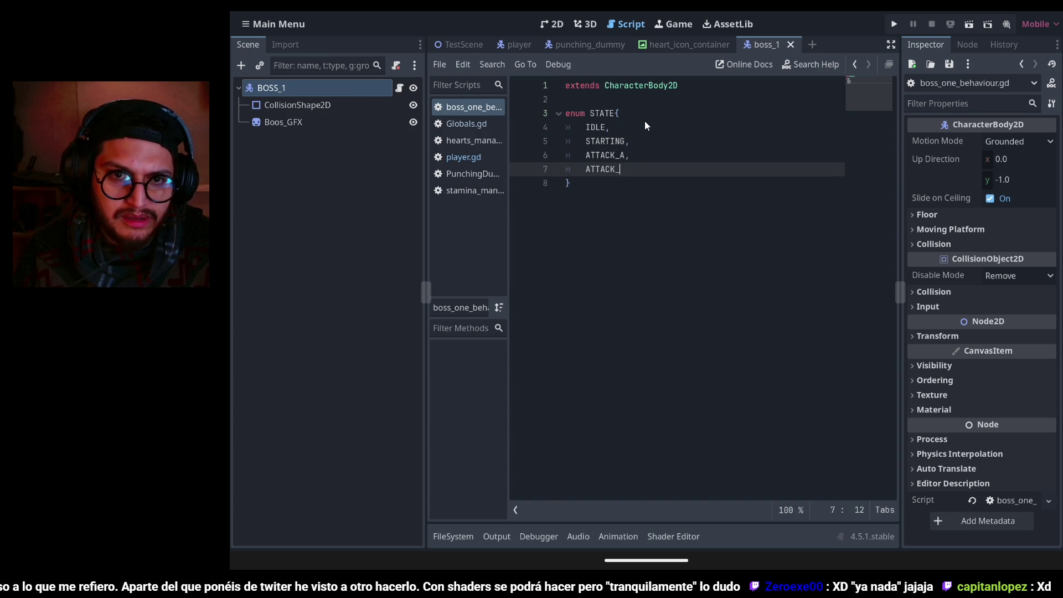
Add ATTACK_C and ATTACK_D to the STATE enum, saving along the way.
{"action": "key", "text": "Return"}
{"action": "type", "text": "AC"}
{"action": "key", "text": "BackSpace"}
{"action": "type", "text": "TTACK_C"}
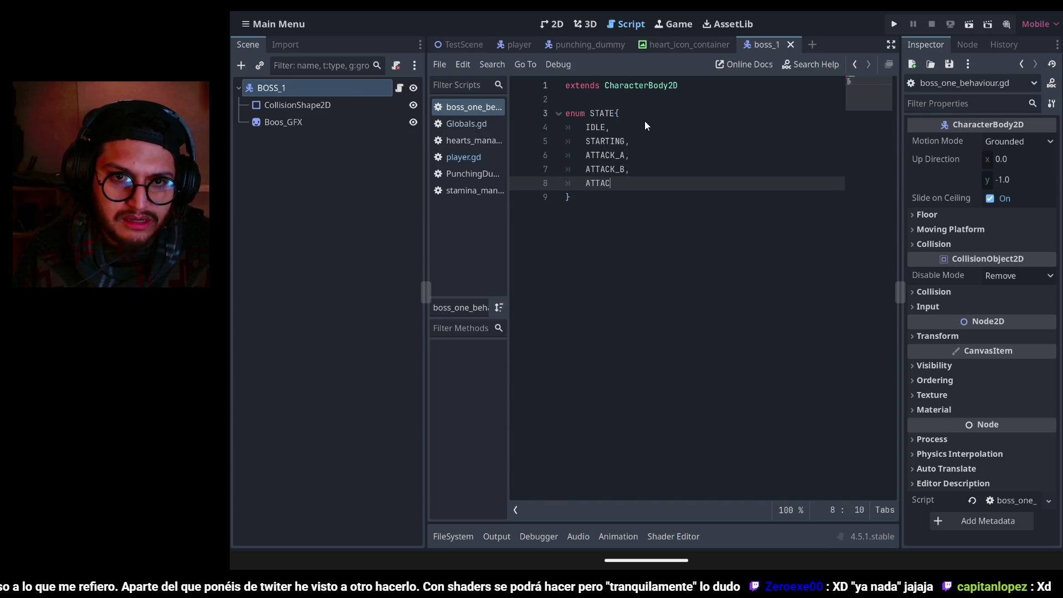
{"action": "key", "text": "ctrl+s"}
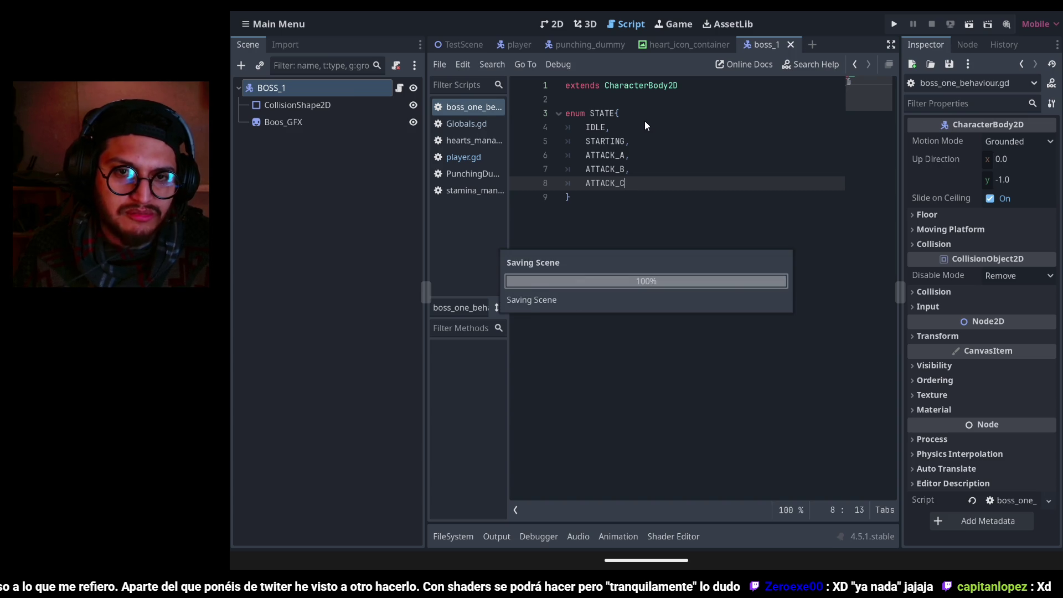
{"action": "type", "text": ","}
{"action": "key", "text": "Return"}
{"action": "type", "text": "ATTACK_D"}
{"action": "key", "text": "ctrl+s"}
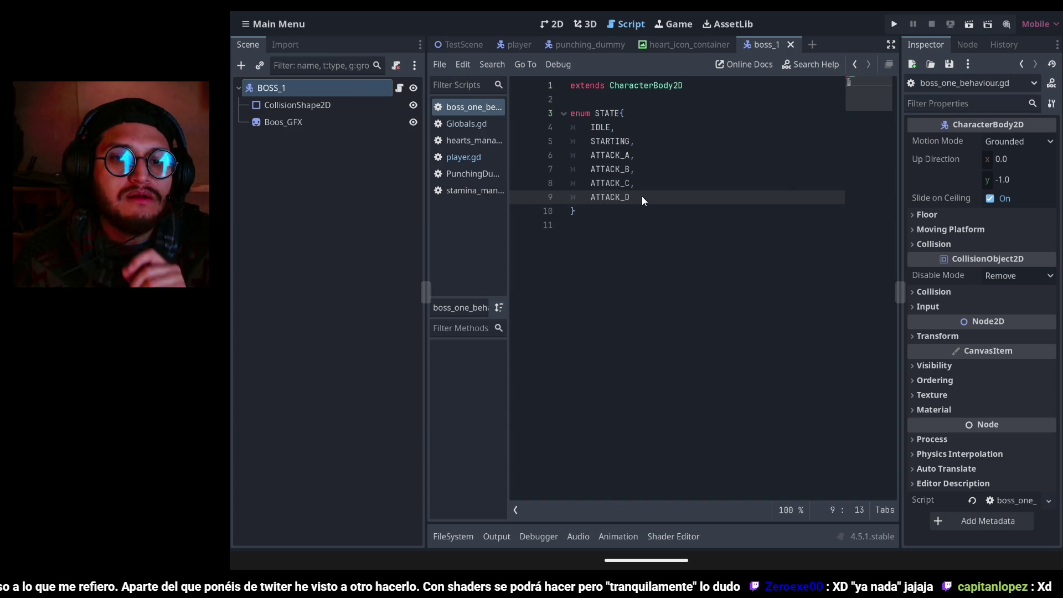
{"action": "type", "text": ","}
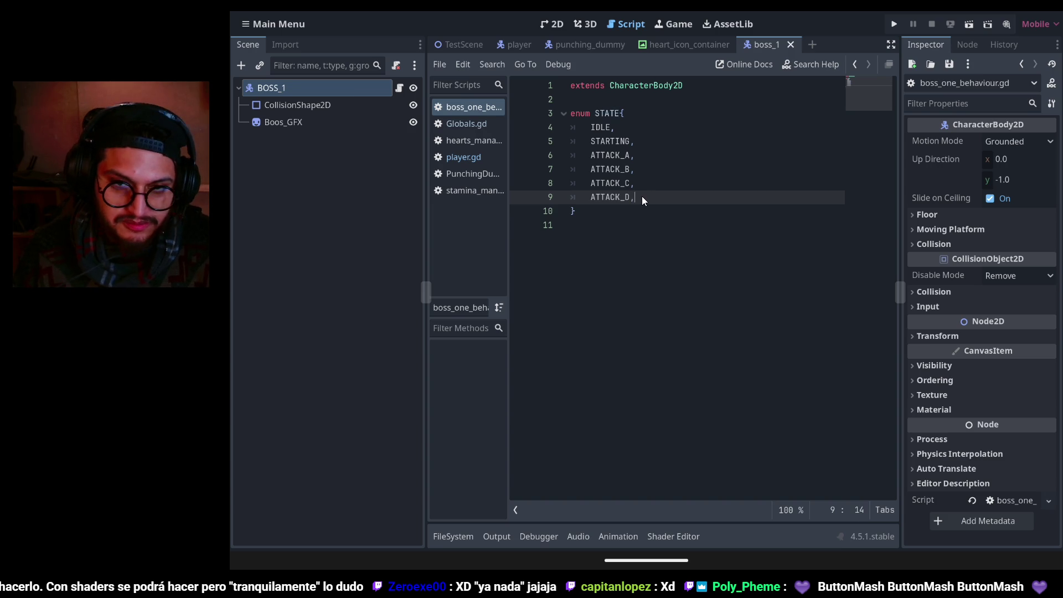
{"action": "key", "text": "Return"}
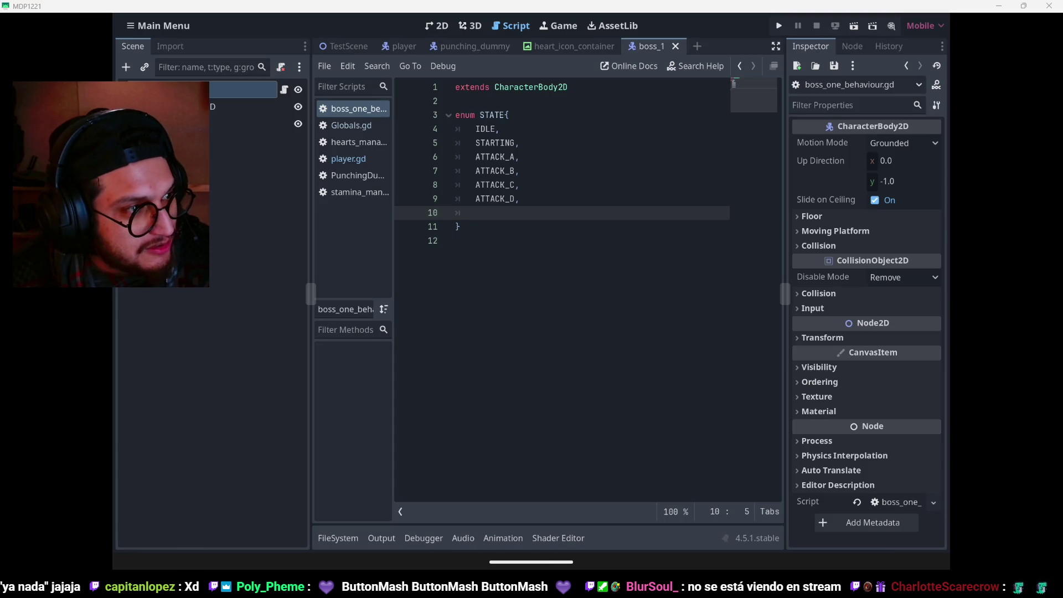
Switch from Godot to the Firefox window showing the X post.
{"action": "key", "text": "alt+Tab"}
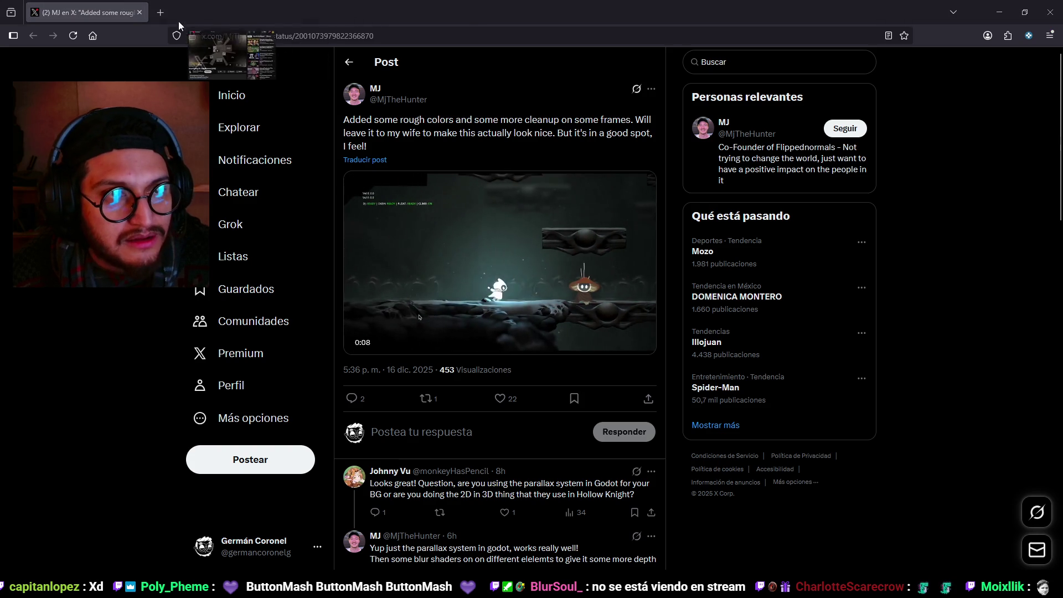
Open the Smart Lighting 2D YouTube video, close the X tab, and skip ahead through it.
{"action": "left_click_drag", "start_coordinate": [189, 25], "coordinate": [142, 25]}
{"action": "left_click", "coordinate": [139, 13]}
{"action": "left_click", "coordinate": [63, 470]}
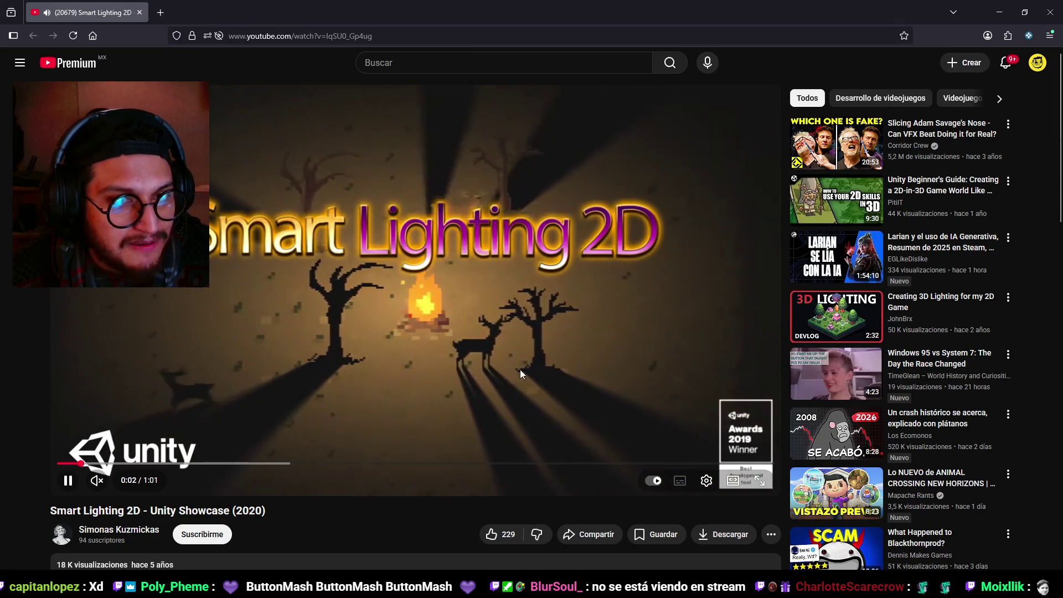
{"action": "left_click", "coordinate": [199, 463]}
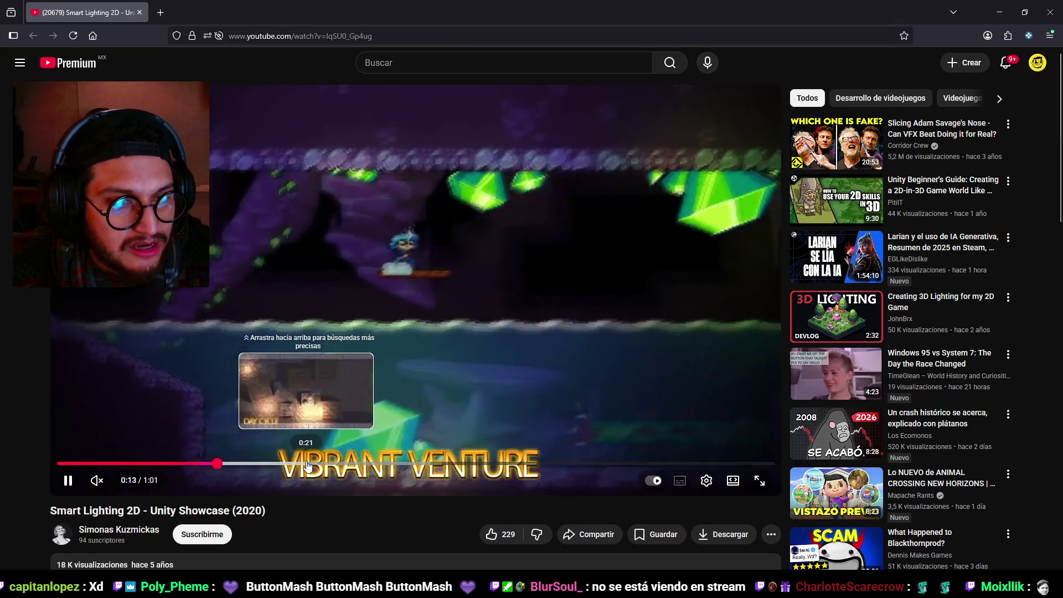
{"action": "left_click", "coordinate": [308, 464]}
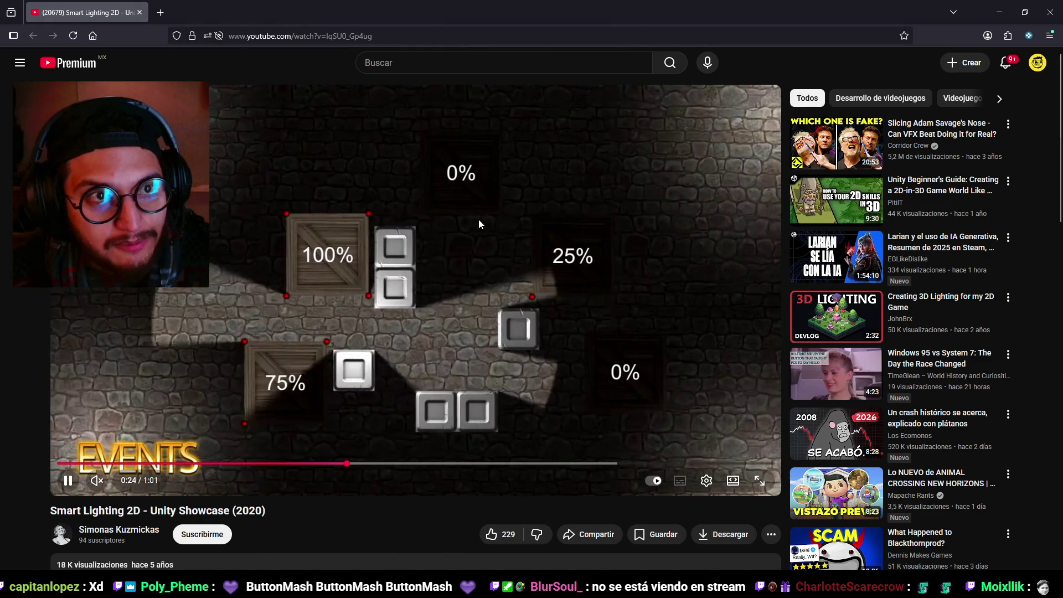
Pause the video, return to Godot and select ATTACK_D in the script.
{"action": "left_click", "coordinate": [478, 219]}
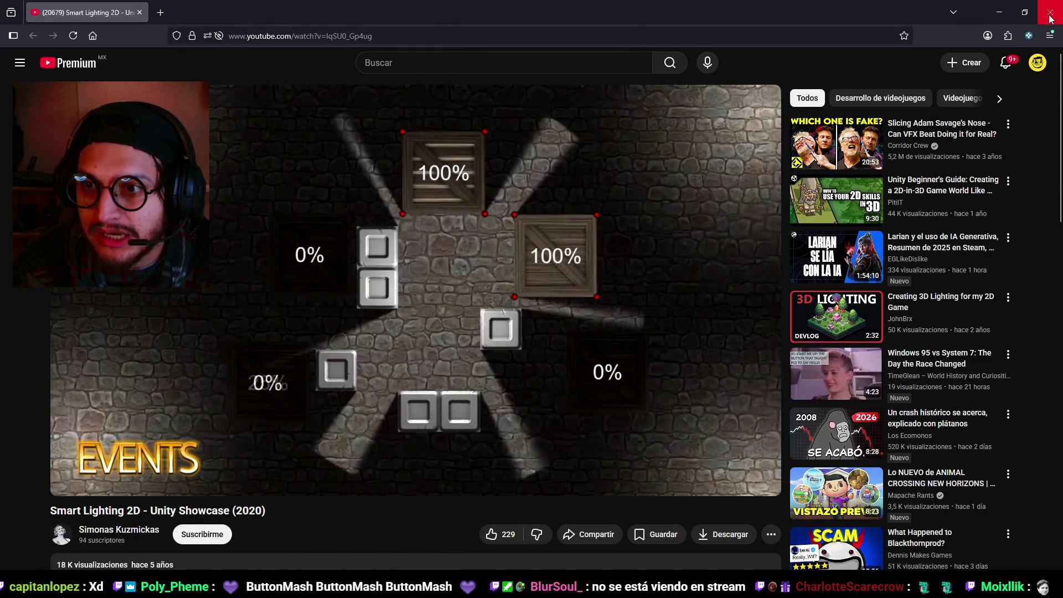
{"action": "key", "text": "alt+Tab"}
{"action": "double_click", "coordinate": [501, 198]}
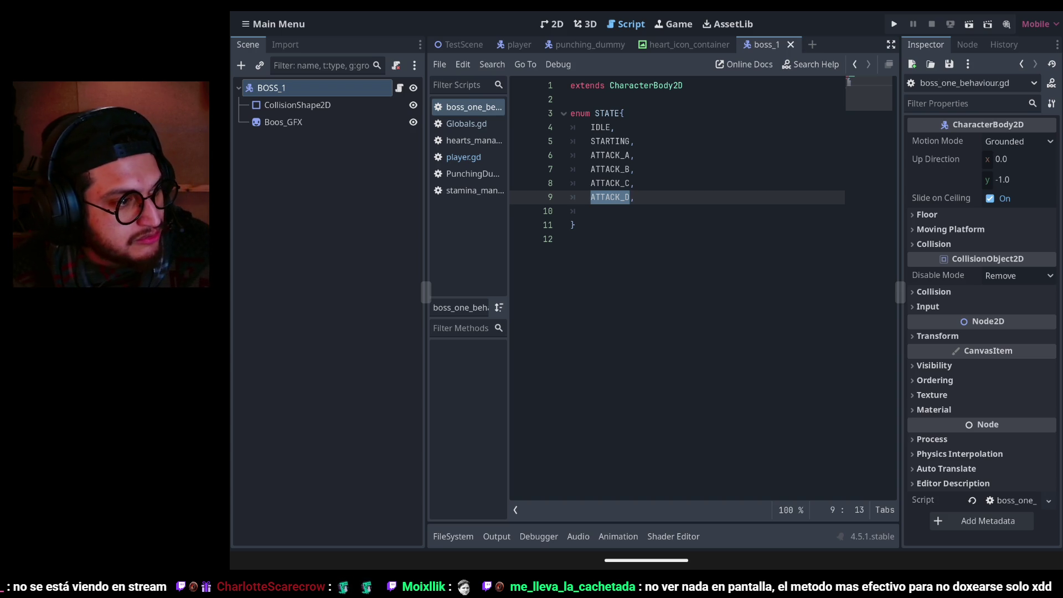
Add a SECOND_PHASE_START enum entry and rename STARTING to FIRST_PHASE_START.
{"action": "left_click", "coordinate": [622, 210]}
{"action": "key", "text": "ctrl+s"}
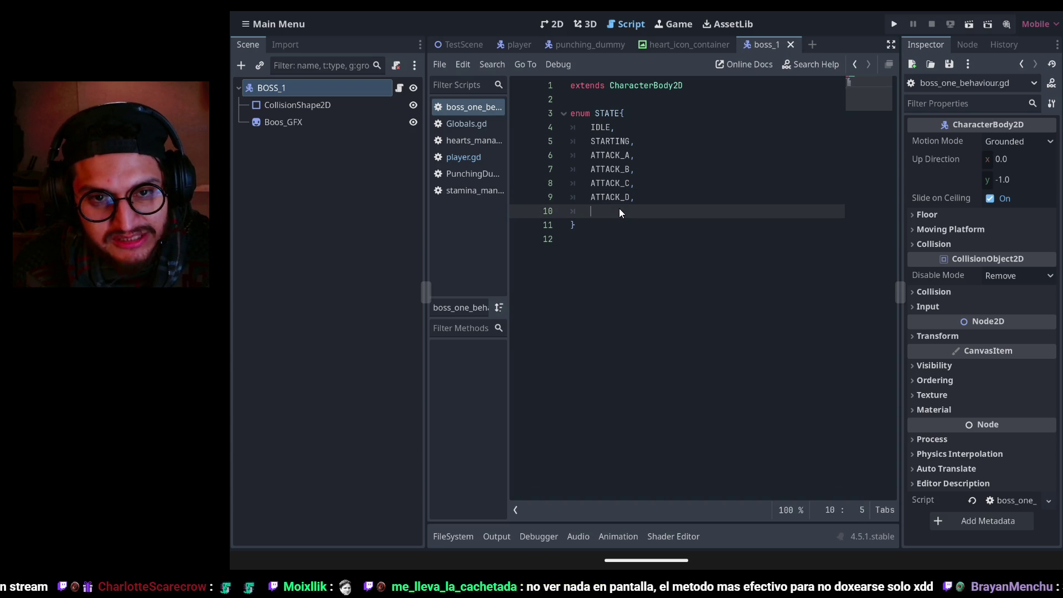
{"action": "type", "text": "SE"}
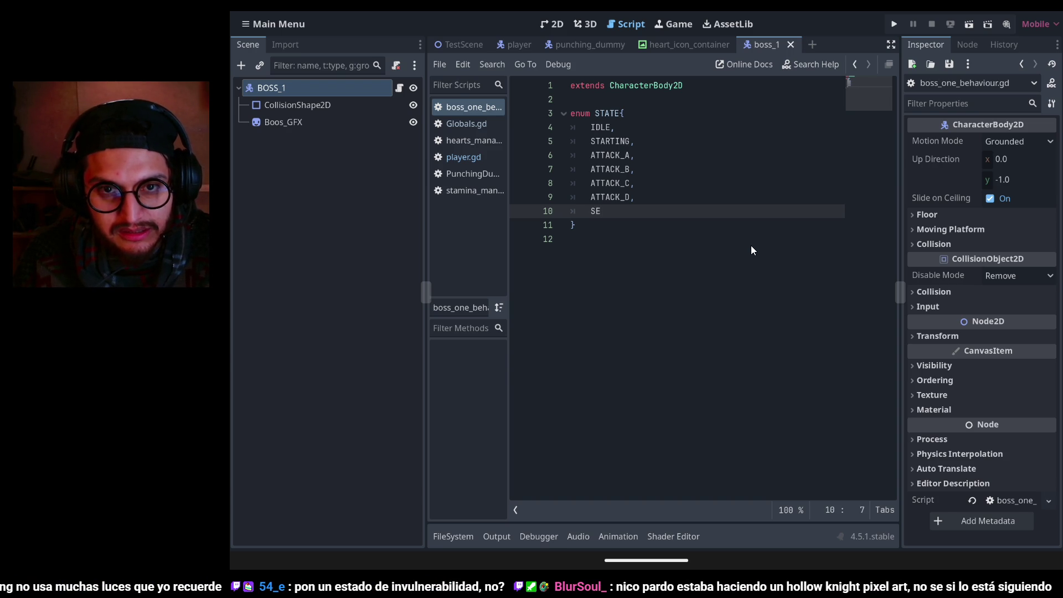
{"action": "type", "text": "COND_PH"}
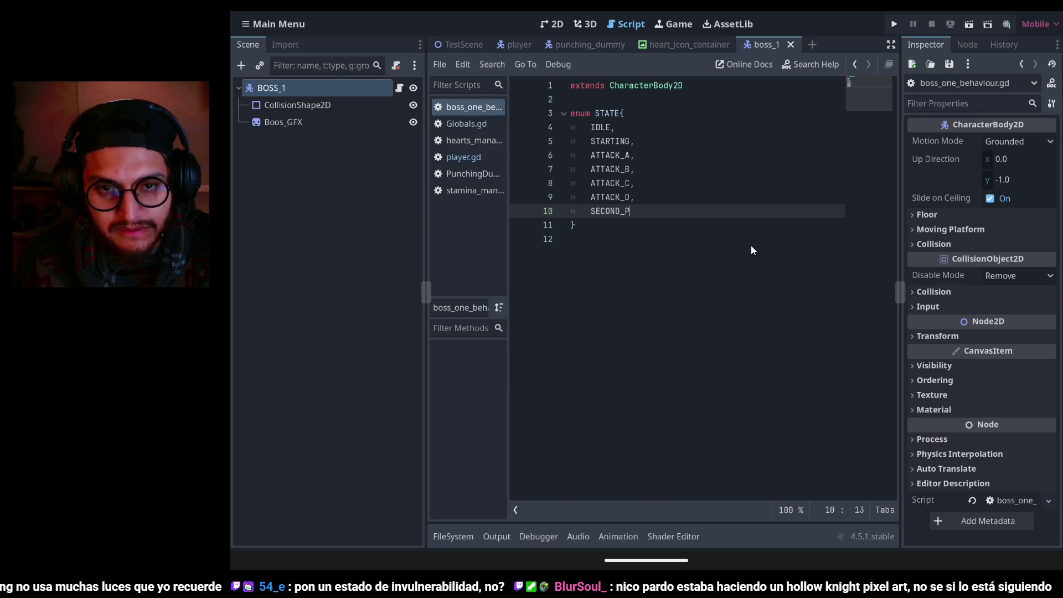
{"action": "type", "text": "ASE_START,"}
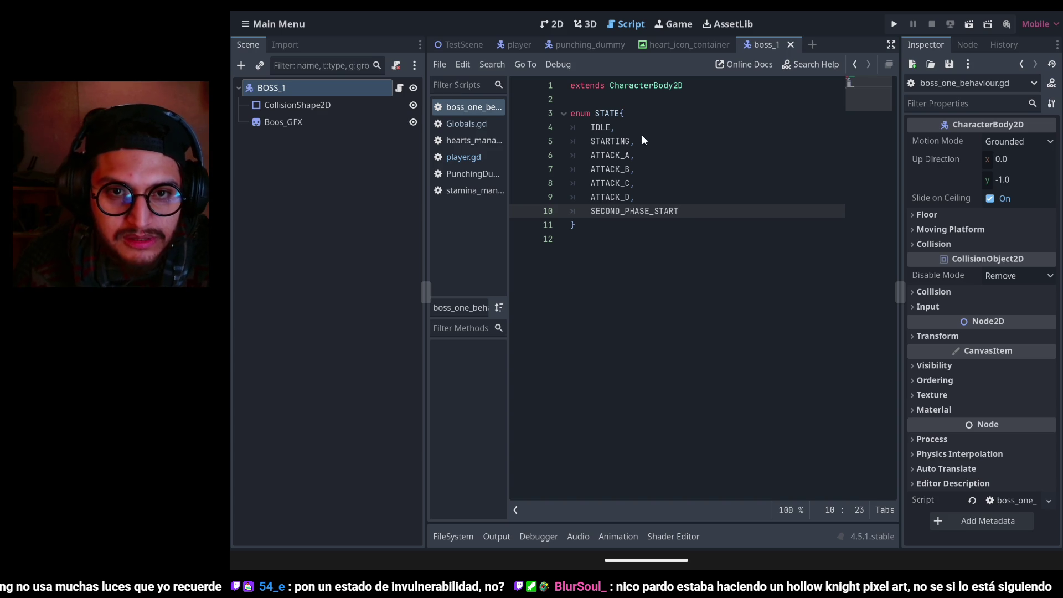
{"action": "double_click", "coordinate": [612, 142]}
{"action": "type", "text": "FIRST_PHASE_ST"}
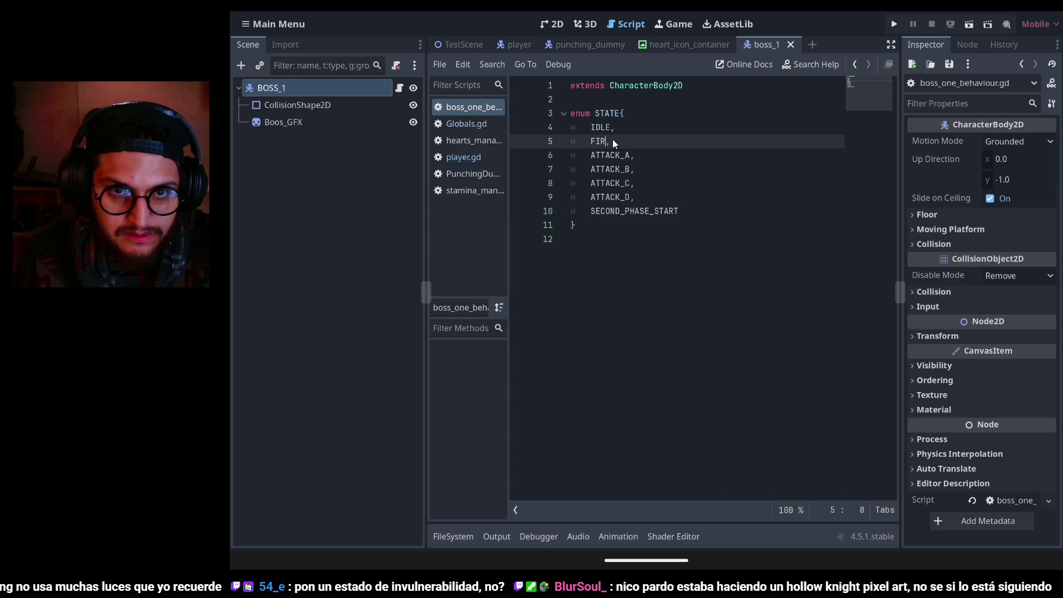
{"action": "type", "text": "ART"}
{"action": "key", "text": "ctrl+s"}
Cut the ATTACK_C and ATTACK_D entries out of their place in the enum.
{"action": "left_click", "coordinate": [607, 227]}
{"action": "left_click", "coordinate": [631, 184]}
{"action": "left_click", "coordinate": [632, 156]}
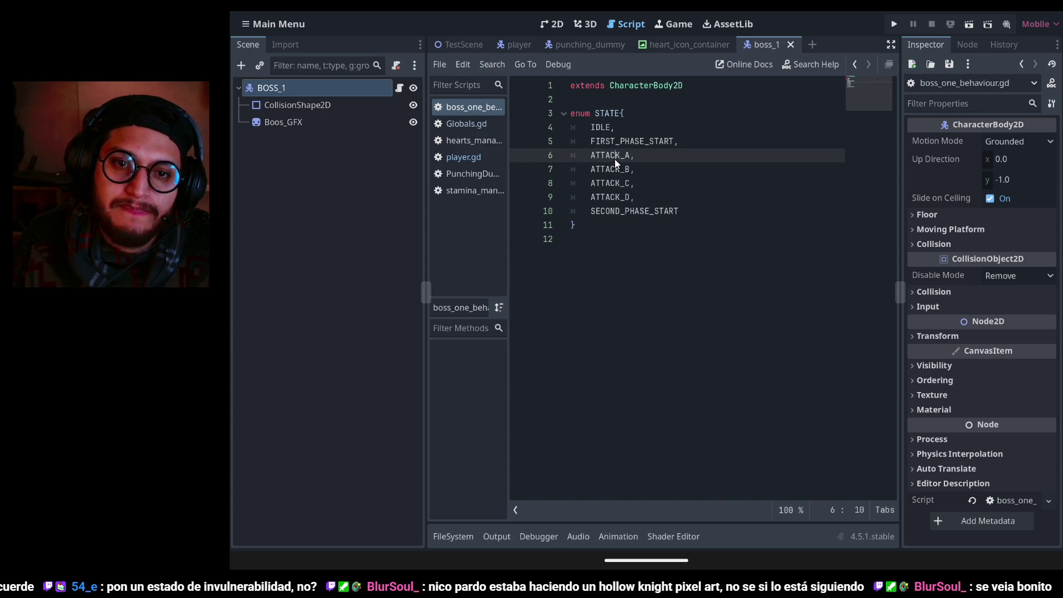
{"action": "left_click_drag", "start_coordinate": [655, 198], "coordinate": [512, 185]}
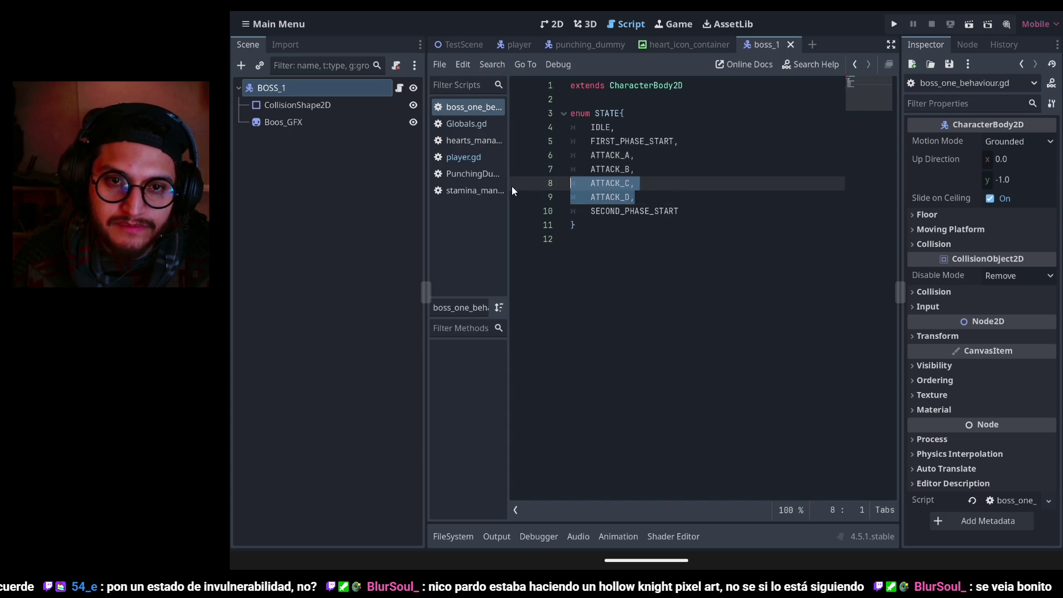
{"action": "key", "text": "ctrl+x"}
{"action": "key", "text": "BackSpace"}
Paste ATTACK_C and ATTACK_D after SECOND_PHASE_START, fix indent and trailing comma, and save.
{"action": "left_click", "coordinate": [699, 188]}
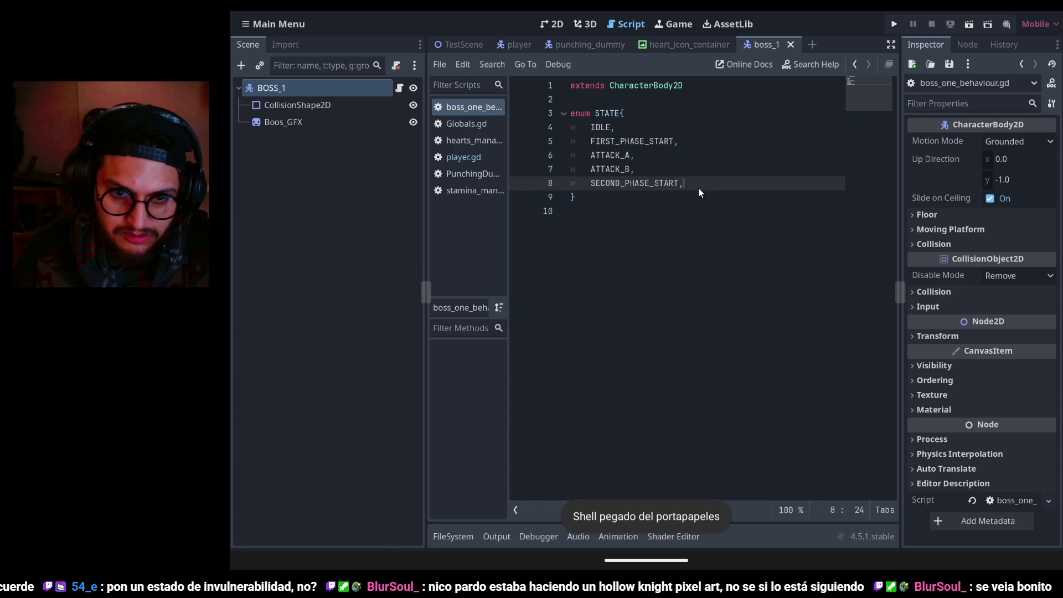
{"action": "type", "text": ","}
{"action": "key", "text": "Return"}
{"action": "key", "text": "ctrl+v"}
{"action": "left_click", "coordinate": [610, 197]}
{"action": "key", "text": "BackSpace"}
{"action": "left_click", "coordinate": [636, 212]}
{"action": "key", "text": "BackSpace"}
{"action": "key", "text": "ctrl+s"}
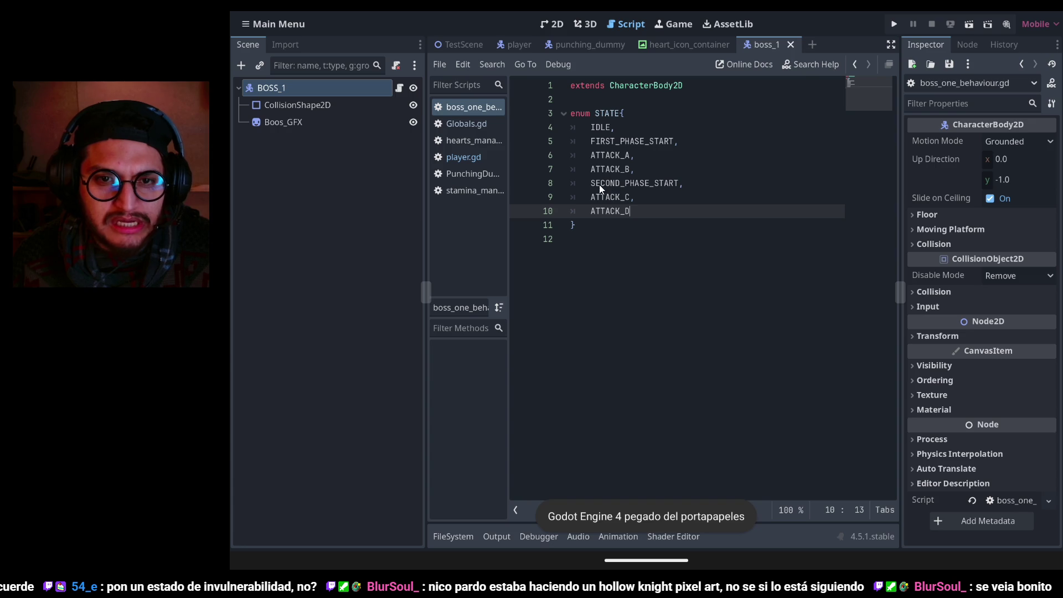
Copy the ATTACK_B name and dismiss the CollisionObject2D documentation popup.
{"action": "double_click", "coordinate": [594, 171]}
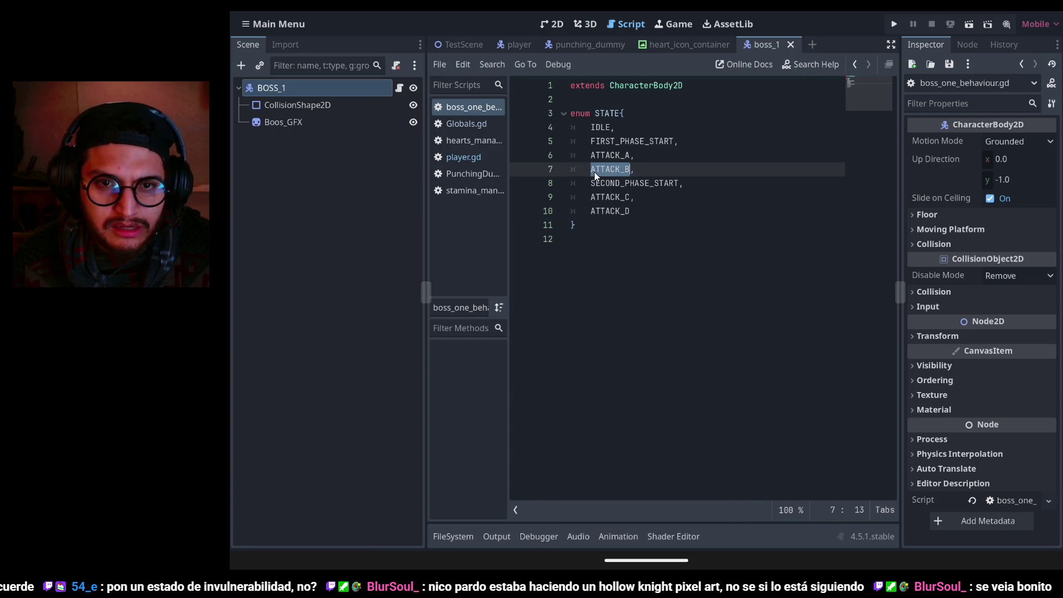
{"action": "key", "text": "ctrl+c"}
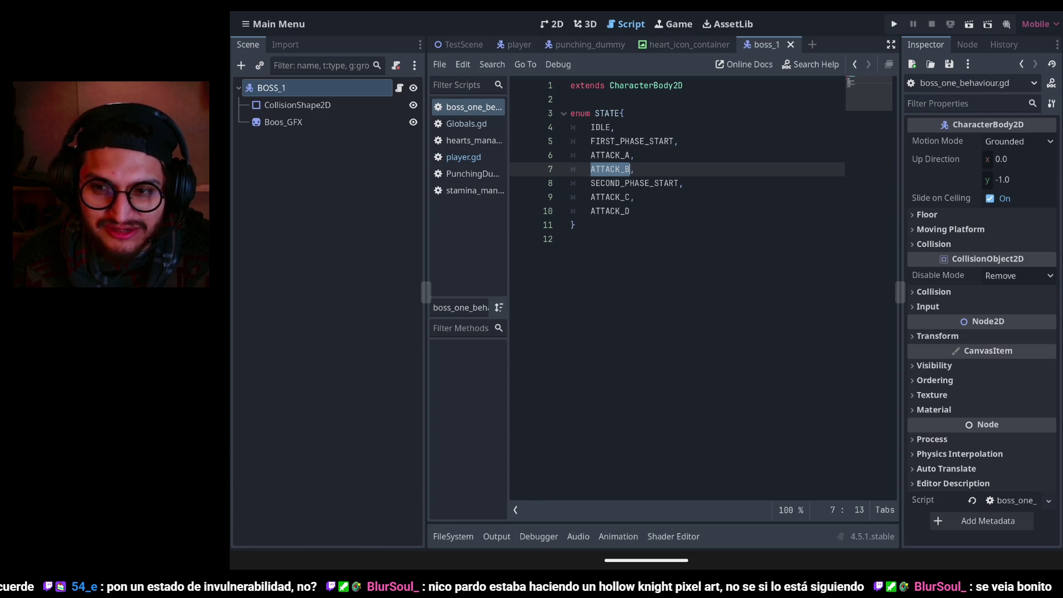
{"action": "mouse_move", "coordinate": [988, 259]}
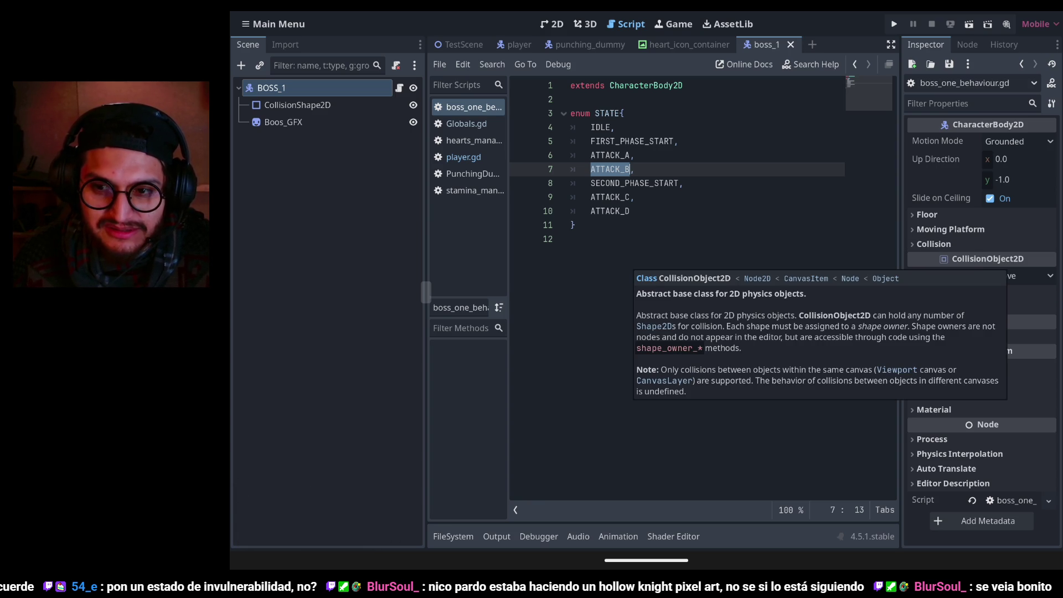
{"action": "left_click", "coordinate": [628, 184]}
{"action": "left_click", "coordinate": [648, 211]}
{"action": "left_click", "coordinate": [606, 225]}
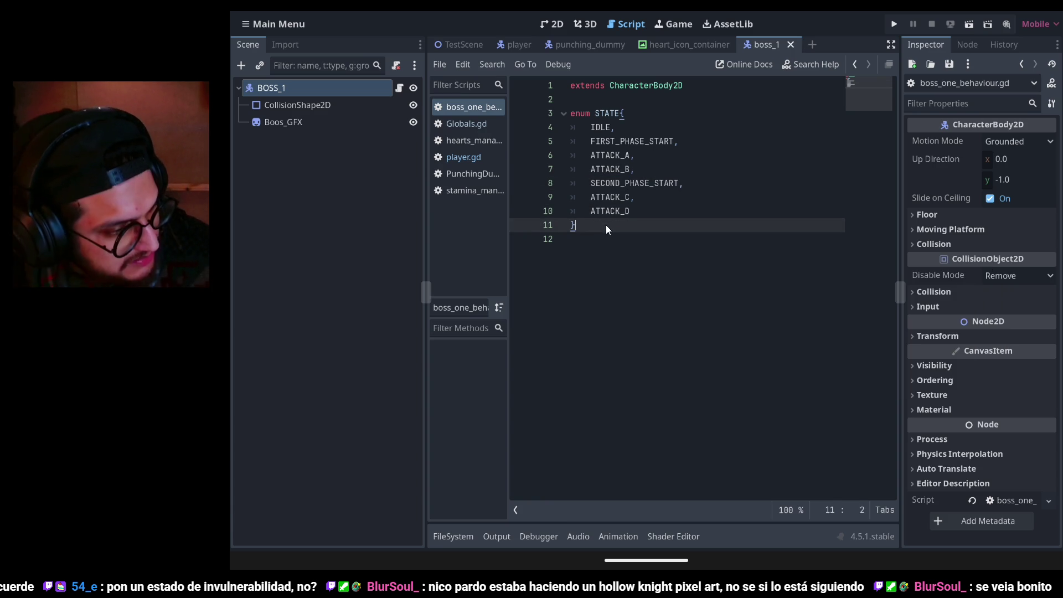
Check the reordered enum entries line by line and save the script.
{"action": "left_click", "coordinate": [737, 194]}
{"action": "double_click", "coordinate": [649, 210]}
{"action": "key", "text": "Up"}
{"action": "key", "text": "Up"}
{"action": "key", "text": "Up"}
{"action": "left_click", "coordinate": [643, 171]}
{"action": "left_click", "coordinate": [626, 115]}
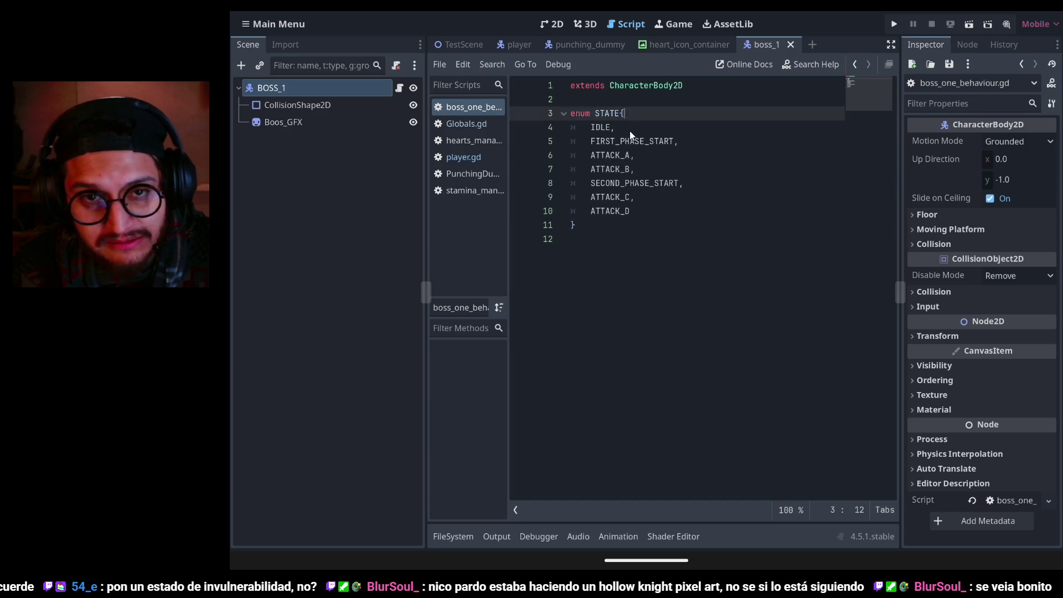
{"action": "left_click", "coordinate": [637, 169]}
{"action": "left_click", "coordinate": [649, 211]}
{"action": "left_click", "coordinate": [631, 170]}
{"action": "left_click", "coordinate": [638, 200]}
{"action": "left_click", "coordinate": [643, 211]}
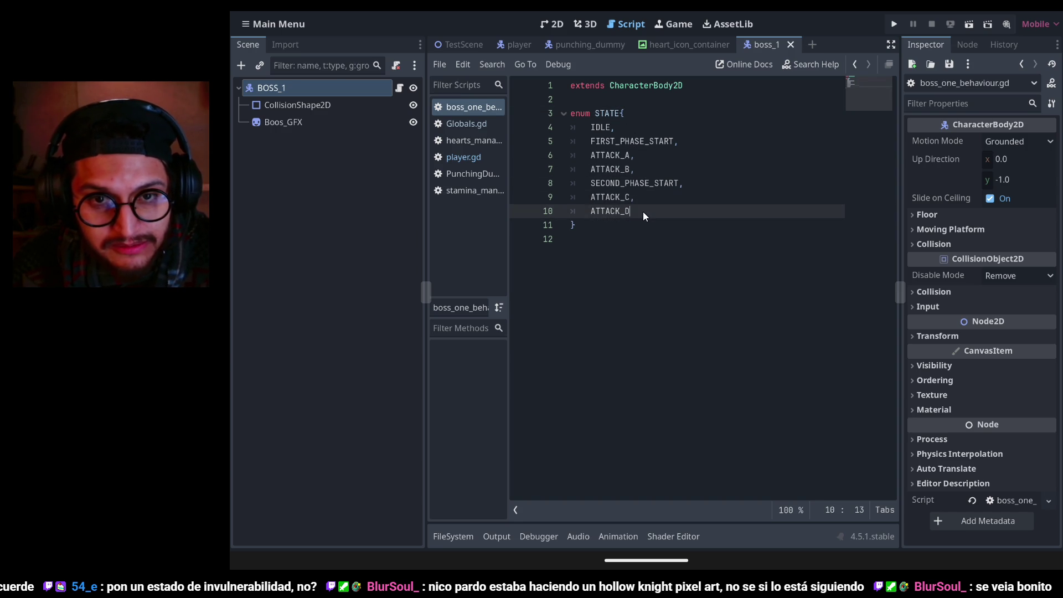
{"action": "key", "text": "ctrl+s"}
Add DEATH as the final enum entry after ATTACK_D and save.
{"action": "left_click", "coordinate": [679, 142]}
{"action": "left_click", "coordinate": [649, 155]}
{"action": "left_click", "coordinate": [608, 159]}
{"action": "left_click", "coordinate": [617, 170]}
{"action": "left_click", "coordinate": [637, 184]}
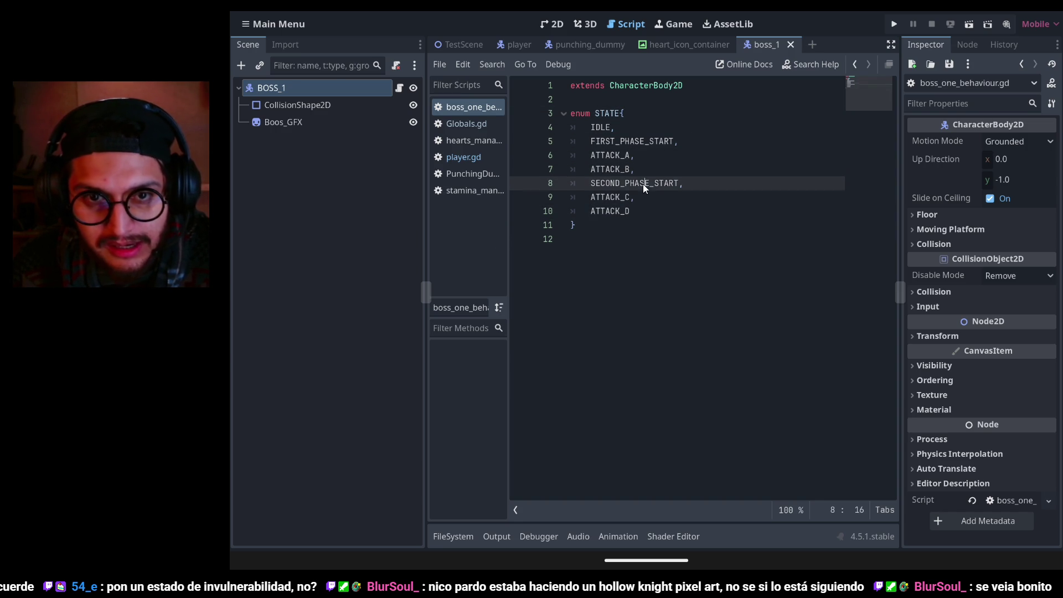
{"action": "left_click", "coordinate": [623, 198]}
{"action": "left_click", "coordinate": [645, 213]}
{"action": "left_click", "coordinate": [640, 224]}
{"action": "left_click", "coordinate": [643, 204]}
{"action": "left_click", "coordinate": [652, 211]}
{"action": "type", "text": ","}
{"action": "key", "text": "Return"}
{"action": "type", "text": "DEATH"}
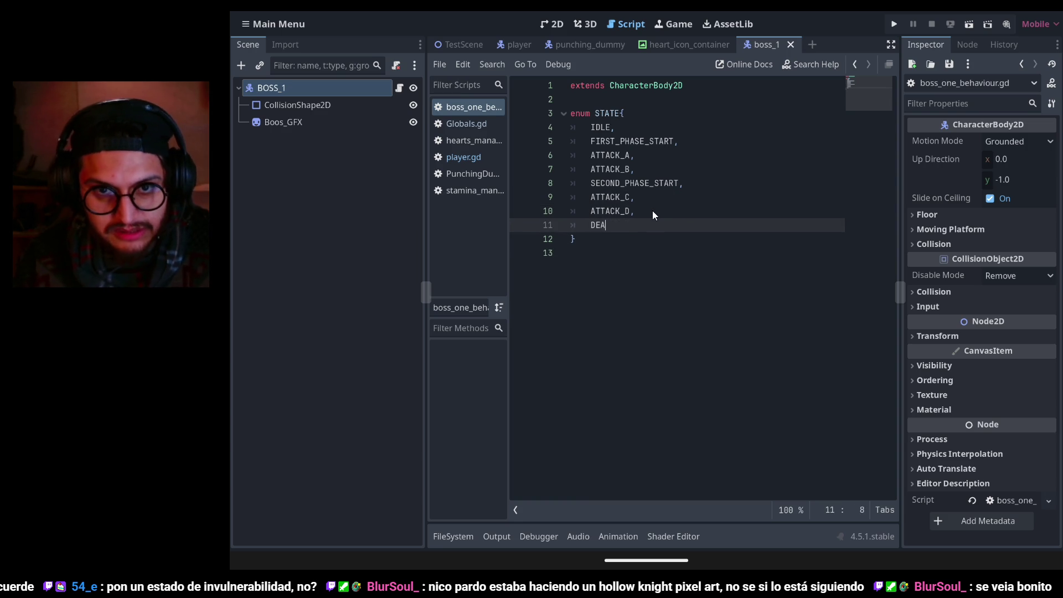
{"action": "key", "text": "ctrl+s"}
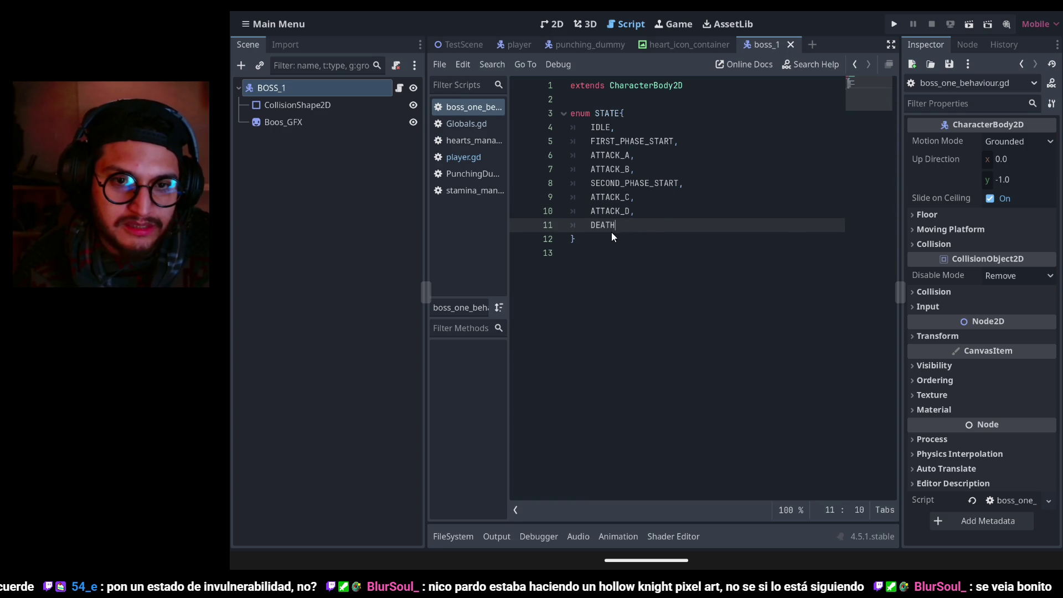
Add a _physics_process function below the enum, starting its body with match.
{"action": "left_click", "coordinate": [600, 245]}
{"action": "left_click", "coordinate": [597, 252]}
{"action": "key", "text": "Return"}
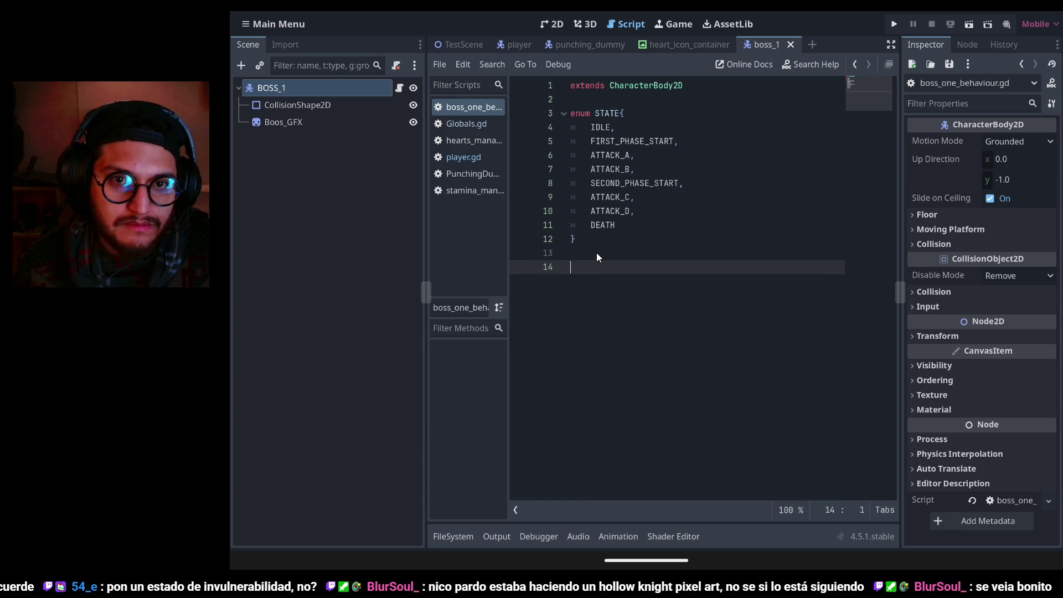
{"action": "type", "text": "func ph"}
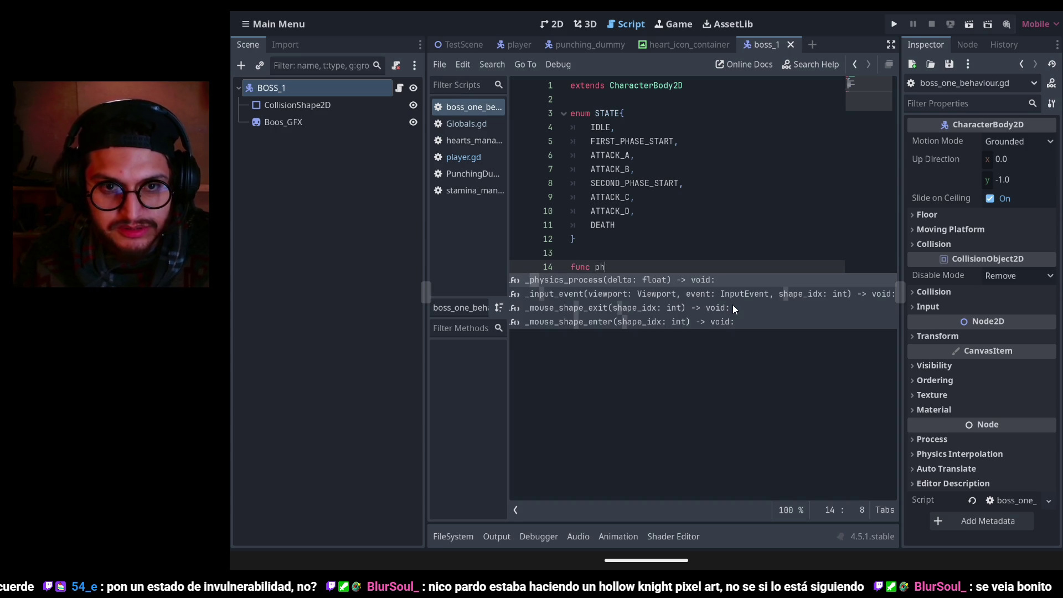
{"action": "key", "text": "Return"}
{"action": "key", "text": "Return"}
{"action": "type", "text": "match"}
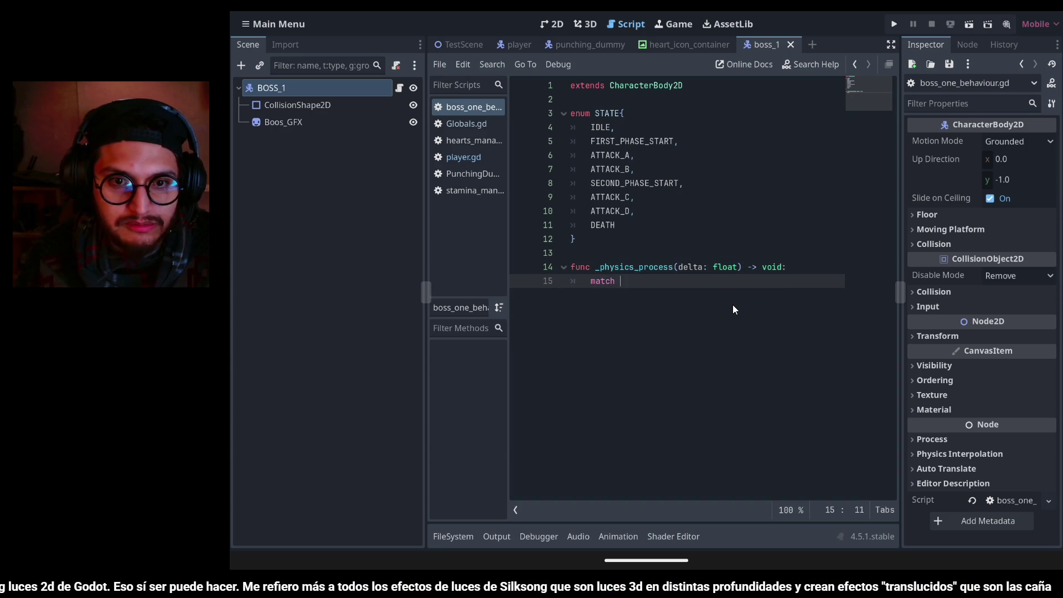
Declare var currentState = STATE.IDLE between the enum and the function.
{"action": "left_click", "coordinate": [602, 245]}
{"action": "key", "text": "Return"}
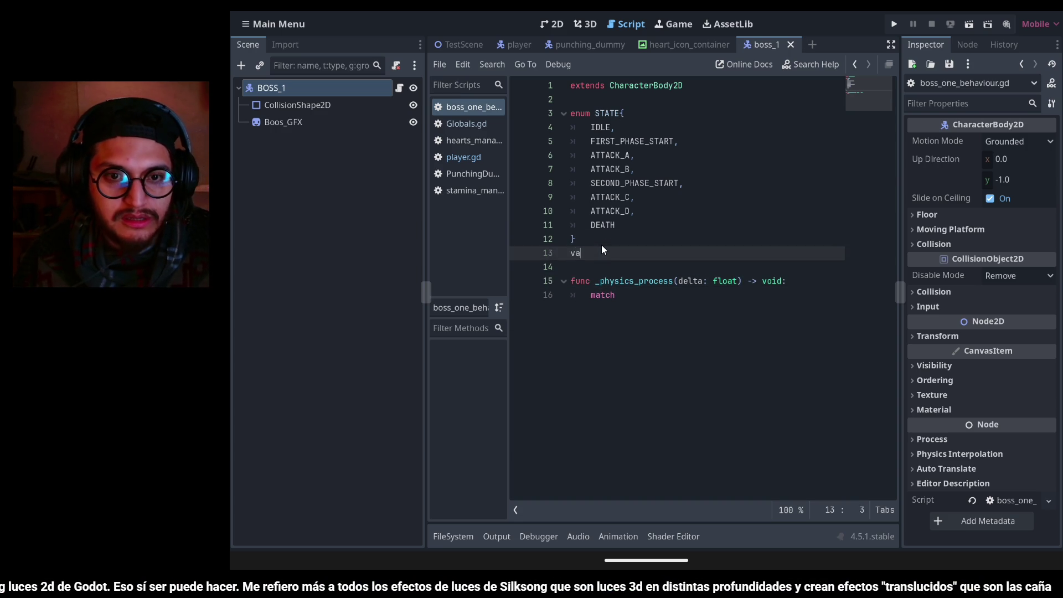
{"action": "type", "text": "State = STATE "}
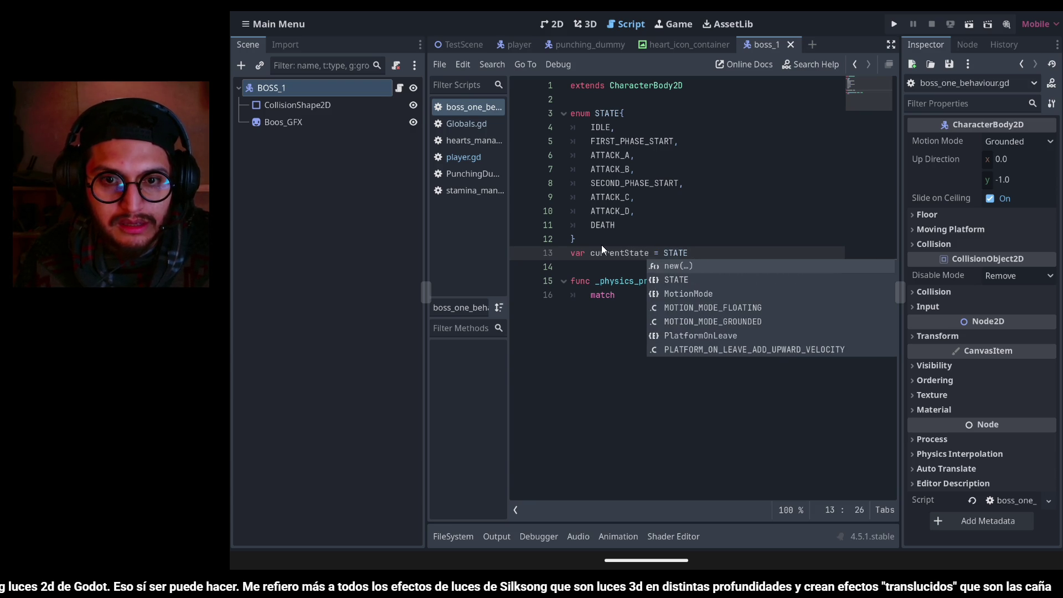
{"action": "type", "text": ":"}
{"action": "type", "text": ".IDLE"}
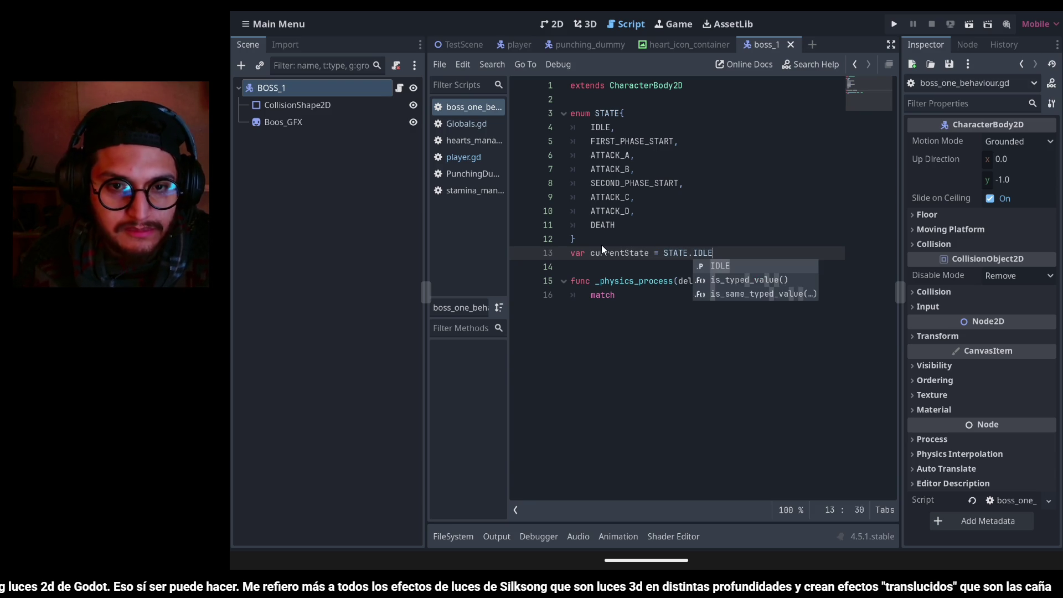
{"action": "double_click", "coordinate": [610, 254]}
Make it match currentState with a STATE.IDLE case containing pass.
{"action": "key", "text": "ctrl+c"}
{"action": "left_click", "coordinate": [659, 297]}
{"action": "key", "text": "ctrl+v"}
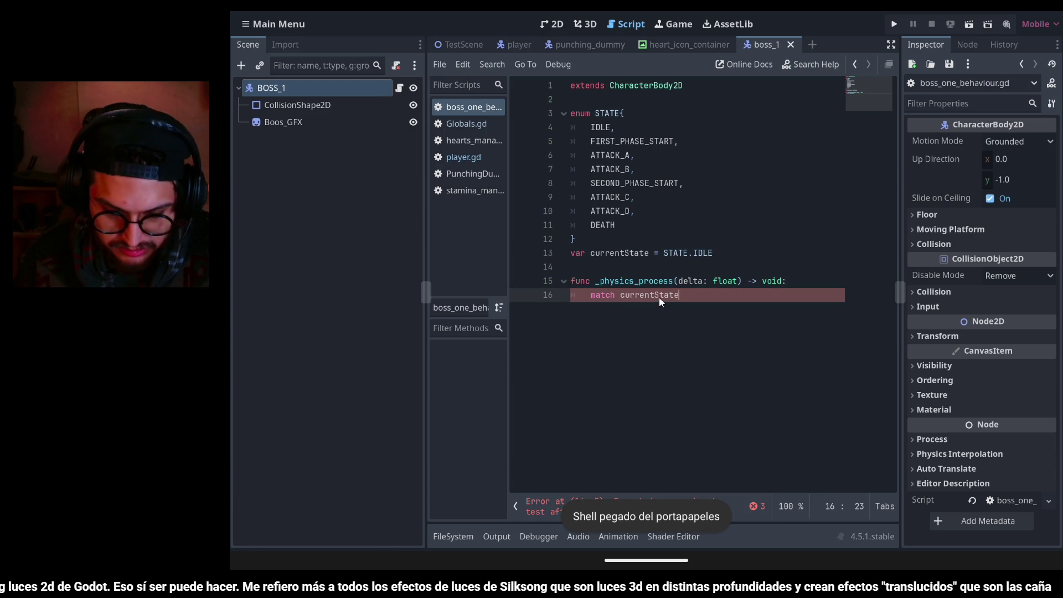
{"action": "key", "text": "Return"}
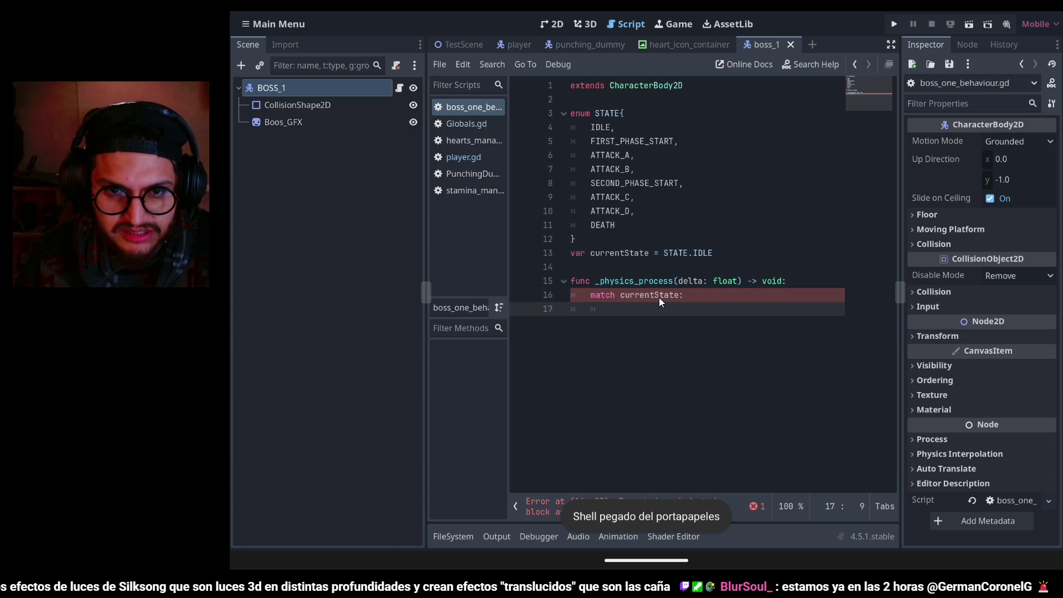
{"action": "type", "text": "STATE.IDLE"}
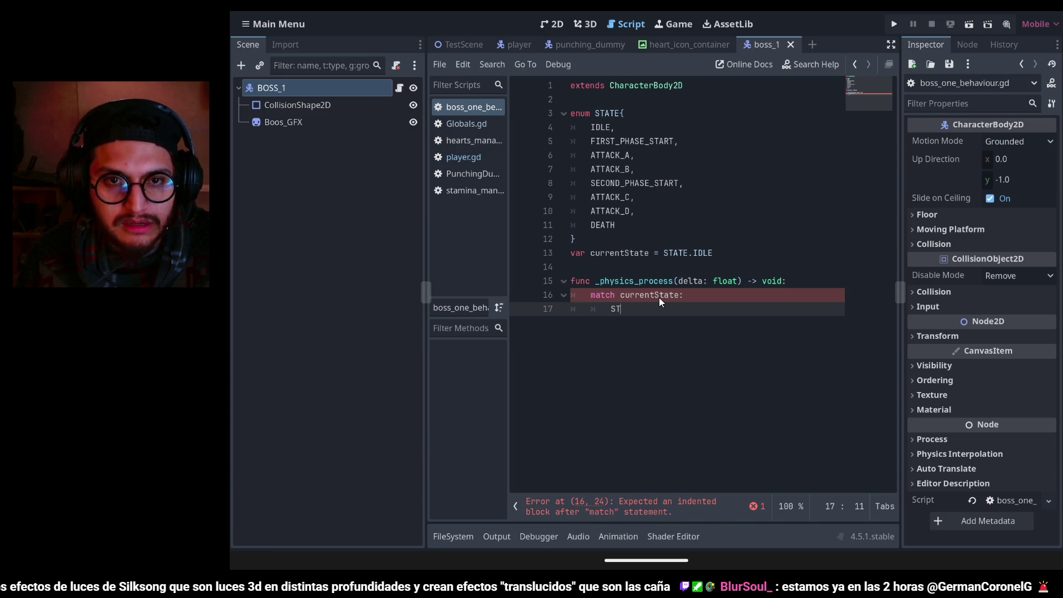
{"action": "type", "text": ":"}
{"action": "key", "text": "Return"}
{"action": "type", "text": "pass"}
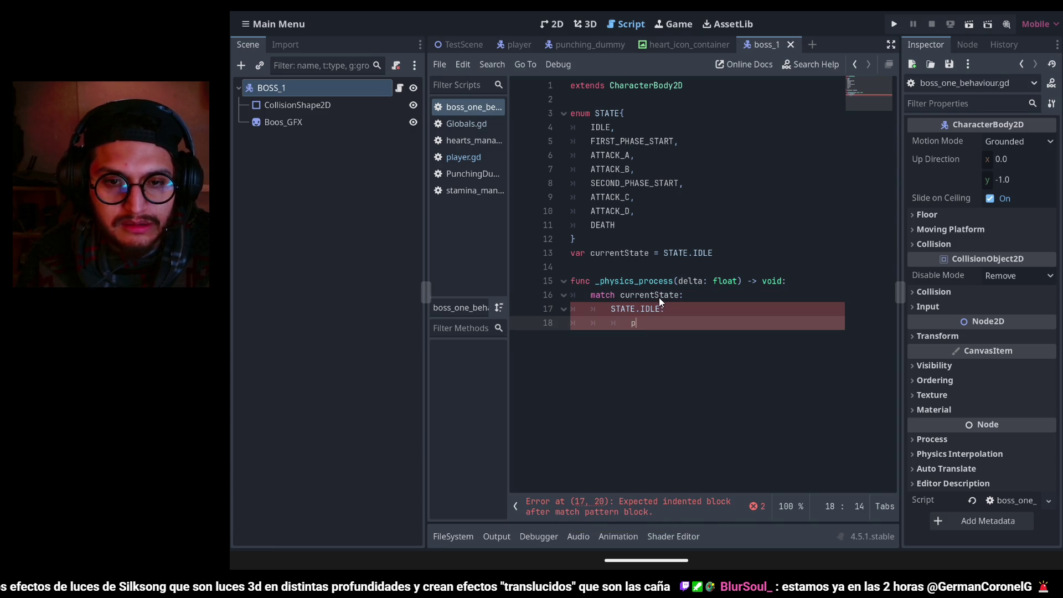
Add STATE.FIRST_PHASE_START and STATE.ATTACK_A cases, each with pass.
{"action": "key", "text": "Return"}
{"action": "type", "text": "STATE."}
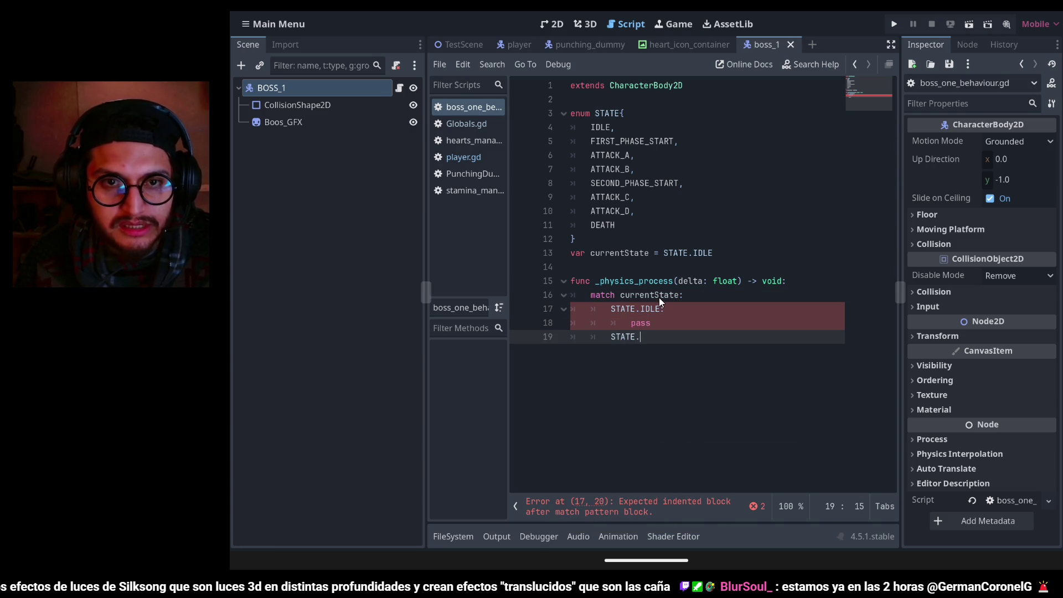
{"action": "key", "text": "Down"}
{"action": "key", "text": "Return"}
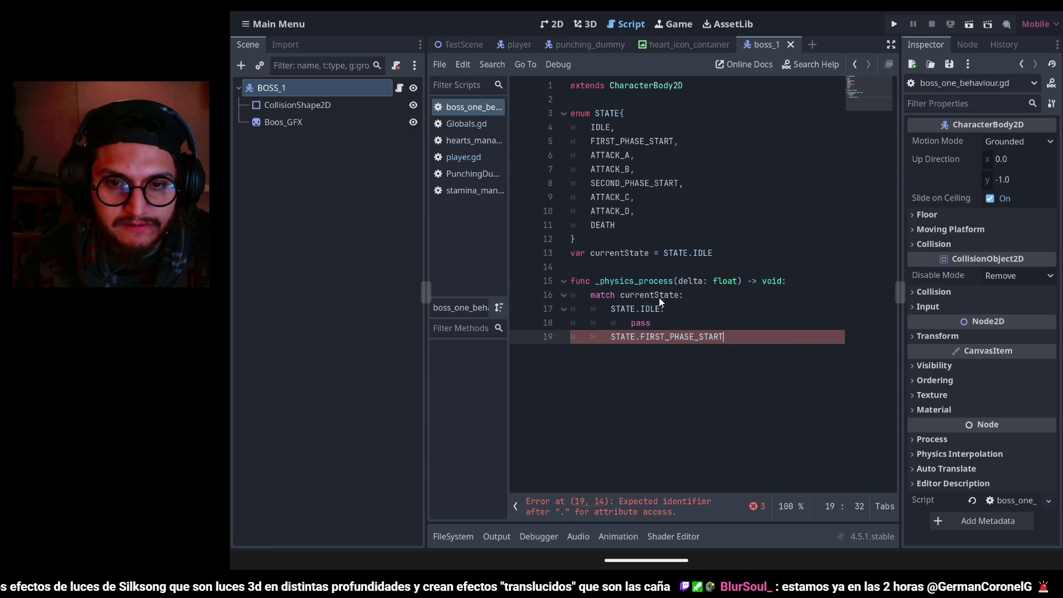
{"action": "type", "text": ":"}
{"action": "key", "text": "Return"}
{"action": "type", "text": "pass"}
{"action": "key", "text": "Return"}
{"action": "type", "text": "STATE."}
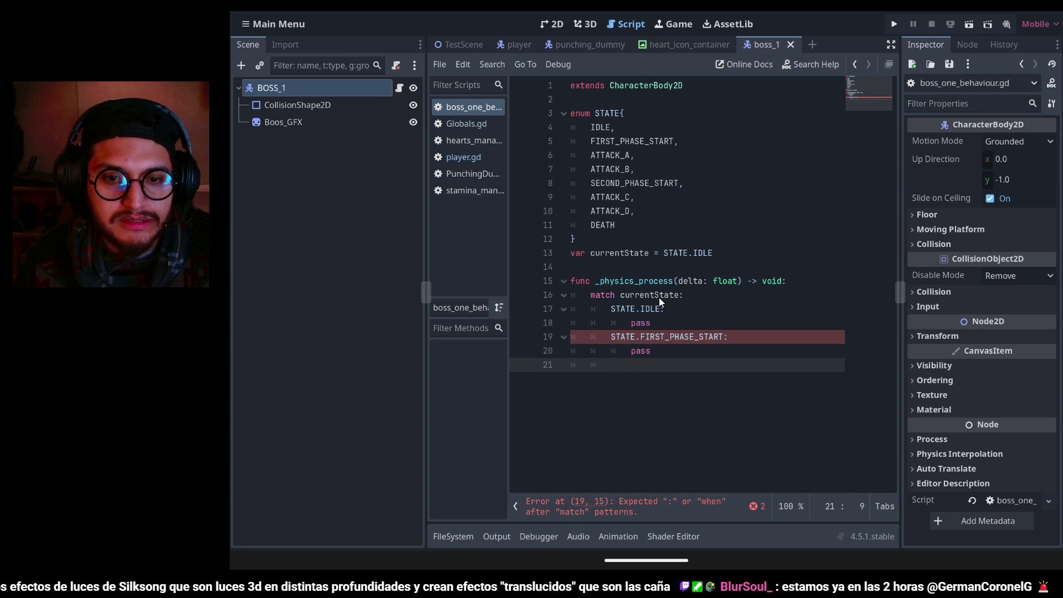
{"action": "type", "text": "ATTACL"}
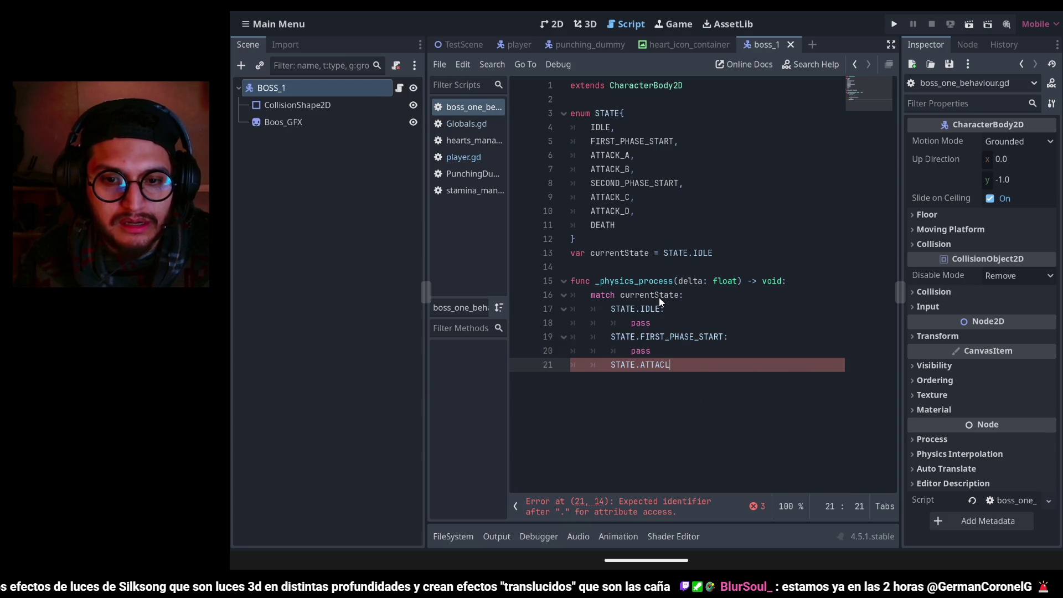
{"action": "key", "text": "Return"}
{"action": "key", "text": "BackSpace"}
{"action": "key", "text": "BackSpace"}
{"action": "type", "text": "K_A."}
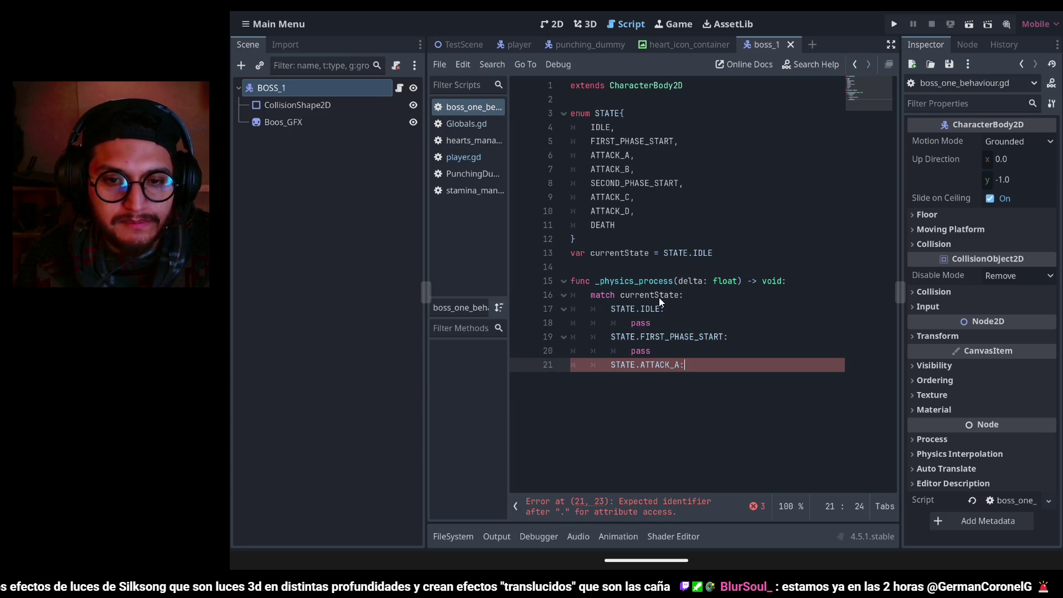
{"action": "key", "text": "BackSpace"}
{"action": "type", "text": ":"}
{"action": "key", "text": "Return"}
{"action": "type", "text": "pass"}
Add STATE.ATTACK_B and STATE.ATTACK_C cases with pass, then save the script.
{"action": "key", "text": "Return"}
{"action": "key", "text": "BackSpace"}
{"action": "type", "text": "STATE.ATTAC"}
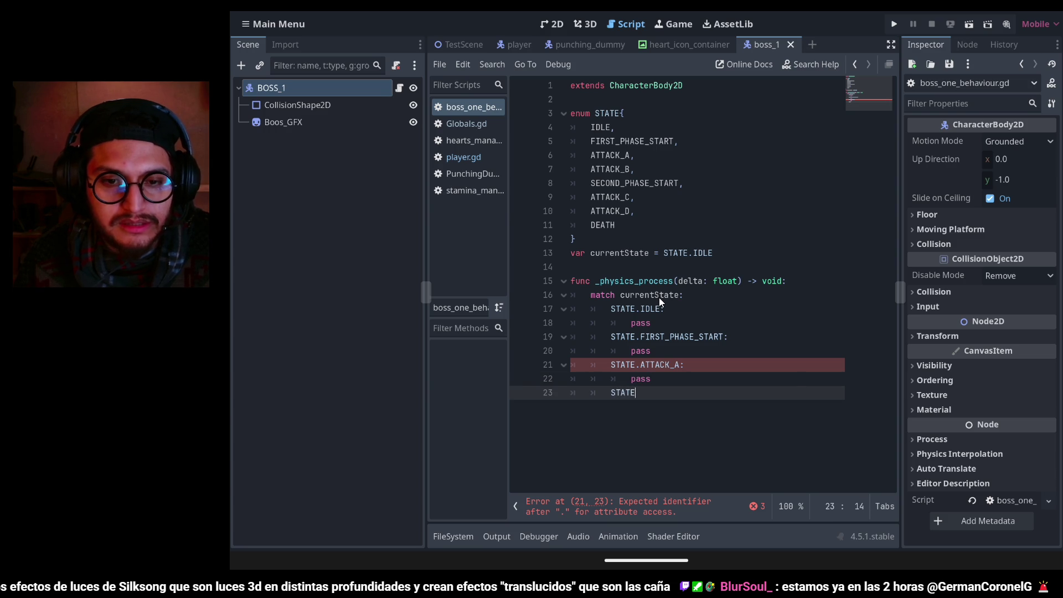
{"action": "key", "text": "Down"}
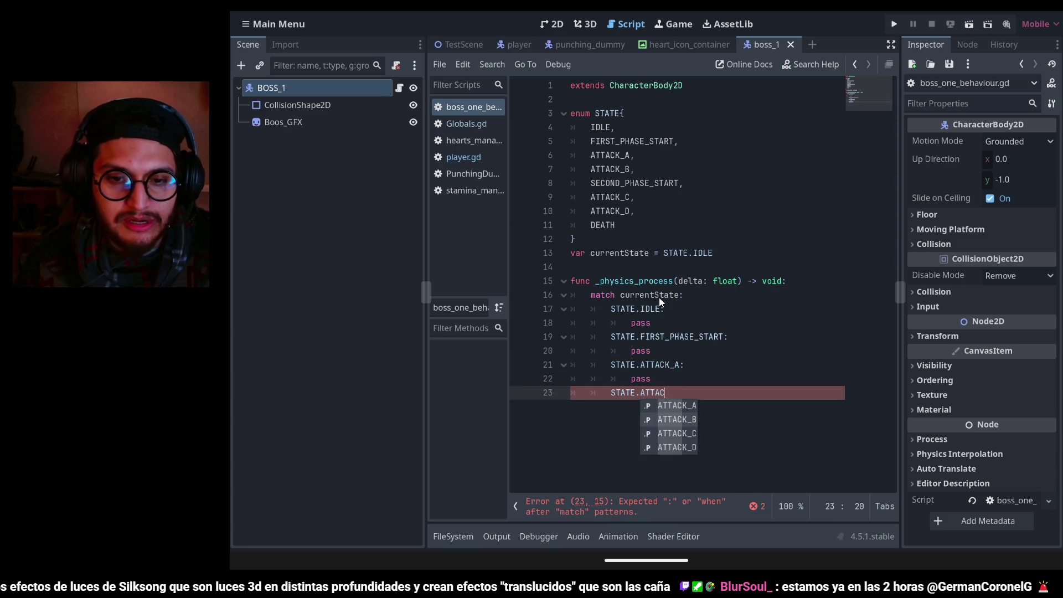
{"action": "key", "text": "Return"}
{"action": "type", "text": ":"}
{"action": "key", "text": "Return"}
{"action": "type", "text": "pass"}
{"action": "key", "text": "Return"}
{"action": "key", "text": "BackSpace"}
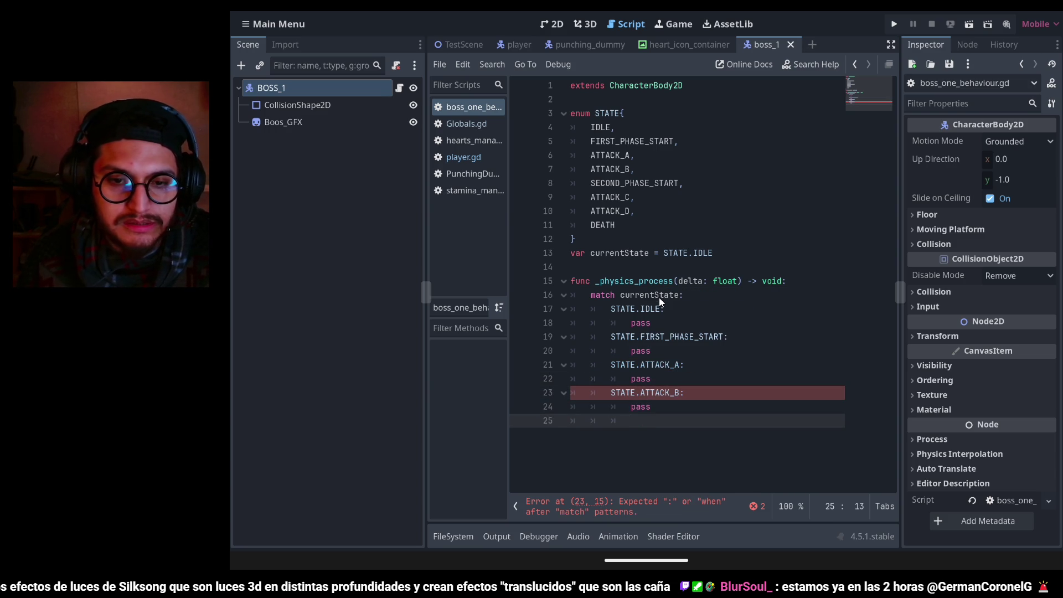
{"action": "type", "text": "STATE.ATTACK_:"}
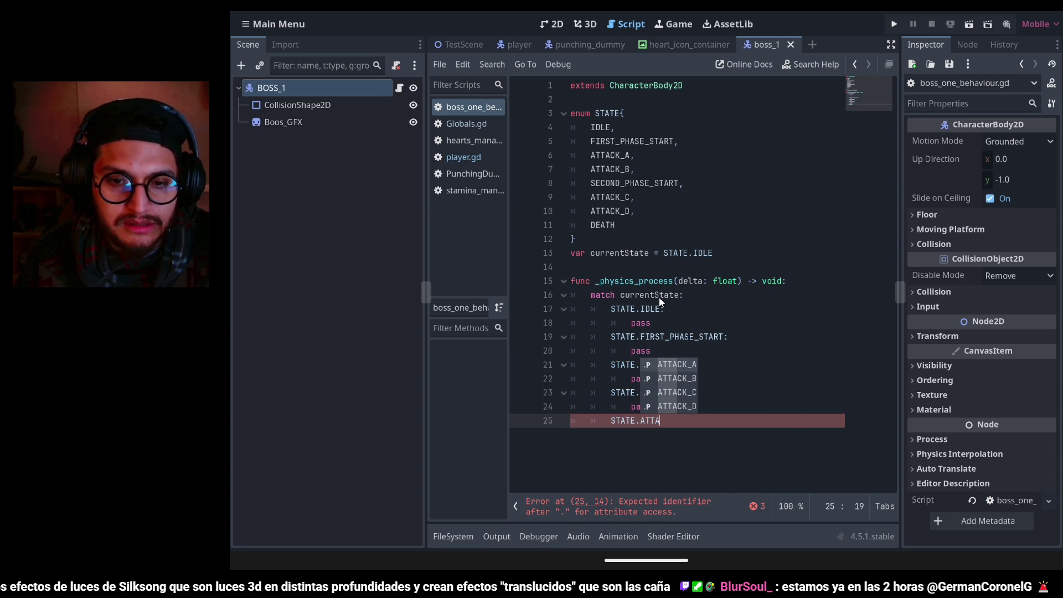
{"action": "key", "text": "BackSpace"}
{"action": "type", "text": "CK_B"}
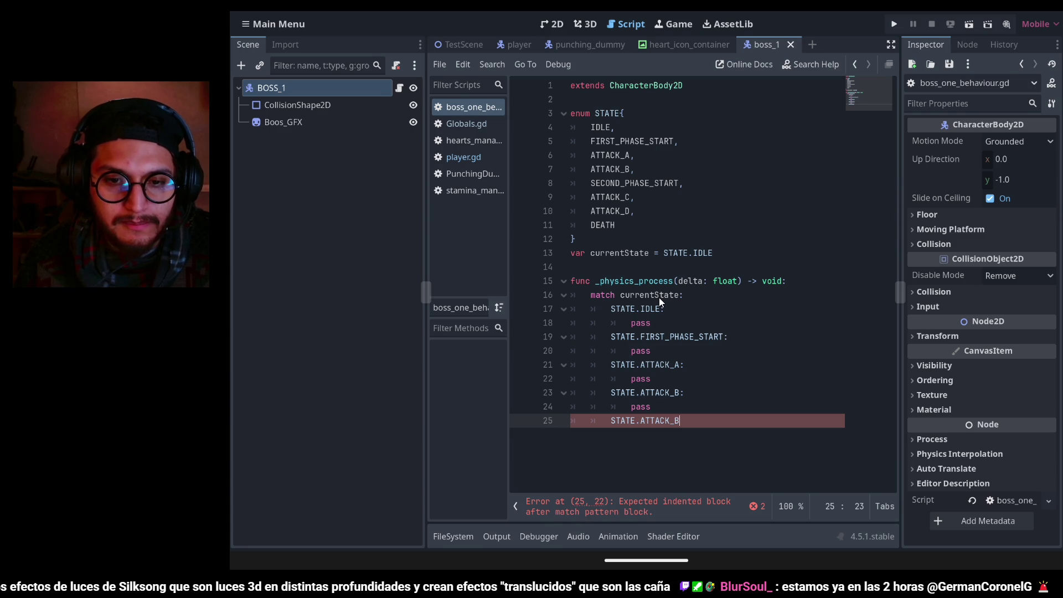
{"action": "type", "text": ":"}
{"action": "key", "text": "Return"}
{"action": "type", "text": "pass"}
{"action": "key", "text": "ctrl+s"}
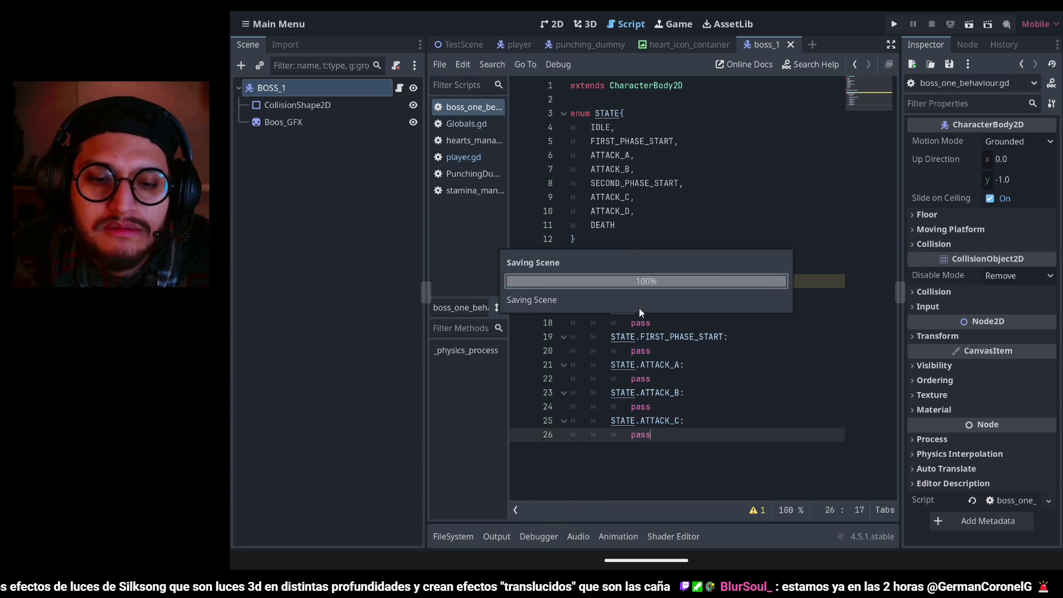
Review the _physics_process match cases and save the boss behaviour script.
{"action": "left_click", "coordinate": [691, 367]}
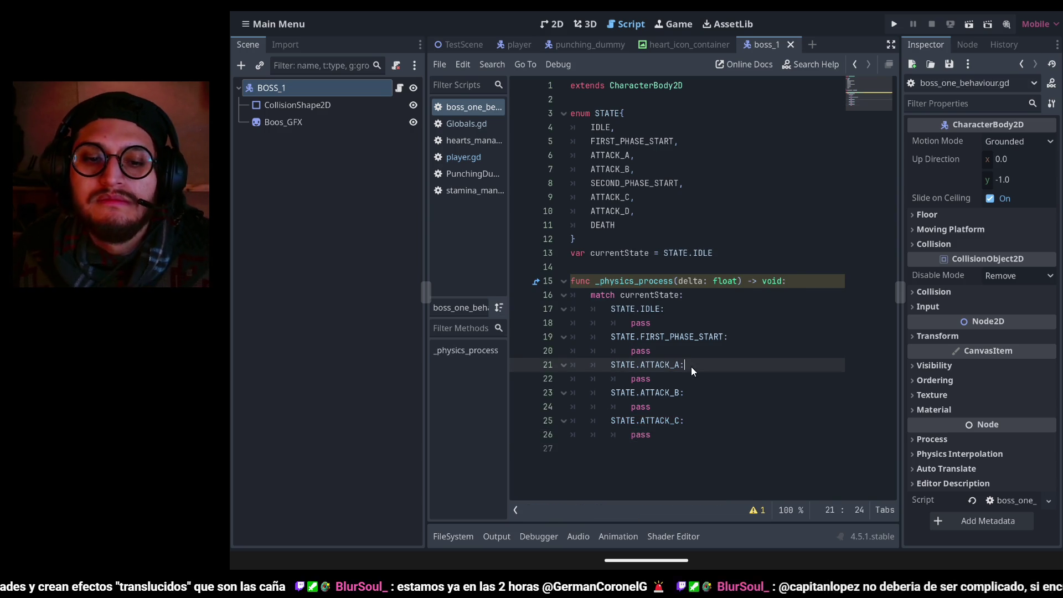
{"action": "left_click", "coordinate": [680, 283]}
{"action": "key", "text": "Left"}
{"action": "key", "text": "ctrl+s"}
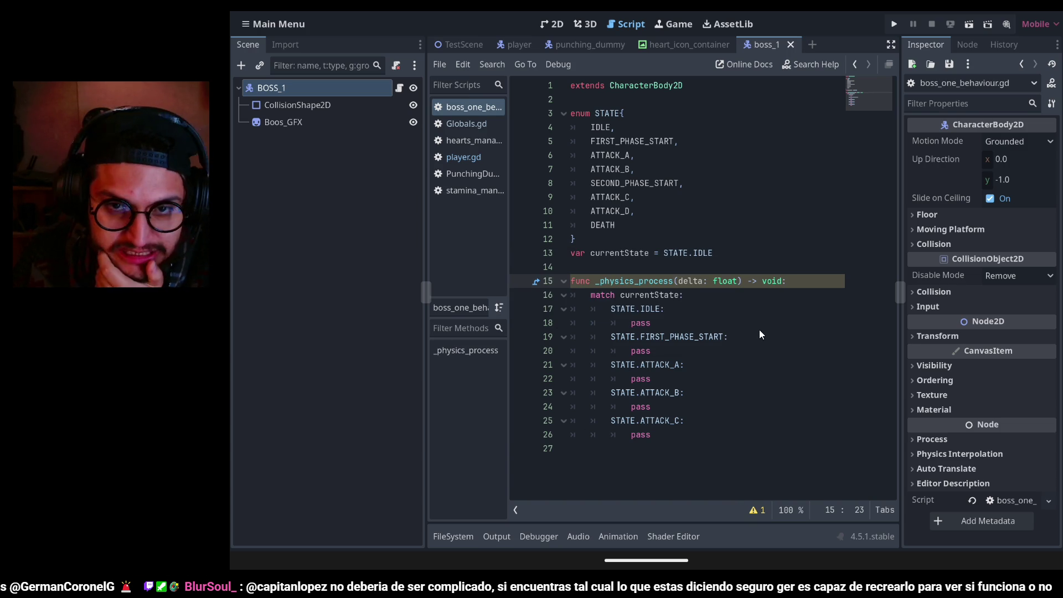
{"action": "left_click", "coordinate": [779, 272]}
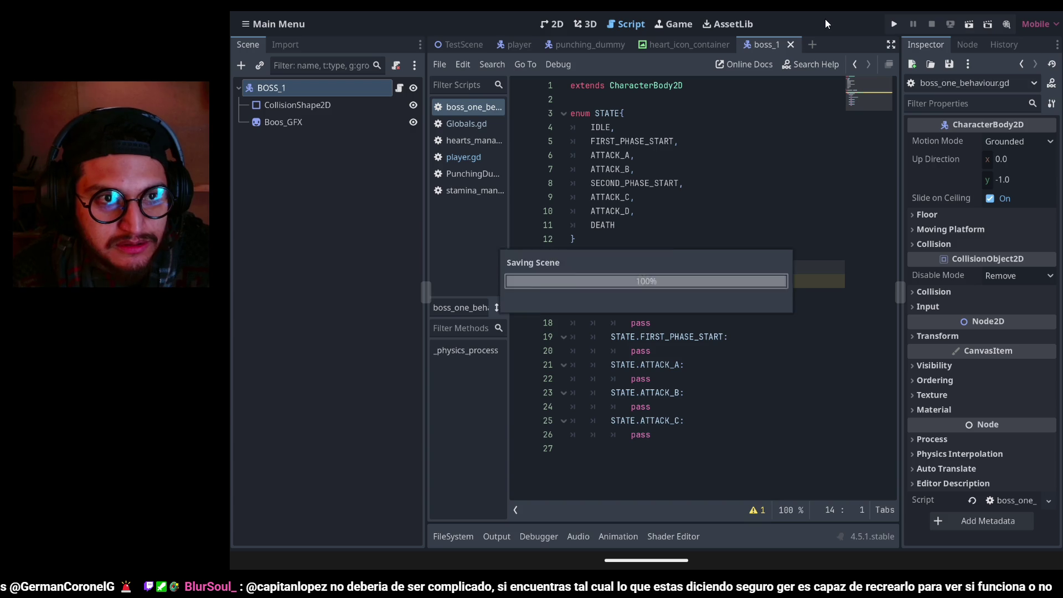
{"action": "left_click", "coordinate": [660, 298]}
{"action": "left_click", "coordinate": [651, 322]}
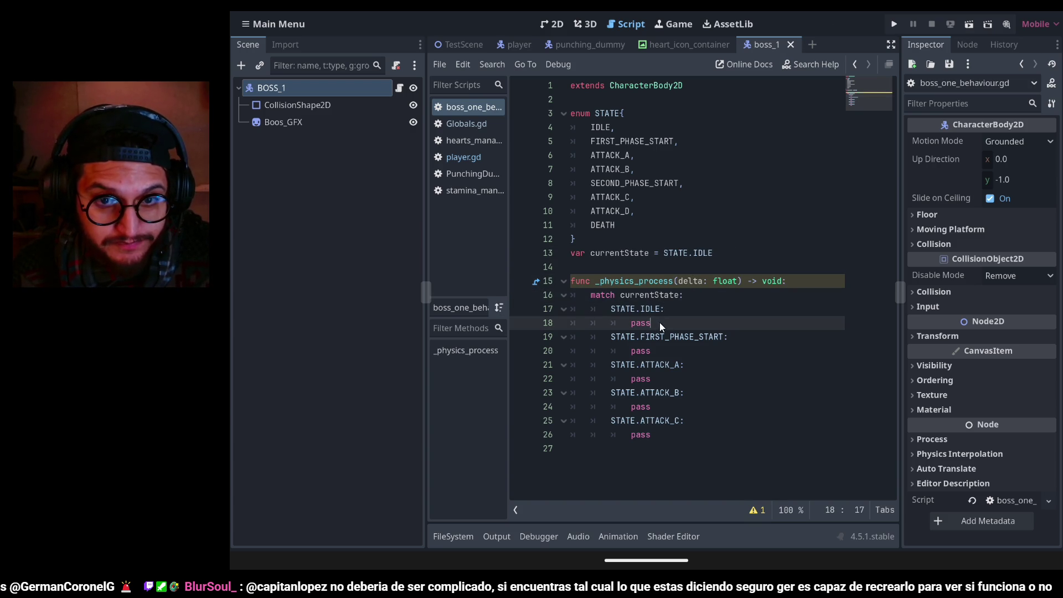
{"action": "left_click", "coordinate": [776, 265]}
{"action": "key", "text": "ctrl+s"}
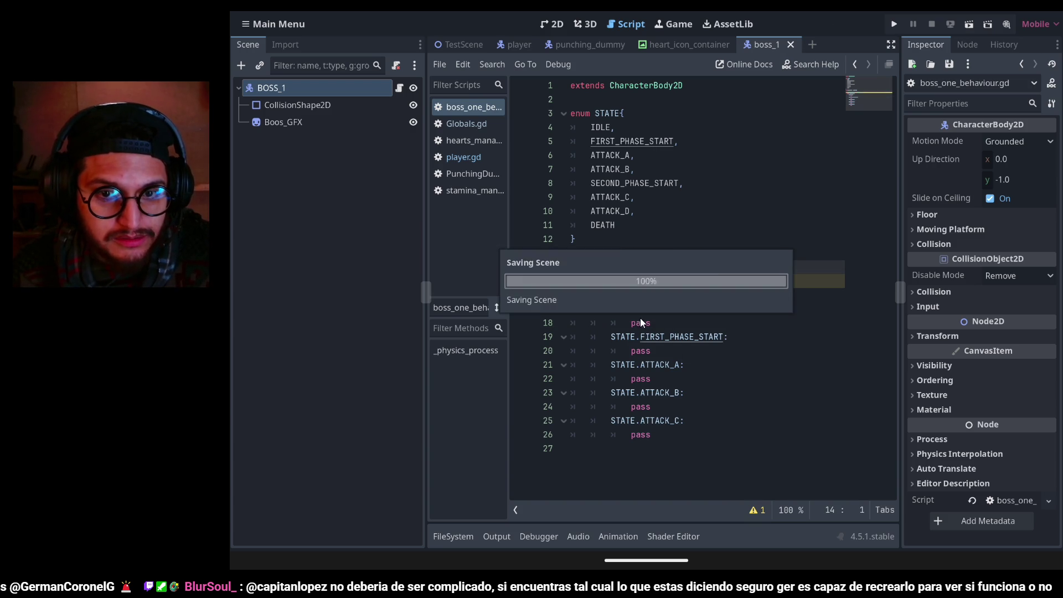
Save the boss script once more and switch to Globals.gd.
{"action": "double_click", "coordinate": [647, 326]}
{"action": "left_click", "coordinate": [703, 324]}
{"action": "key", "text": "ctrl+s"}
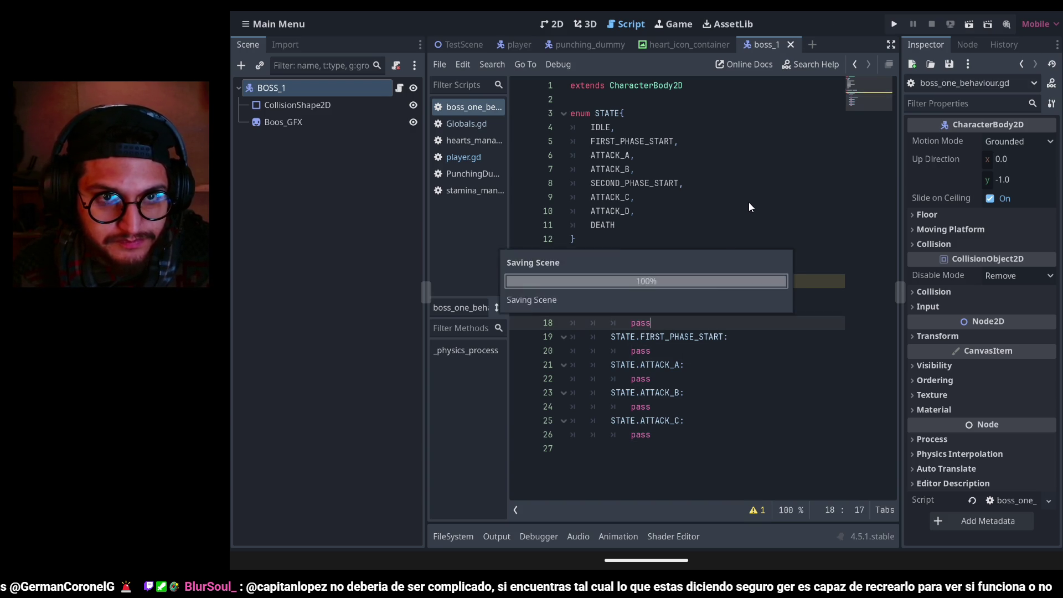
{"action": "left_click", "coordinate": [674, 142]}
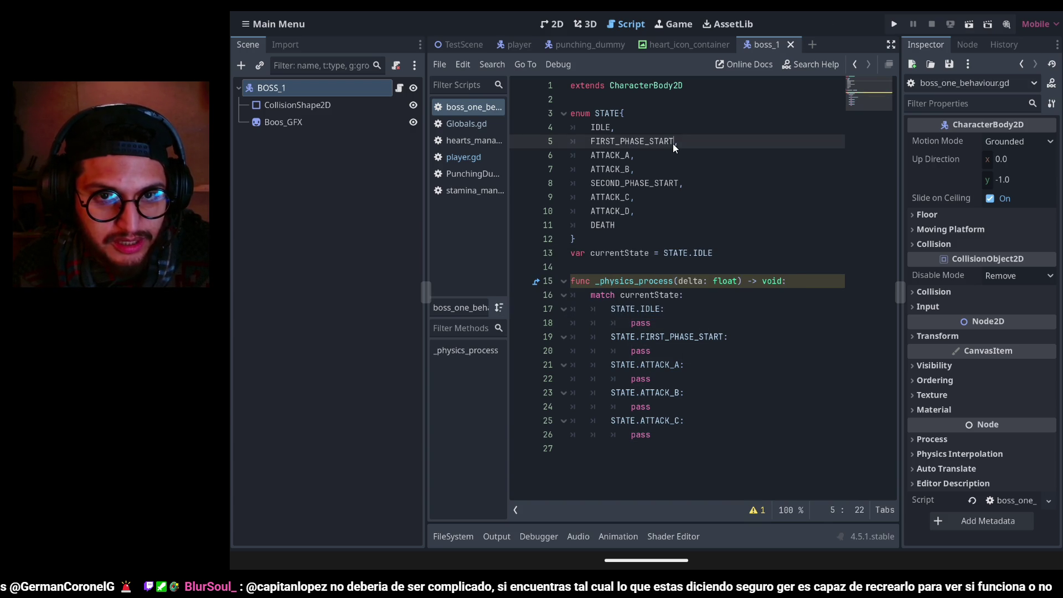
{"action": "left_click", "coordinate": [466, 123]}
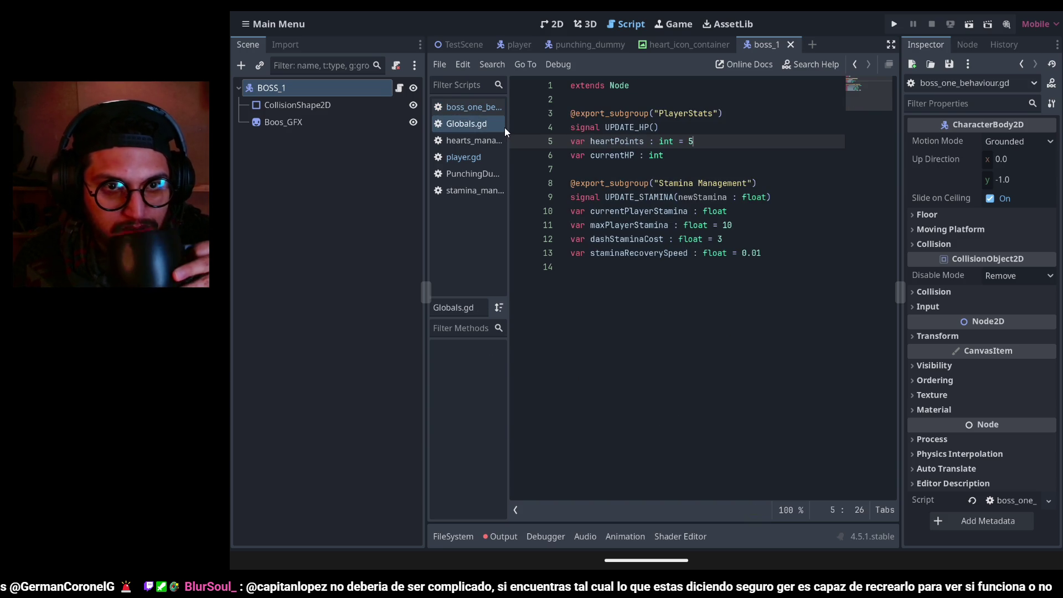
{"action": "left_click", "coordinate": [655, 88]}
{"action": "key", "text": "Return"}
{"action": "key", "text": "Return"}
{"action": "left_click_drag", "start_coordinate": [723, 142], "coordinate": [559, 145]}
{"action": "key", "text": "ctrl+c"}
{"action": "left_click", "coordinate": [593, 123]}
{"action": "key", "text": "ctrl+v"}
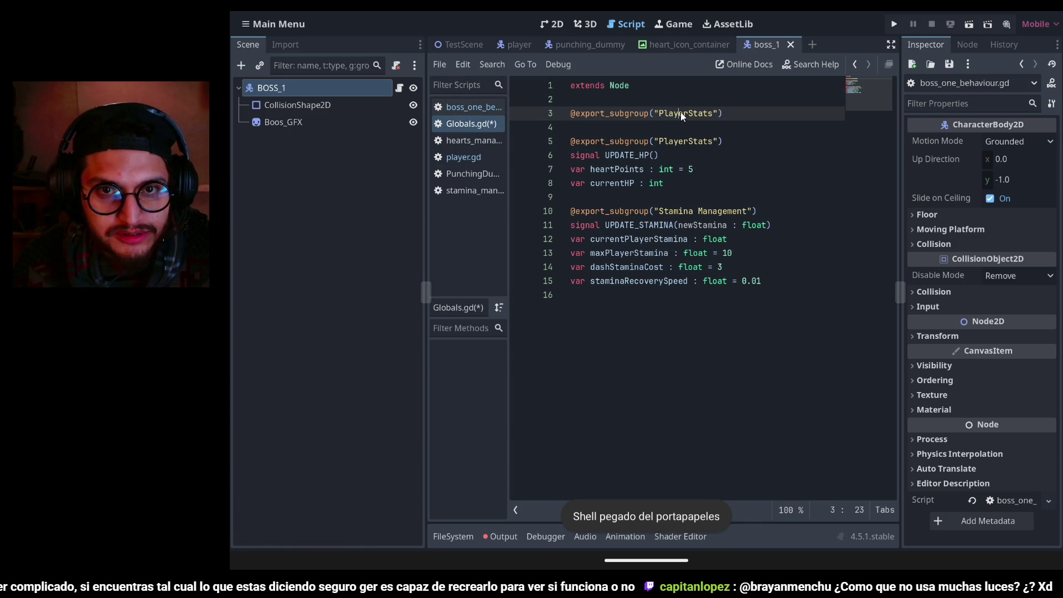
{"action": "double_click", "coordinate": [682, 114]}
{"action": "type", "text": "Management"}
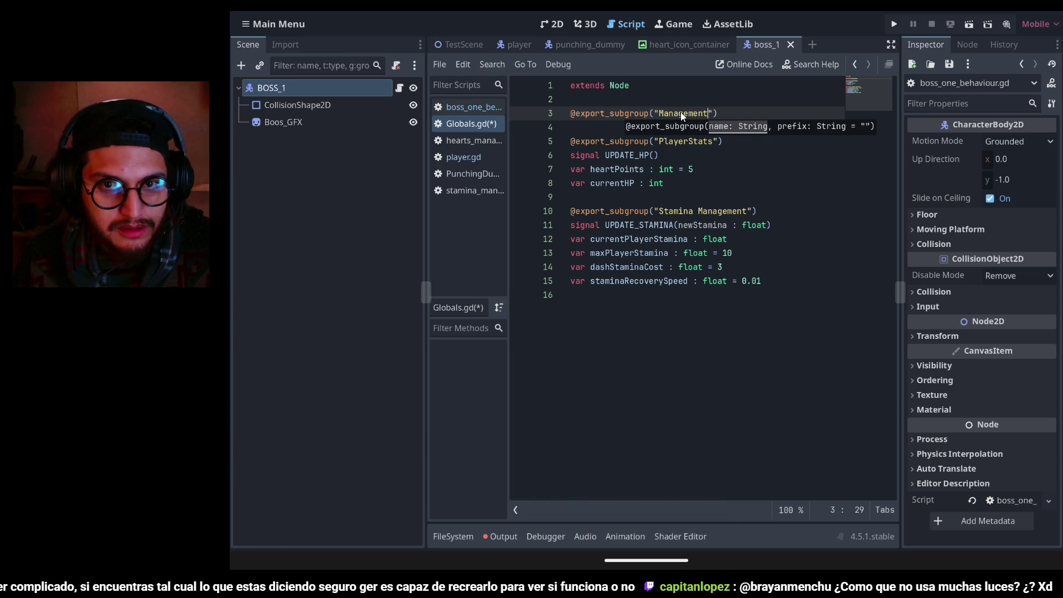
{"action": "key", "text": "ctrl+s"}
Declare a placeholder signal TRIGGER_SOMETHING() below the Management subgroup and save.
{"action": "left_click", "coordinate": [622, 125]}
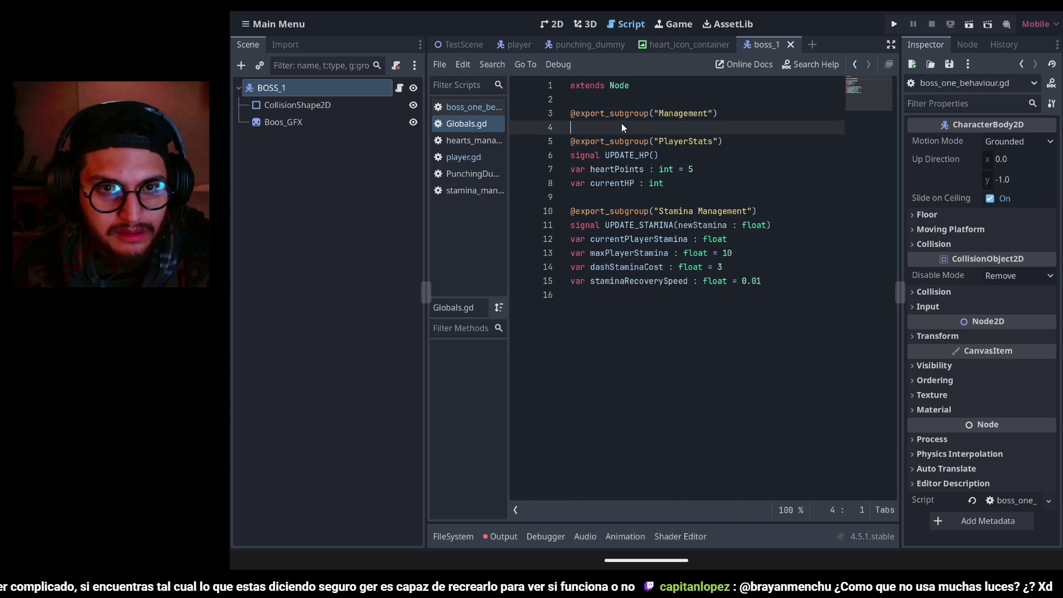
{"action": "type", "text": "sin"}
{"action": "key", "text": "BackSpace"}
{"action": "type", "text": "gnal Awai"}
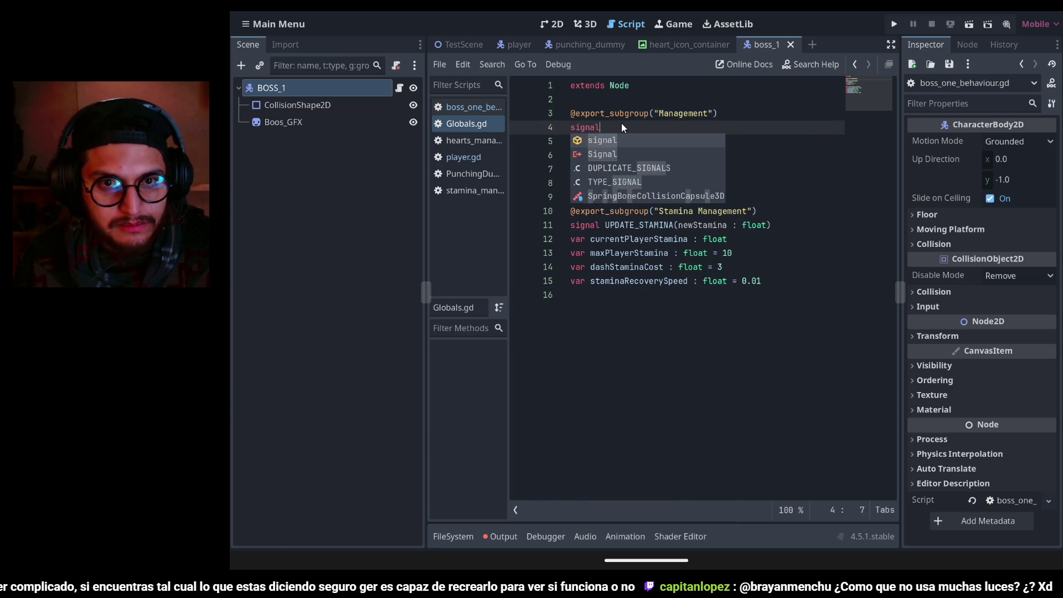
{"action": "type", "text": "eBoss"}
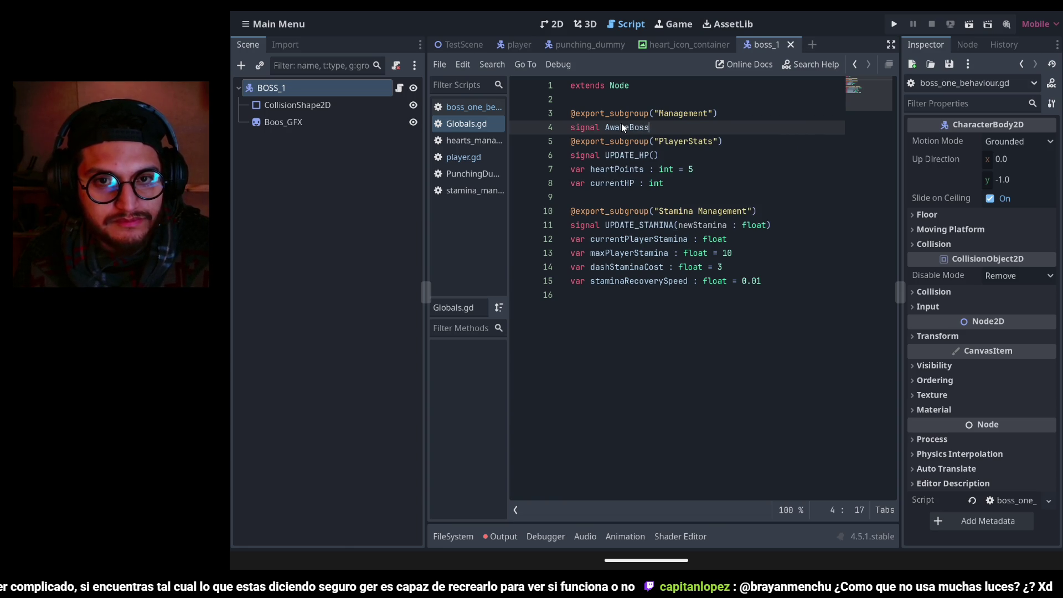
{"action": "key", "text": "BackSpace"}
{"action": "key", "text": "BackSpace"}
{"action": "key", "text": "BackSpace"}
{"action": "type", "text": "triggerAction"}
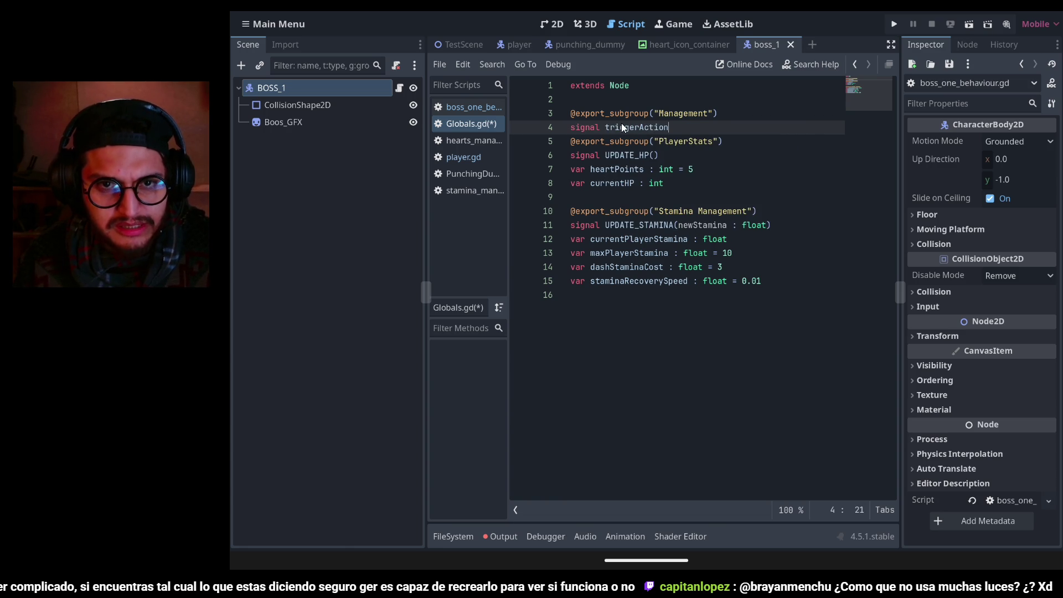
{"action": "key", "text": "BackSpace"}
{"action": "key", "text": "BackSpace"}
{"action": "key", "text": "BackSpace"}
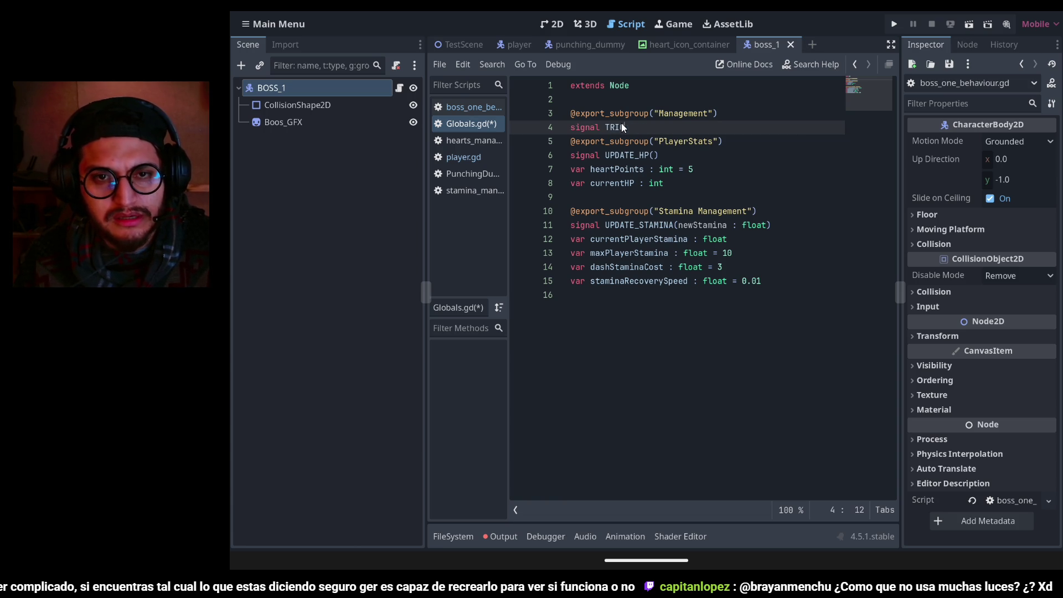
{"action": "type", "text": "SOMETHING"}
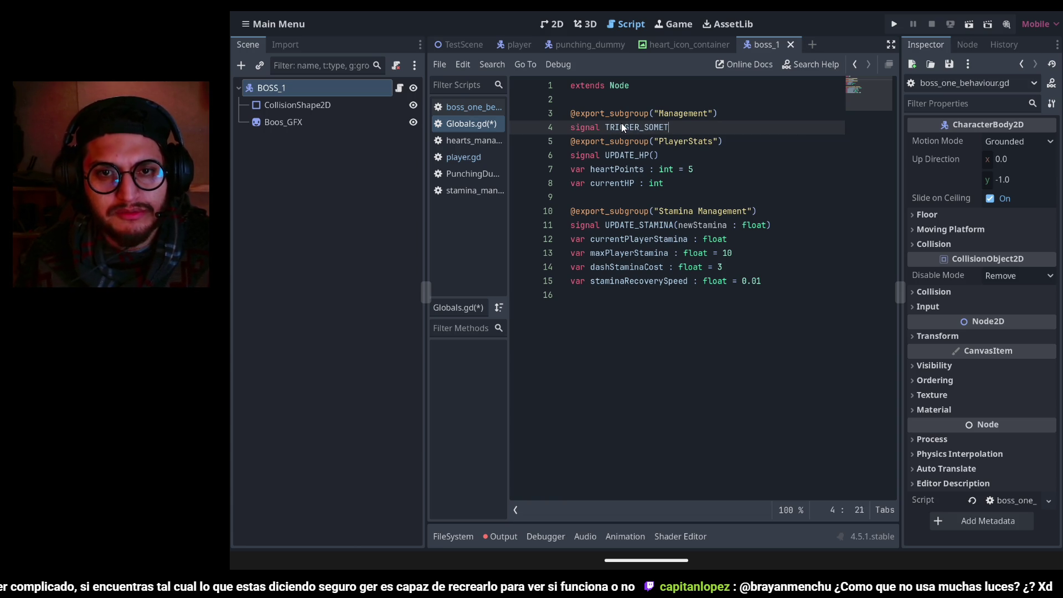
{"action": "type", "text": "("}
{"action": "key", "text": "ctrl+s"}
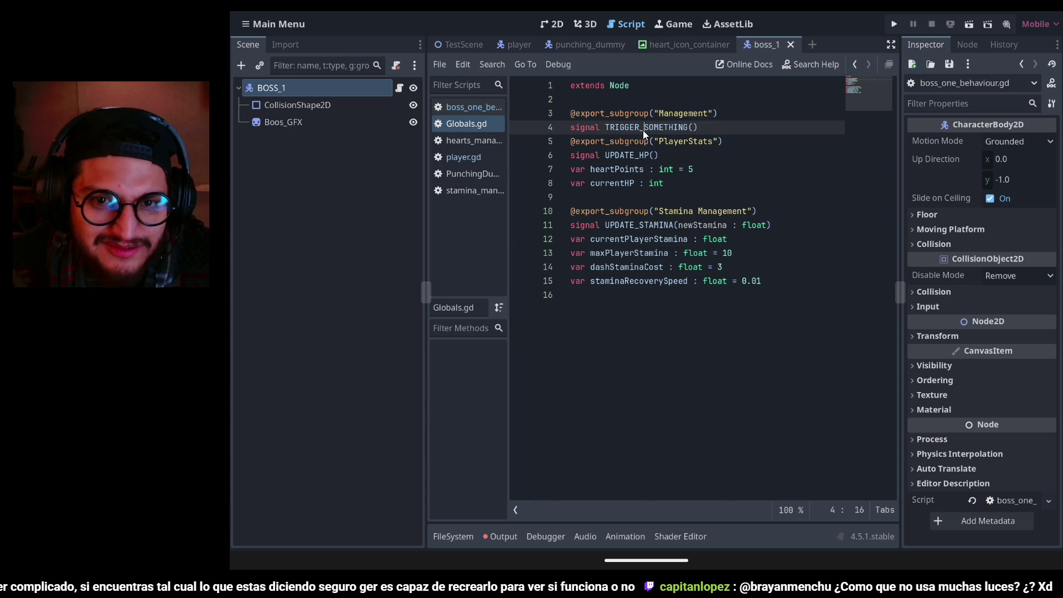
Rename the signal to TRIGGER_ON_ENTER() and save Globals.gd.
{"action": "double_click", "coordinate": [643, 131]}
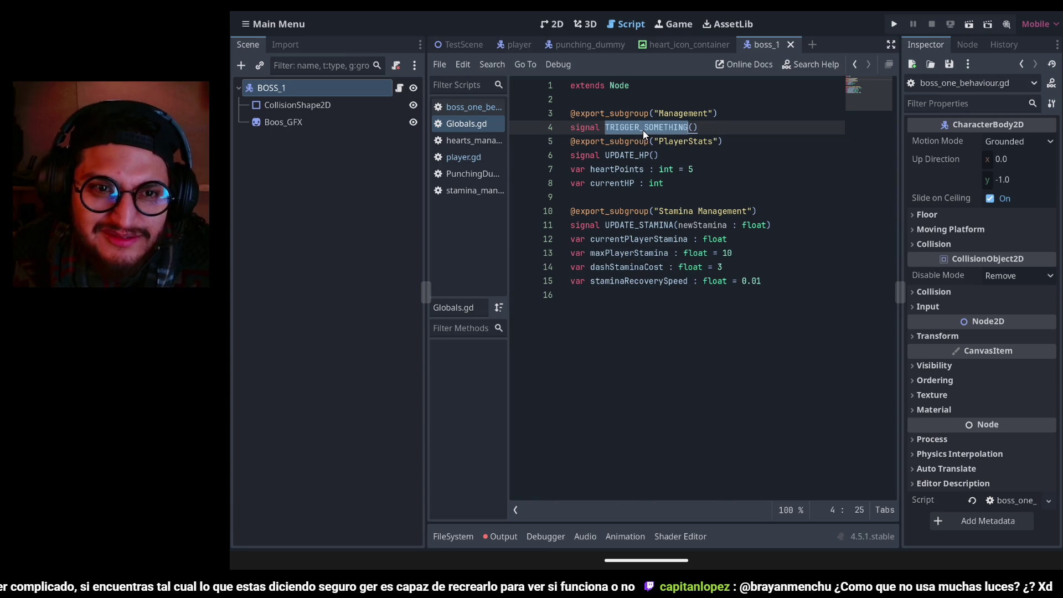
{"action": "left_click", "coordinate": [696, 131]}
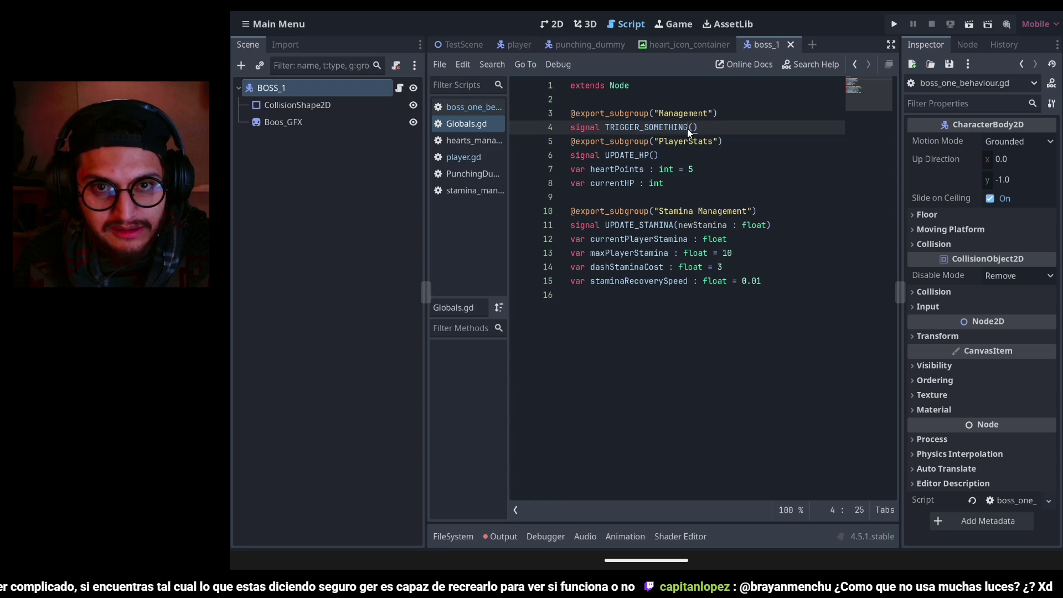
{"action": "key", "text": "BackSpace"}
{"action": "key", "text": "BackSpace"}
{"action": "key", "text": "BackSpace"}
{"action": "key", "text": "BackSpace"}
{"action": "type", "text": "PLAYEr"}
{"action": "key", "text": "BackSpace"}
{"action": "key", "text": "BackSpace"}
{"action": "key", "text": "BackSpace"}
{"action": "type", "text": "TRIGGER_ON"}
{"action": "key", "text": "ctrl+s"}
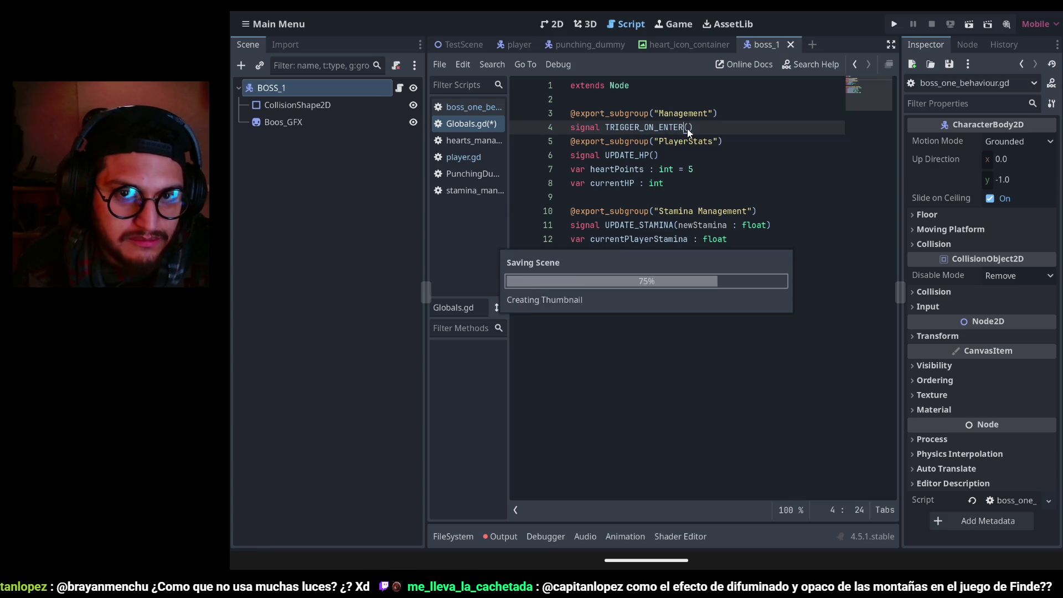
{"action": "left_click", "coordinate": [643, 131]}
{"action": "key", "text": "ctrl+s"}
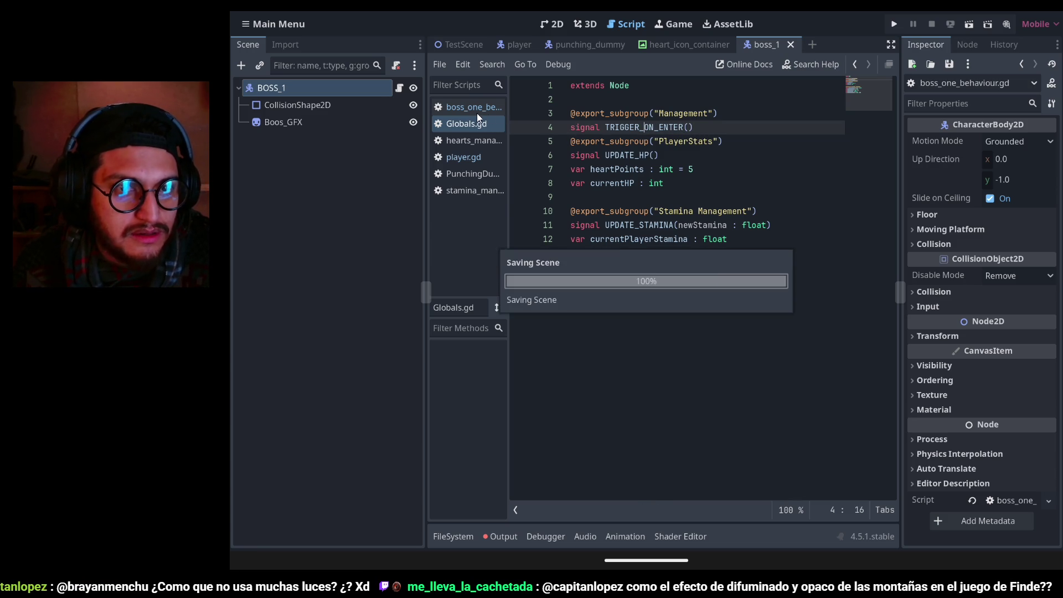
{"action": "double_click", "coordinate": [636, 127]}
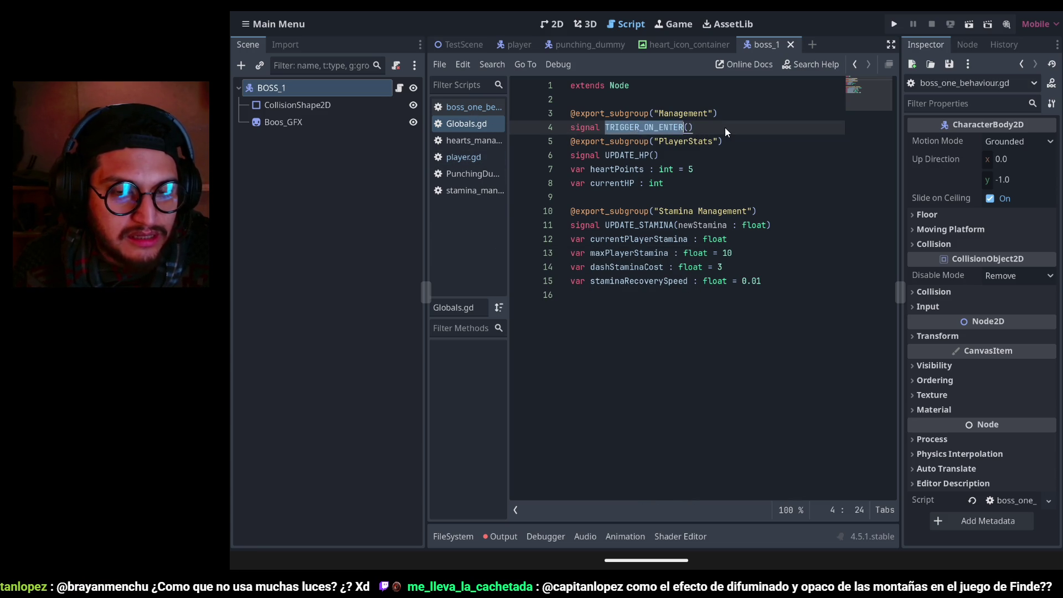
{"action": "left_click", "coordinate": [659, 127]}
{"action": "left_click", "coordinate": [693, 127]}
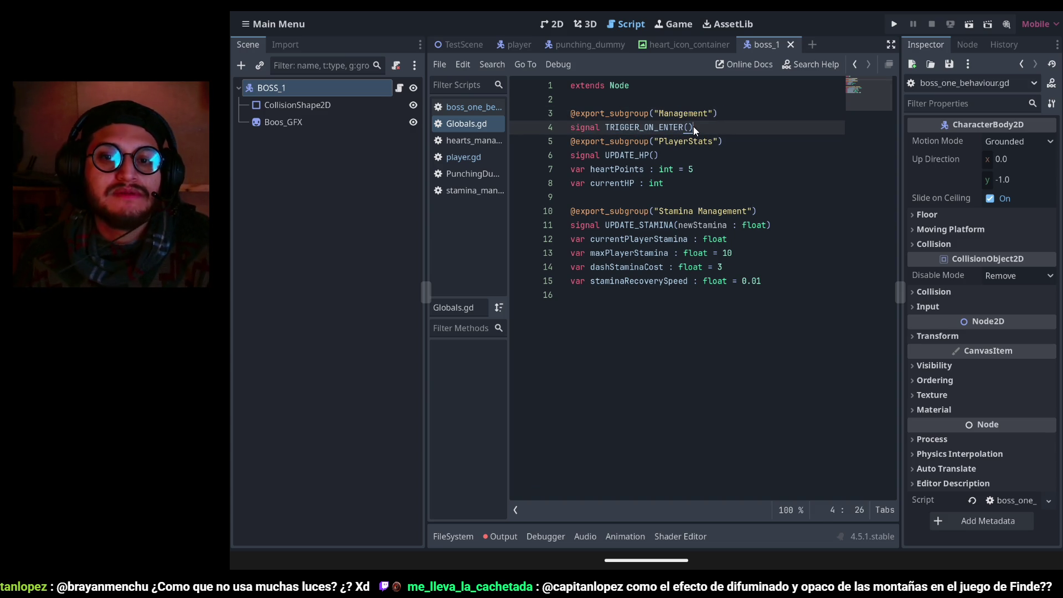
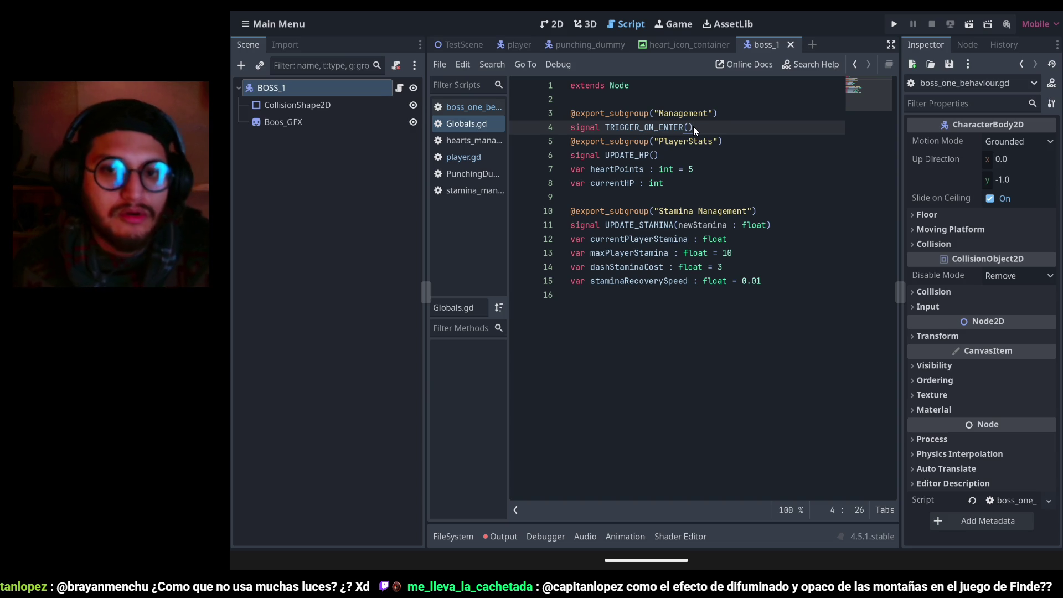
In Globals.gd, delete lines 3–4 (Management subgroup and TRIGGER_ON_ENTER signal) and save the script.
{"action": "left_click", "coordinate": [702, 160]}
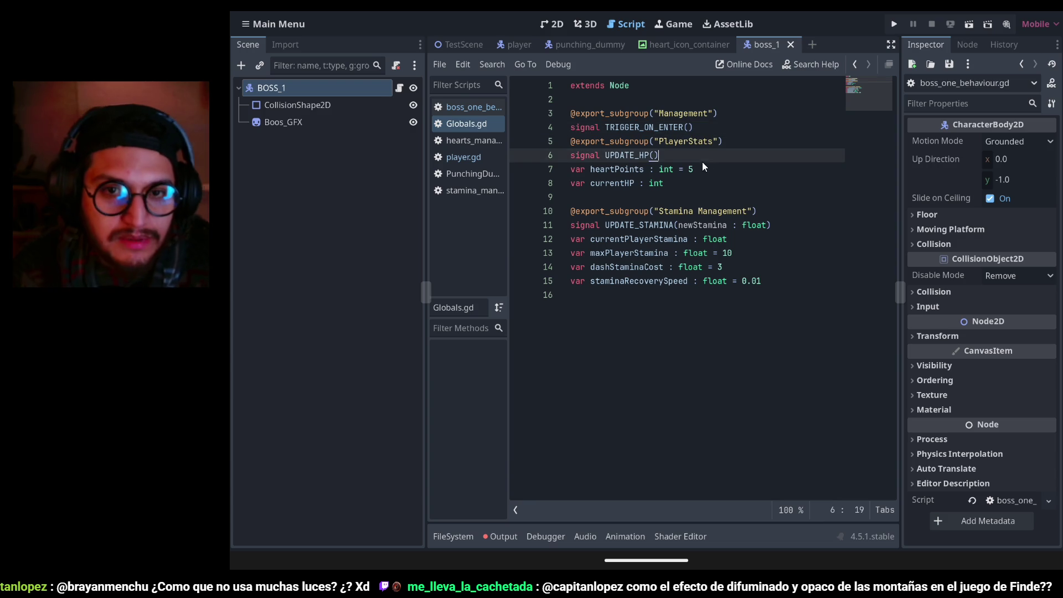
{"action": "double_click", "coordinate": [658, 127]}
{"action": "double_click", "coordinate": [637, 155]}
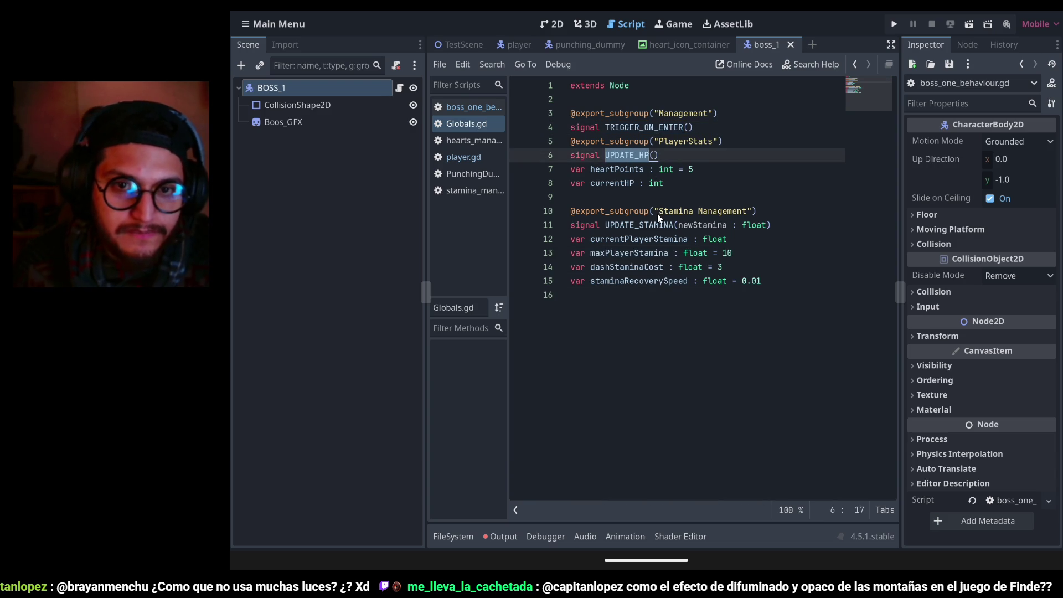
{"action": "double_click", "coordinate": [699, 126]}
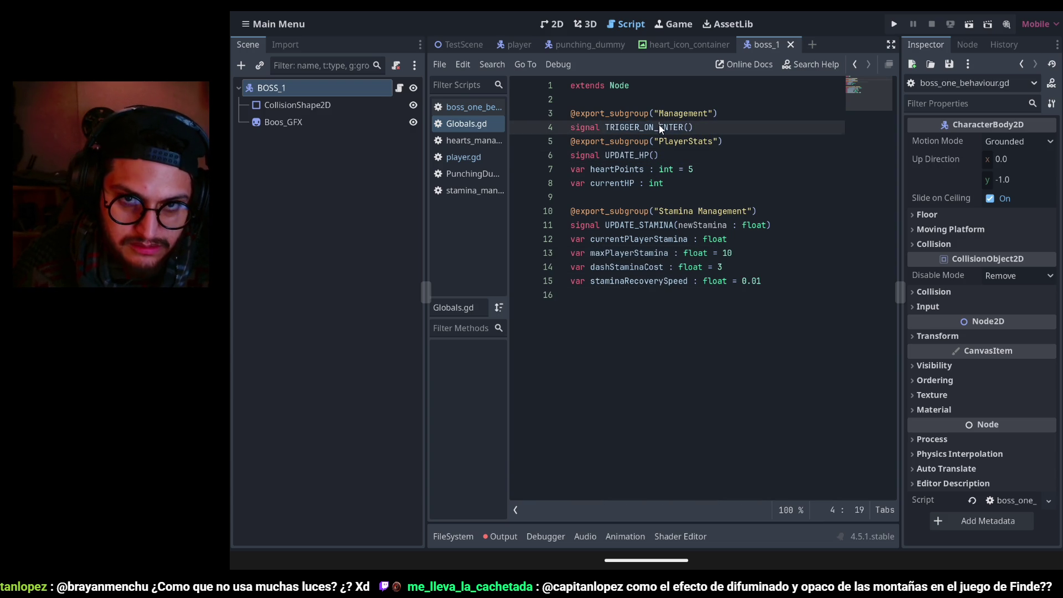
{"action": "double_click", "coordinate": [659, 129]}
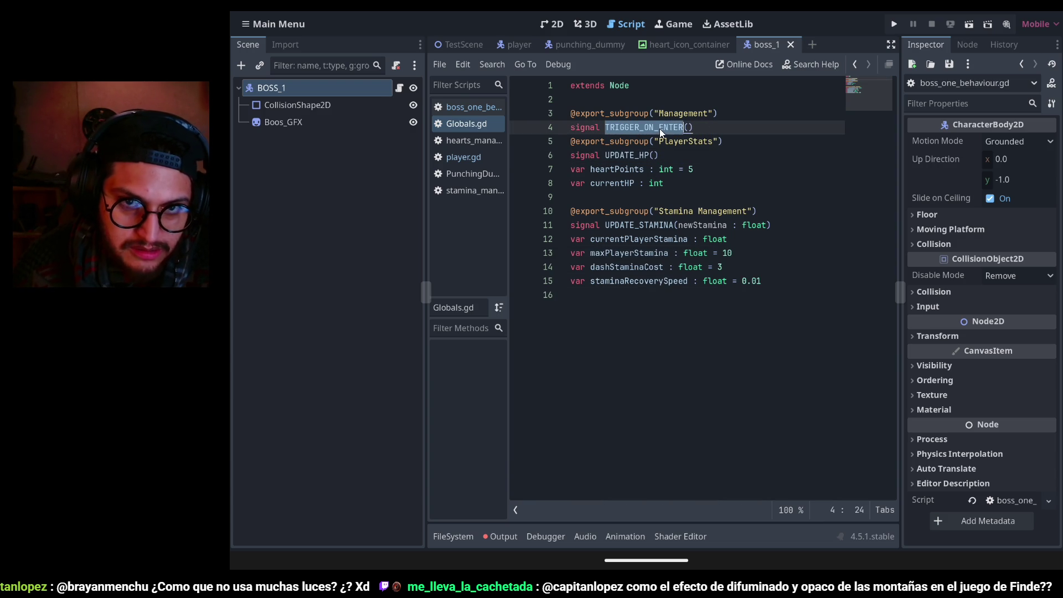
{"action": "left_click", "coordinate": [704, 129]}
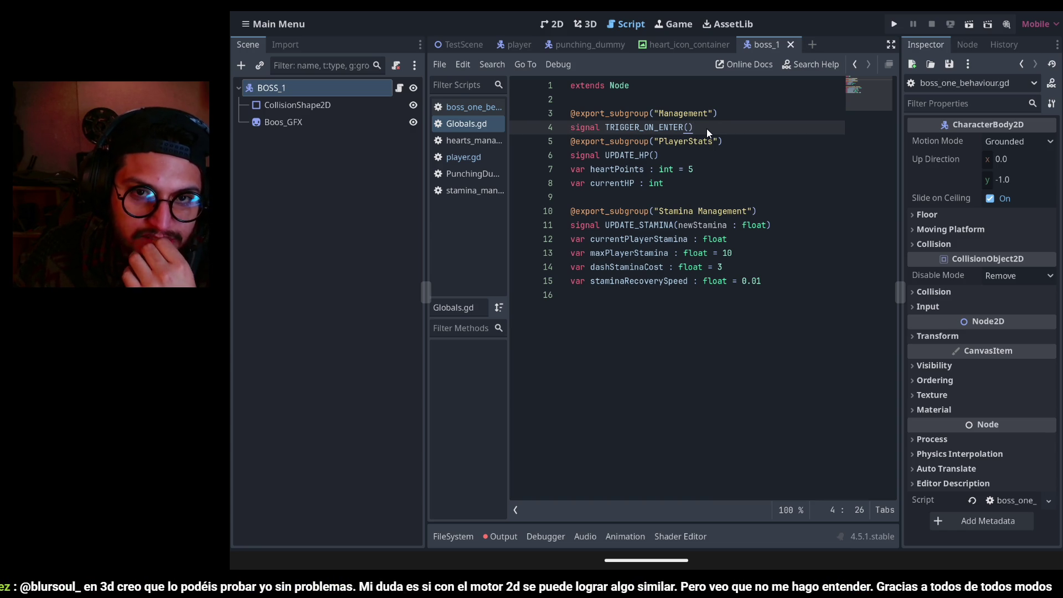
{"action": "double_click", "coordinate": [639, 128]}
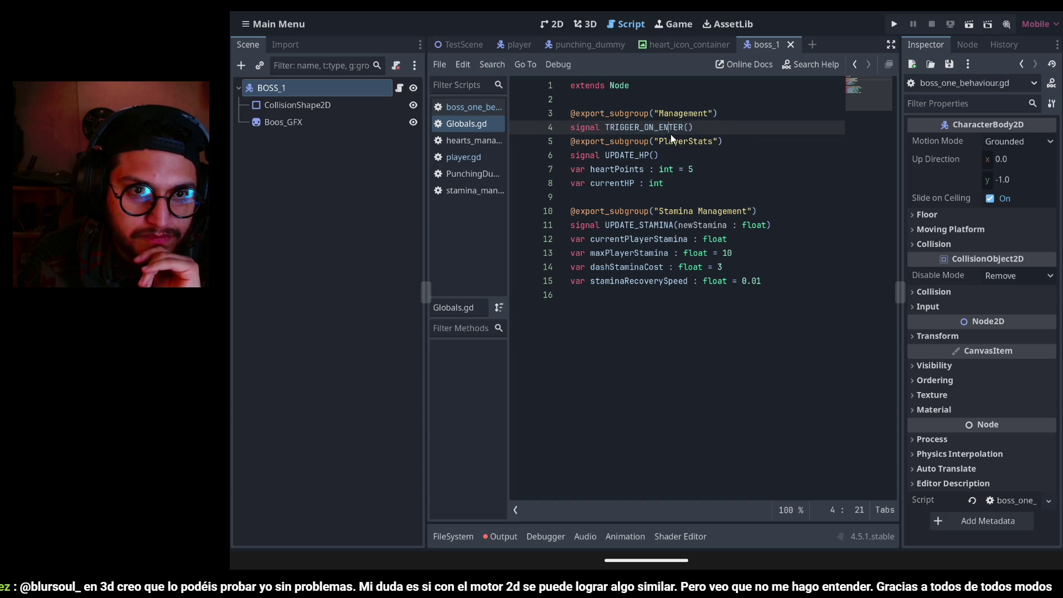
{"action": "left_click", "coordinate": [720, 131]}
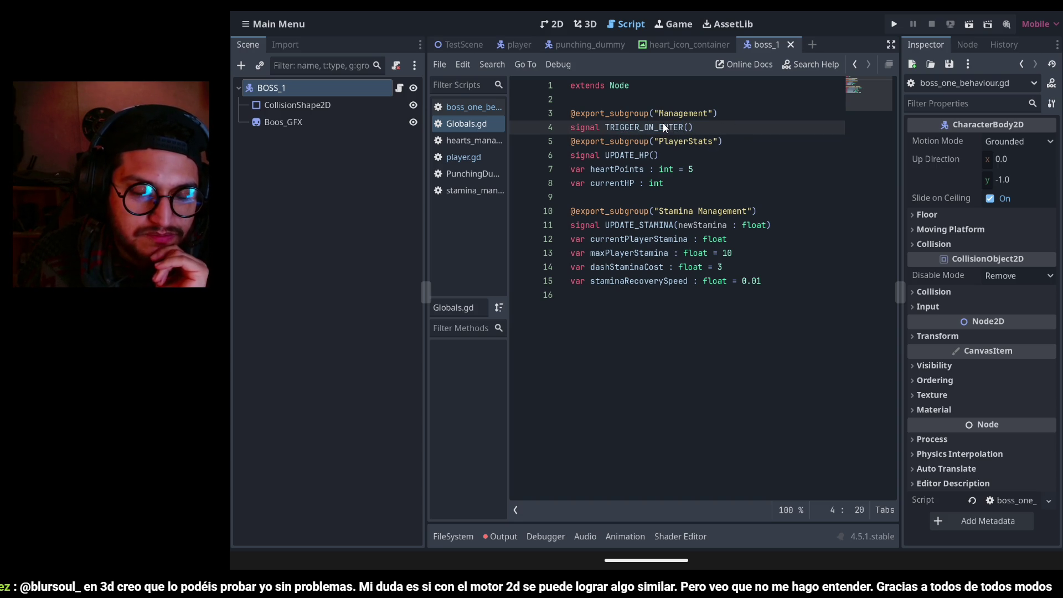
{"action": "left_click", "coordinate": [649, 128]}
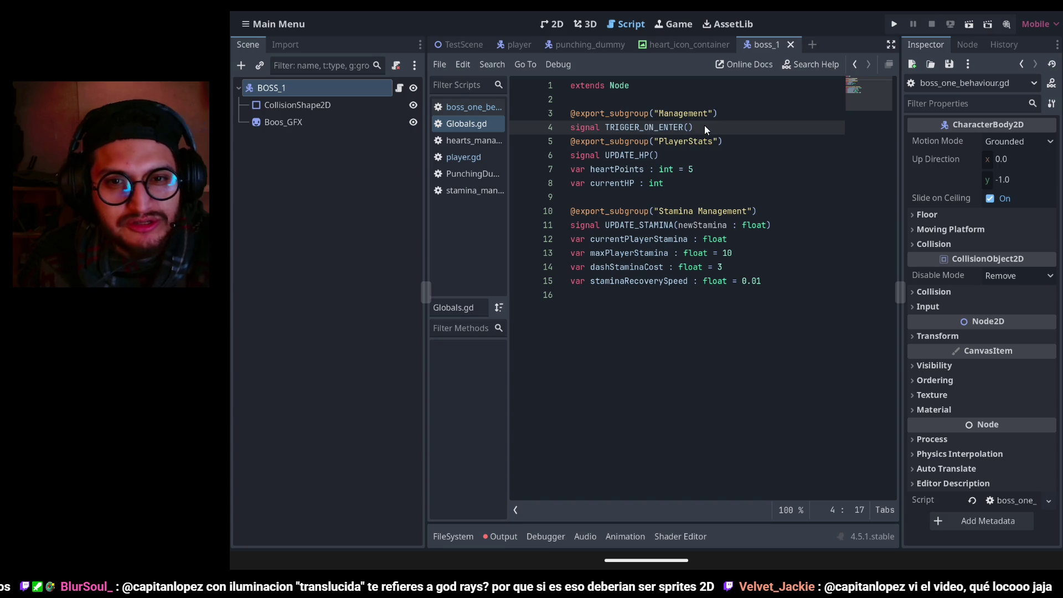
{"action": "left_click_drag", "start_coordinate": [705, 125], "coordinate": [524, 119]}
{"action": "key", "text": "Delete"}
{"action": "key", "text": "ctrl+s"}
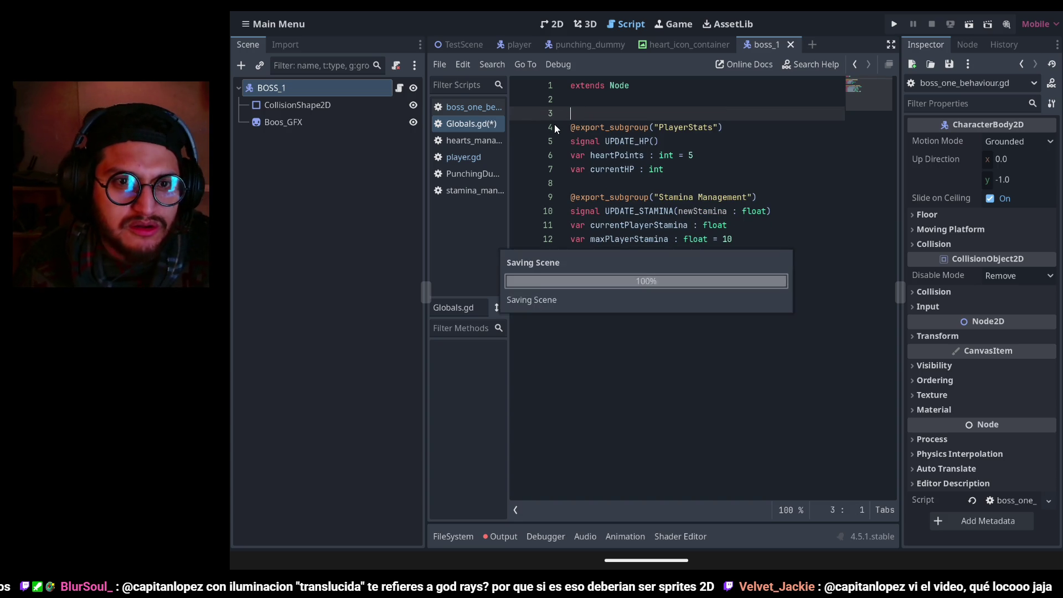
Switch to TestScene and shift the 2D view slightly right and up.
{"action": "left_click", "coordinate": [460, 44]}
{"action": "left_click", "coordinate": [271, 89]}
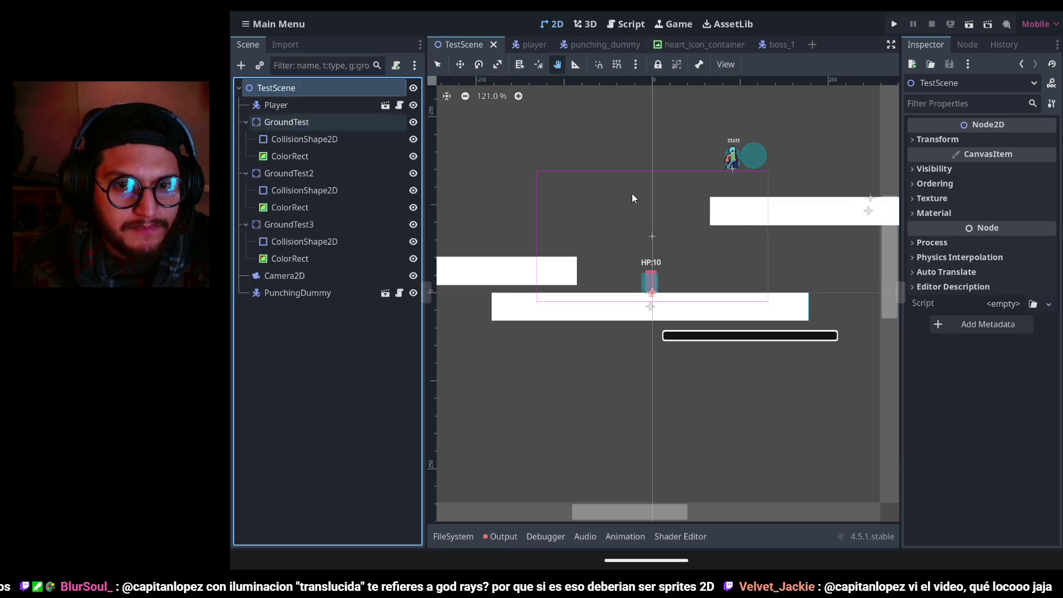
{"action": "scroll", "coordinate": [609, 234], "scroll_direction": "down", "scroll_amount": 3}
{"action": "key", "text": "super"}
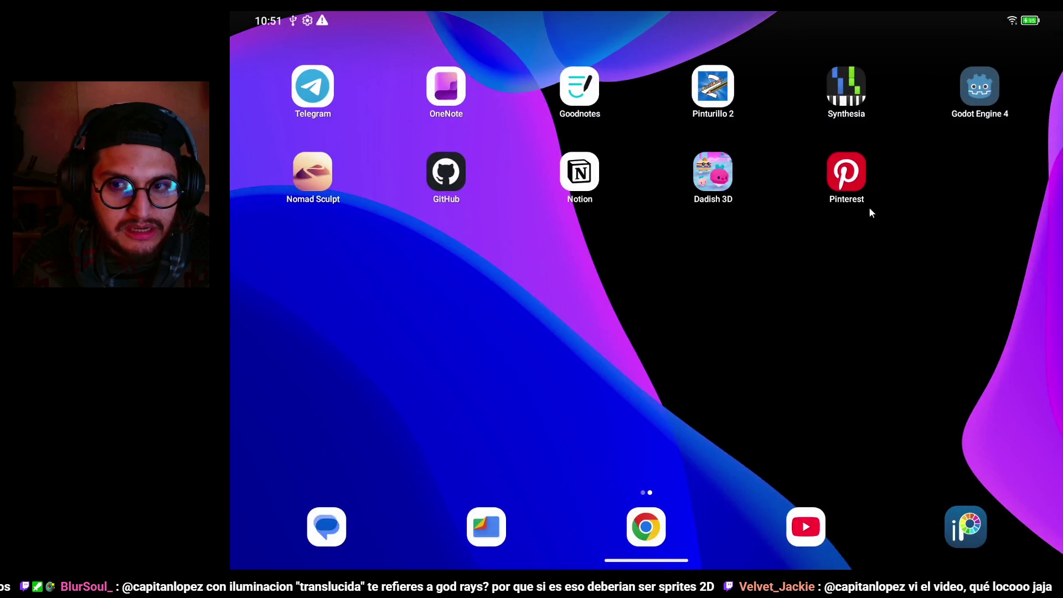
{"action": "left_click", "coordinate": [983, 89]}
{"action": "mouse_move", "coordinate": [598, 163]}
{"action": "left_mouse_down"}
{"action": "mouse_move", "coordinate": [667, 161]}
{"action": "mouse_move", "coordinate": [626, 155]}
{"action": "left_mouse_up"}
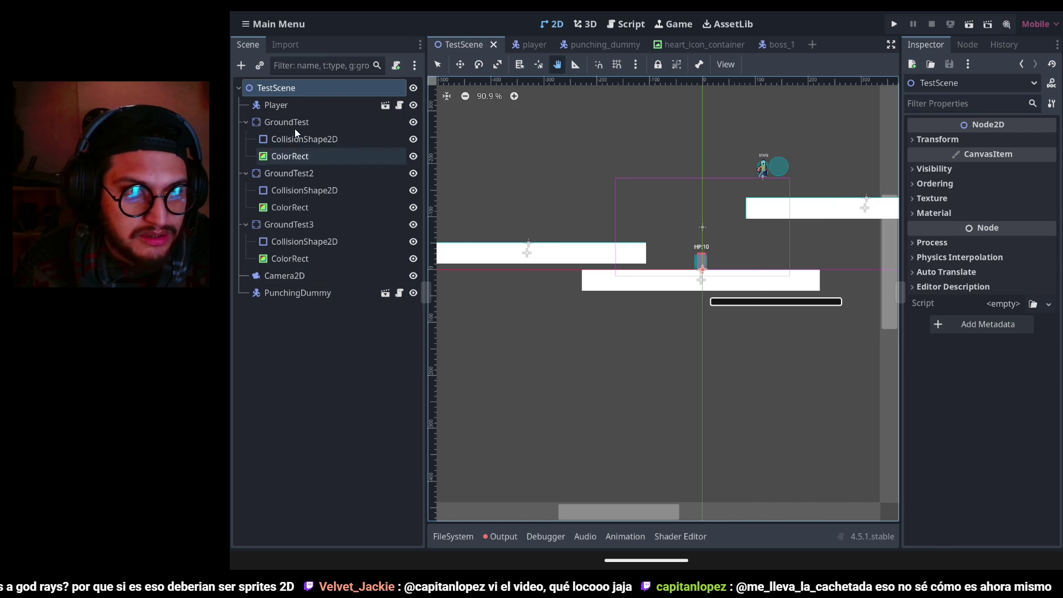
Move Camera2D and its limit box right and up to frame the upper platform.
{"action": "left_click", "coordinate": [304, 275]}
{"action": "key", "text": "w"}
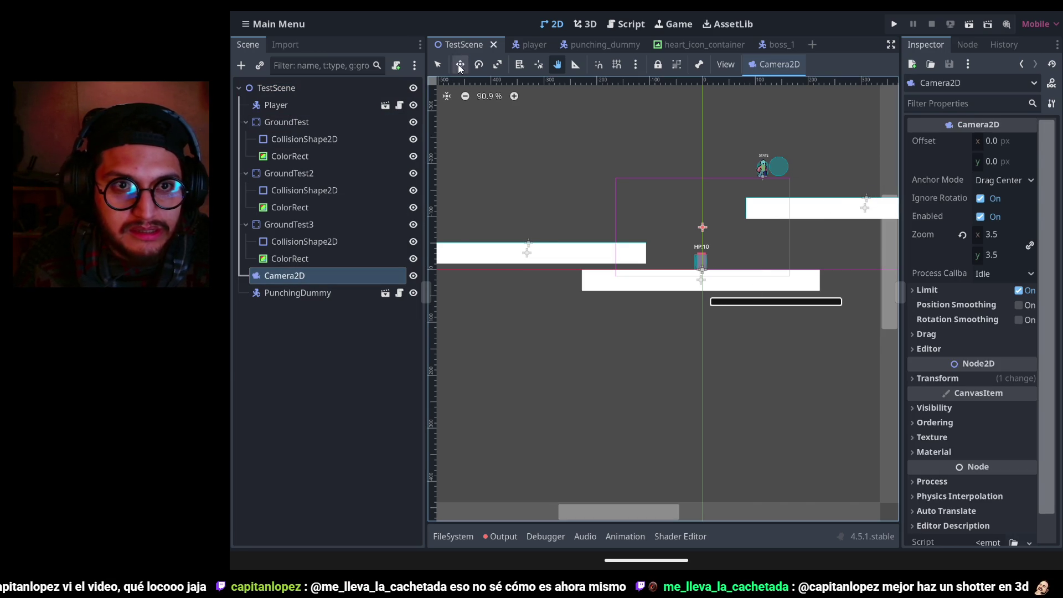
{"action": "left_click_drag", "start_coordinate": [716, 227], "coordinate": [856, 234]}
{"action": "left_click_drag", "start_coordinate": [656, 517], "coordinate": [685, 520]}
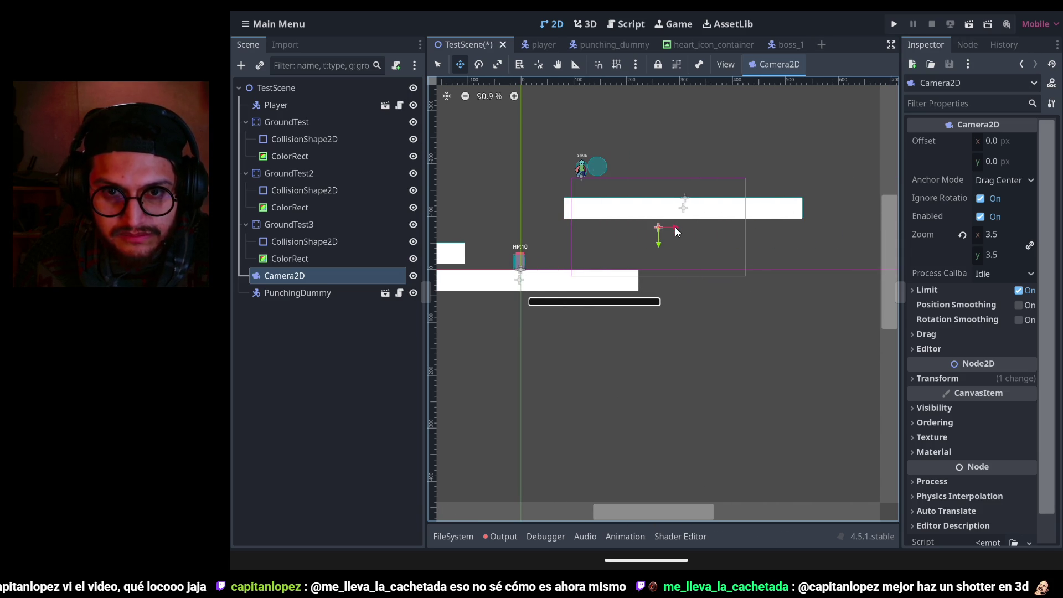
{"action": "mouse_move", "coordinate": [674, 231]}
{"action": "left_mouse_down"}
{"action": "mouse_move", "coordinate": [718, 229]}
{"action": "mouse_move", "coordinate": [660, 239]}
{"action": "mouse_move", "coordinate": [663, 170]}
{"action": "mouse_move", "coordinate": [664, 179]}
{"action": "left_mouse_up"}
{"action": "left_click", "coordinate": [301, 397]}
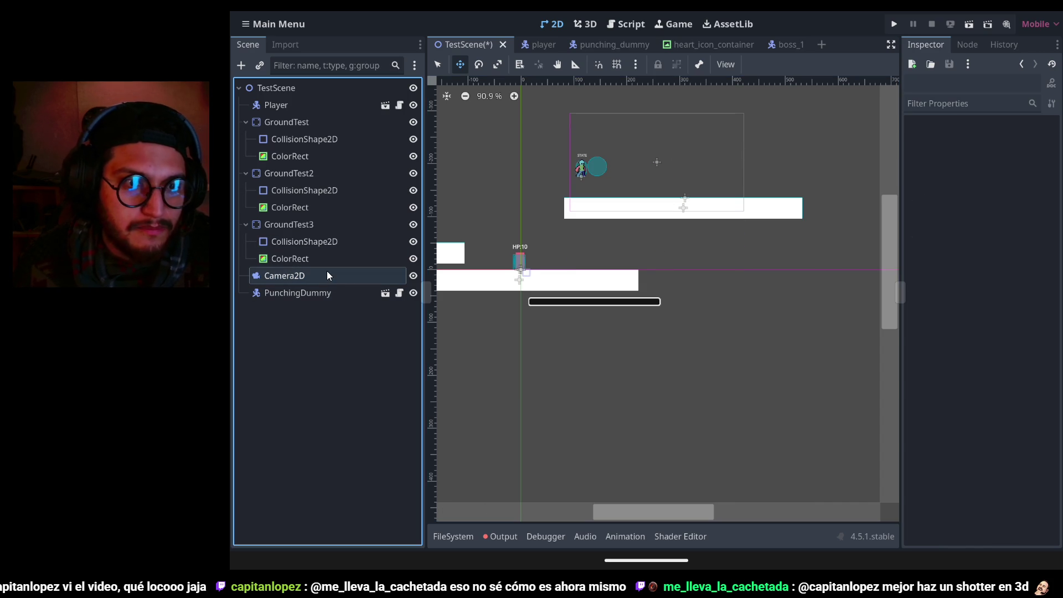
Add an Area2D under TestScene and rename it triggerOnPlayerEnter.
{"action": "left_click", "coordinate": [287, 87]}
{"action": "key", "text": "ctrl+a"}
{"action": "type", "text": "area"}
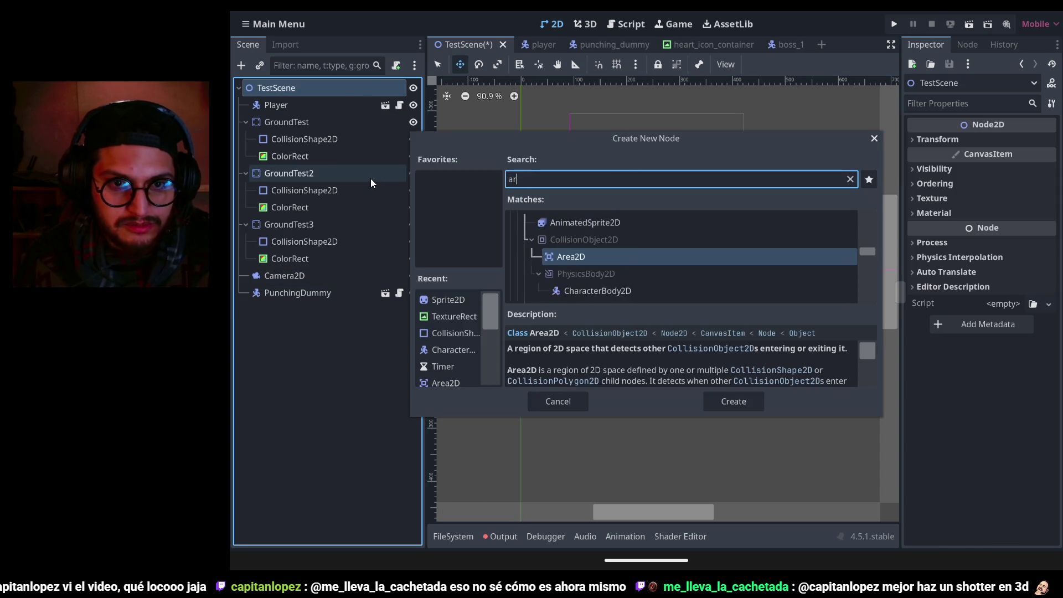
{"action": "key", "text": "Return"}
{"action": "double_click", "coordinate": [302, 309]}
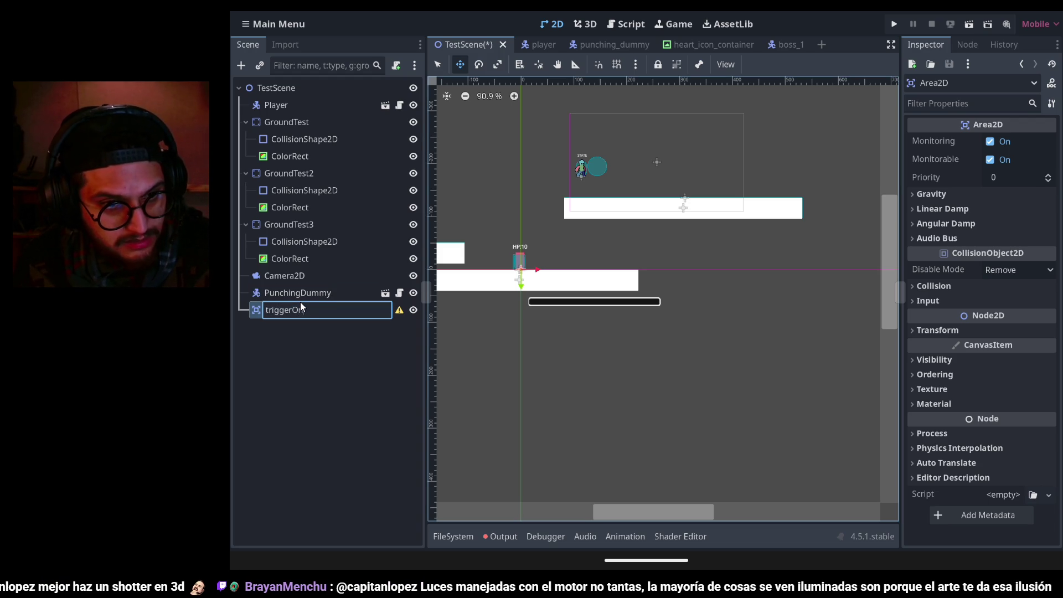
{"action": "type", "text": "yerEnter"}
{"action": "key", "text": "Return"}
Give triggerOnPlayerEnter a CollisionShape2D child with a new RectangleShape2D shape.
{"action": "key", "text": "ctrl+a"}
{"action": "type", "text": "collision"}
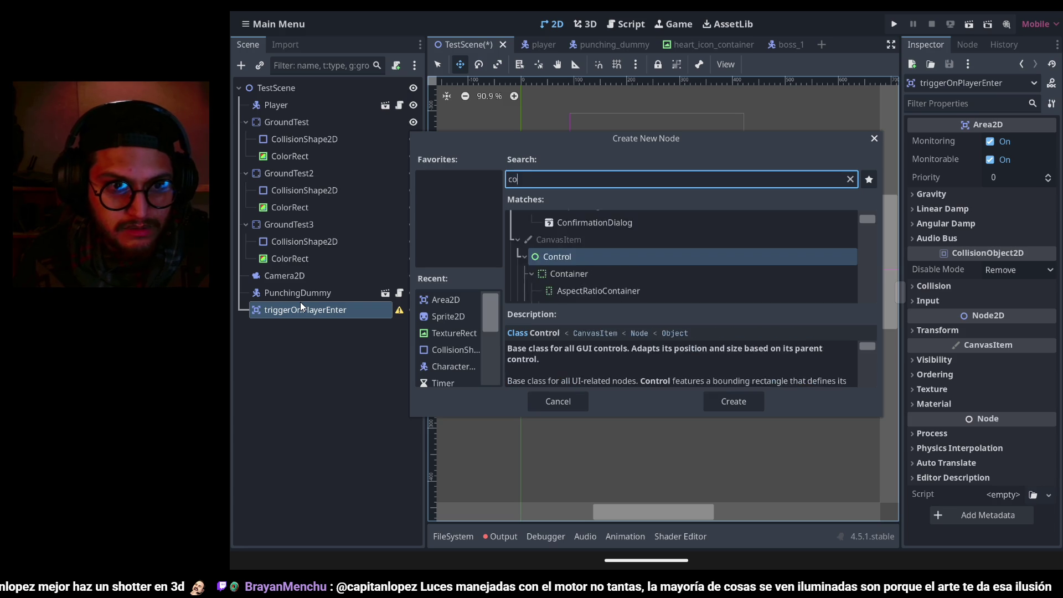
{"action": "key", "text": "Return"}
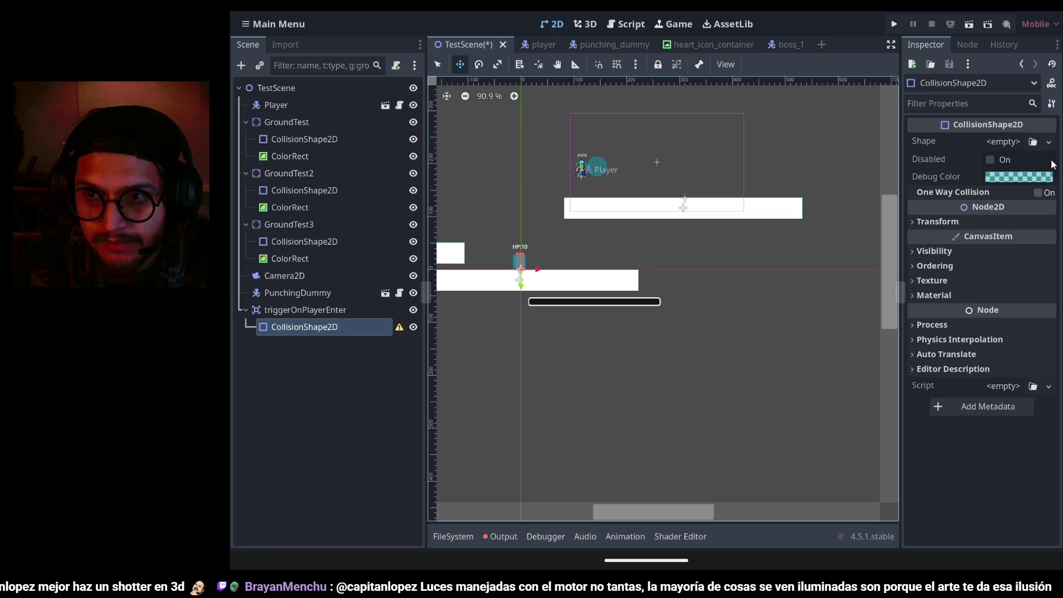
{"action": "left_click", "coordinate": [1055, 144]}
{"action": "left_click", "coordinate": [973, 244]}
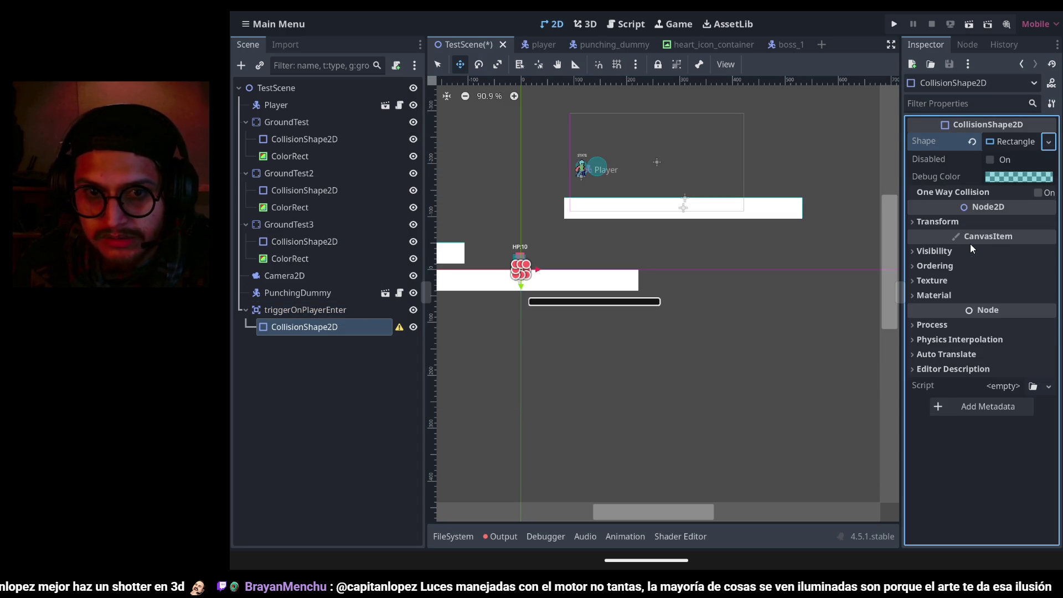
{"action": "left_click", "coordinate": [298, 314]}
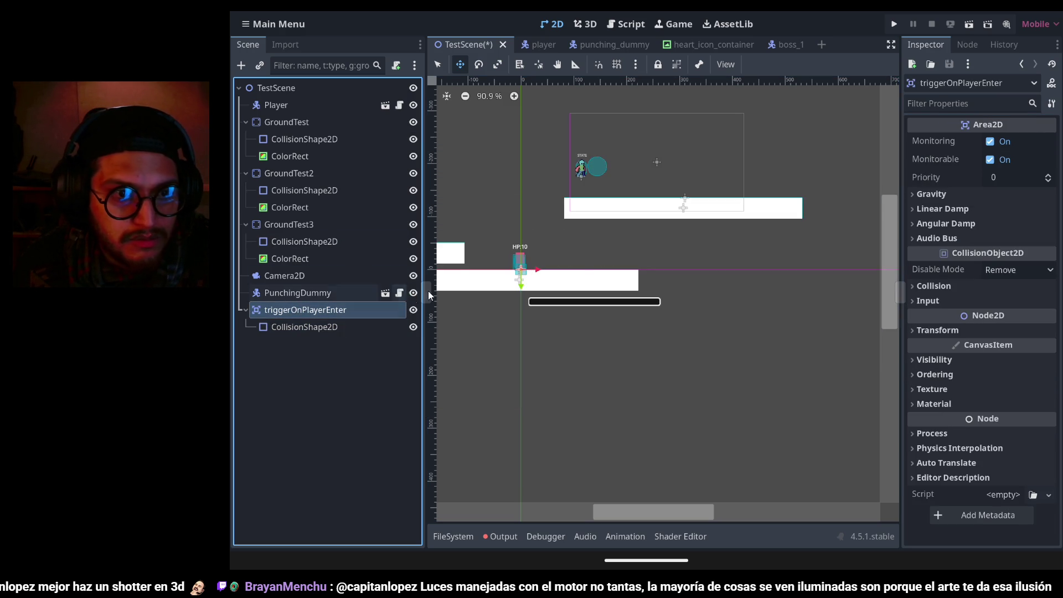
{"action": "left_click", "coordinate": [304, 326]}
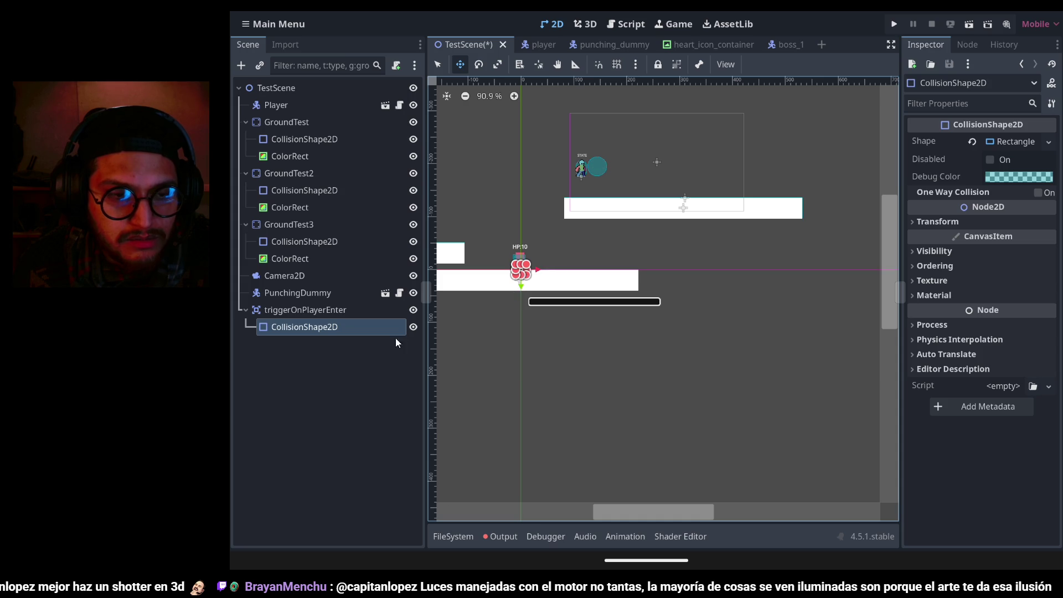
{"action": "left_click", "coordinate": [305, 309]}
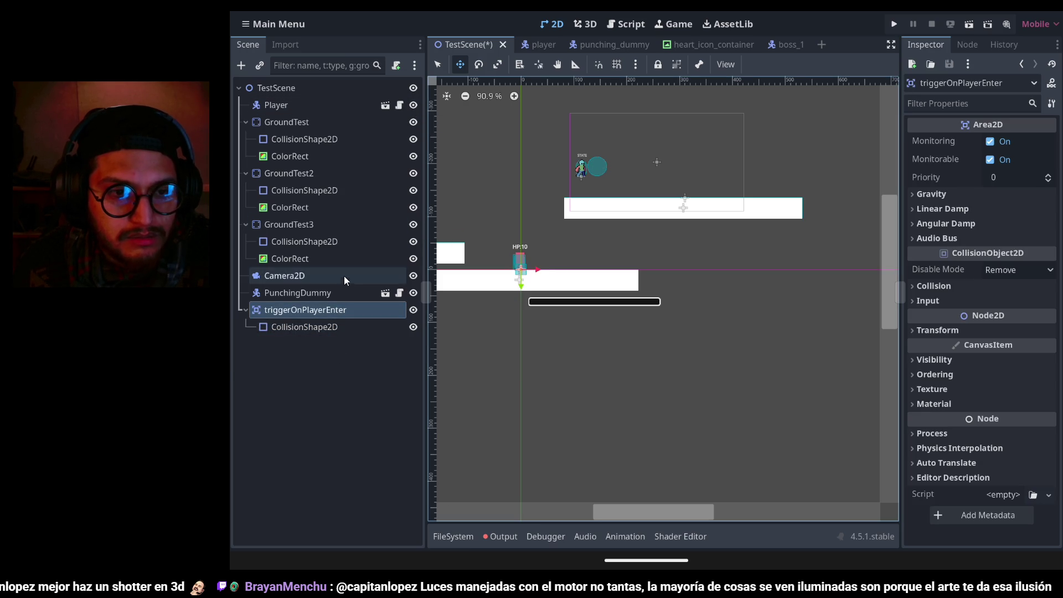
Start saving the trigger branch as a scene and create a Tools folder under res://Scenes.
{"action": "right_click", "coordinate": [343, 313]}
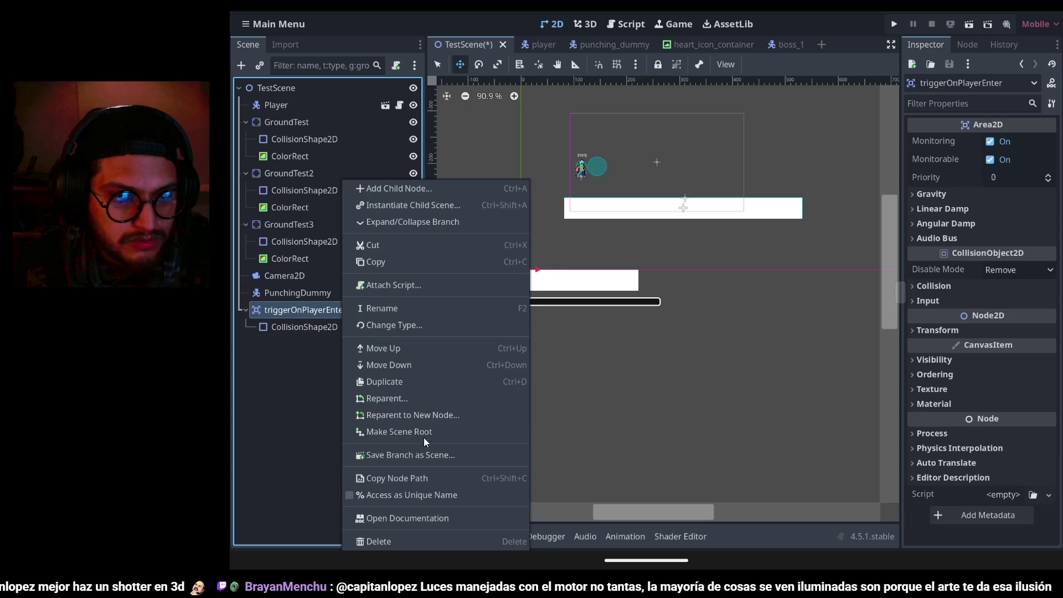
{"action": "left_click", "coordinate": [421, 454]}
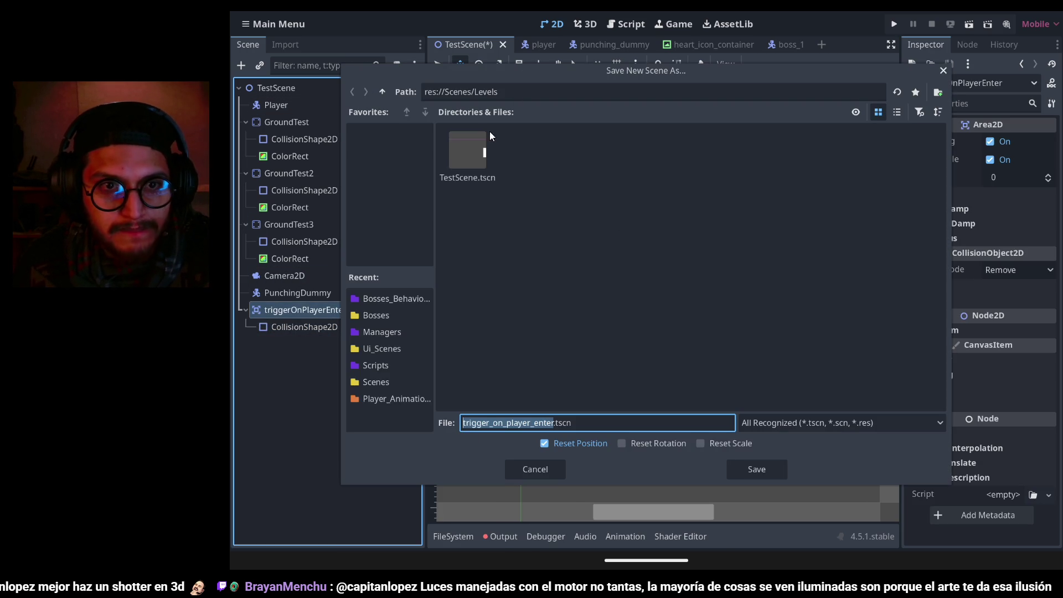
{"action": "left_click", "coordinate": [382, 92]}
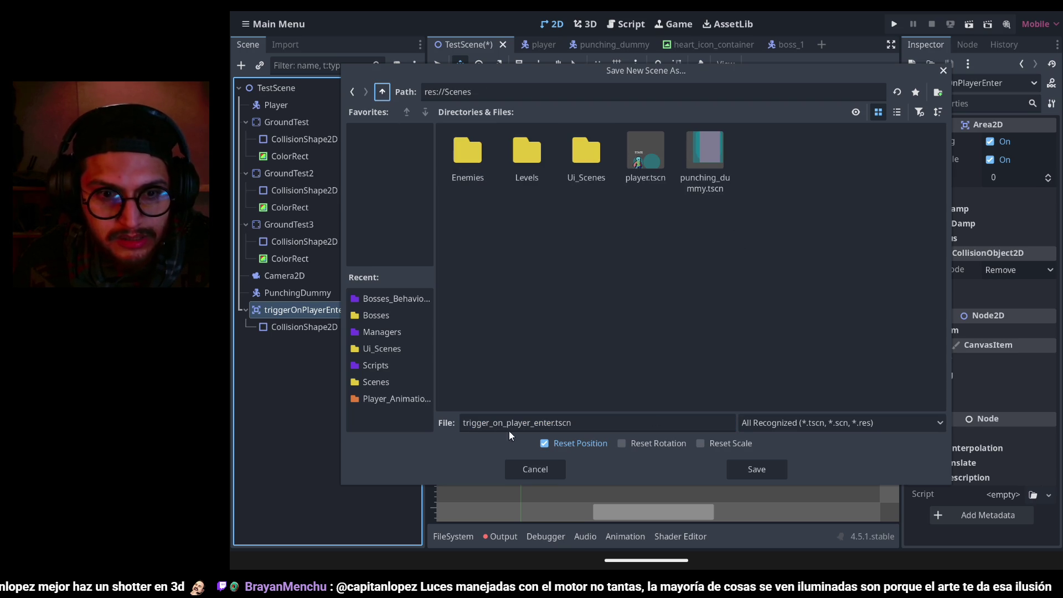
{"action": "left_click", "coordinate": [556, 422]}
{"action": "left_click", "coordinate": [593, 241]}
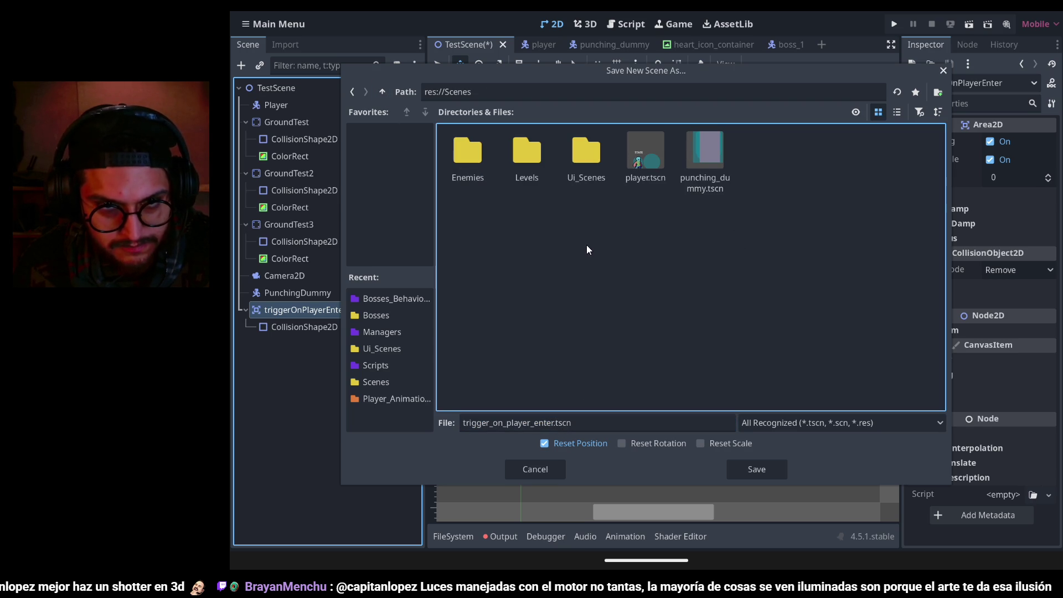
{"action": "right_click", "coordinate": [761, 229]}
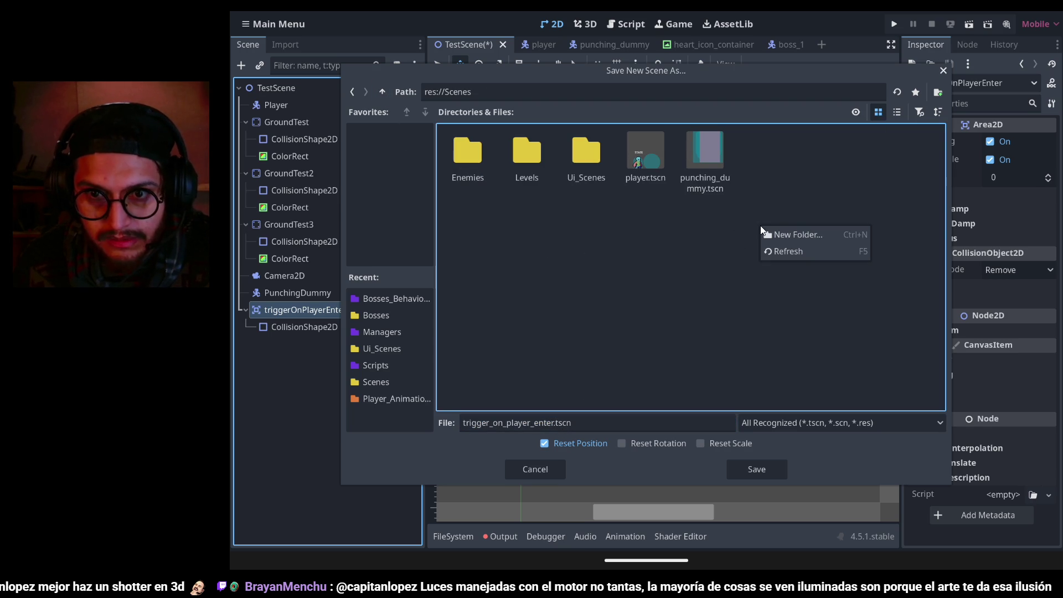
{"action": "left_click", "coordinate": [785, 236]}
{"action": "type", "text": "Tool"}
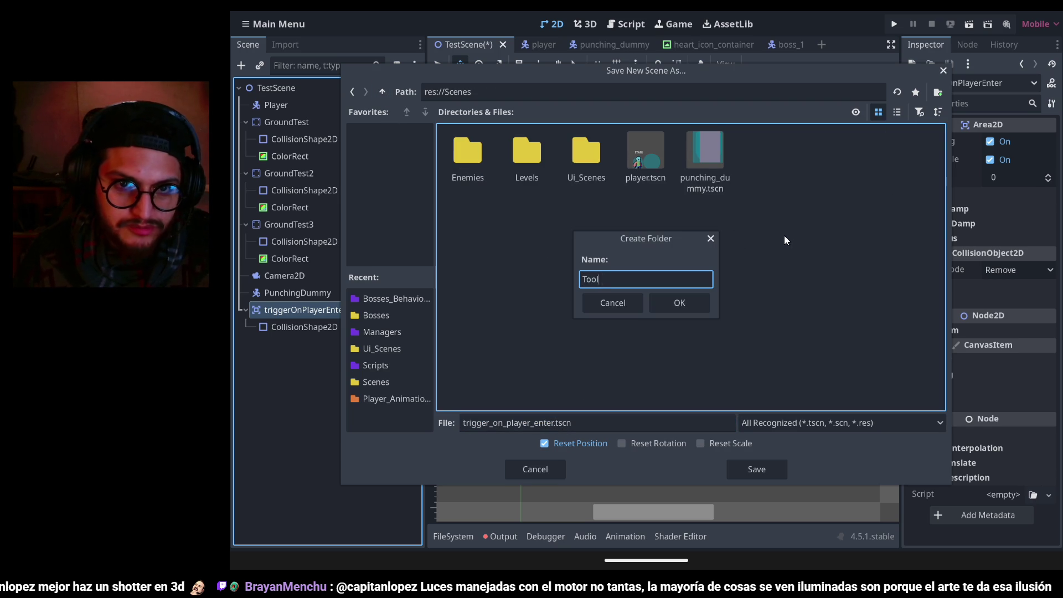
{"action": "type", "text": "s"}
{"action": "key", "text": "Return"}
Save the branch as trigger_on_player_enter.tscn in res://Scenes/Tools, keeping the node name.
{"action": "left_click", "coordinate": [531, 426]}
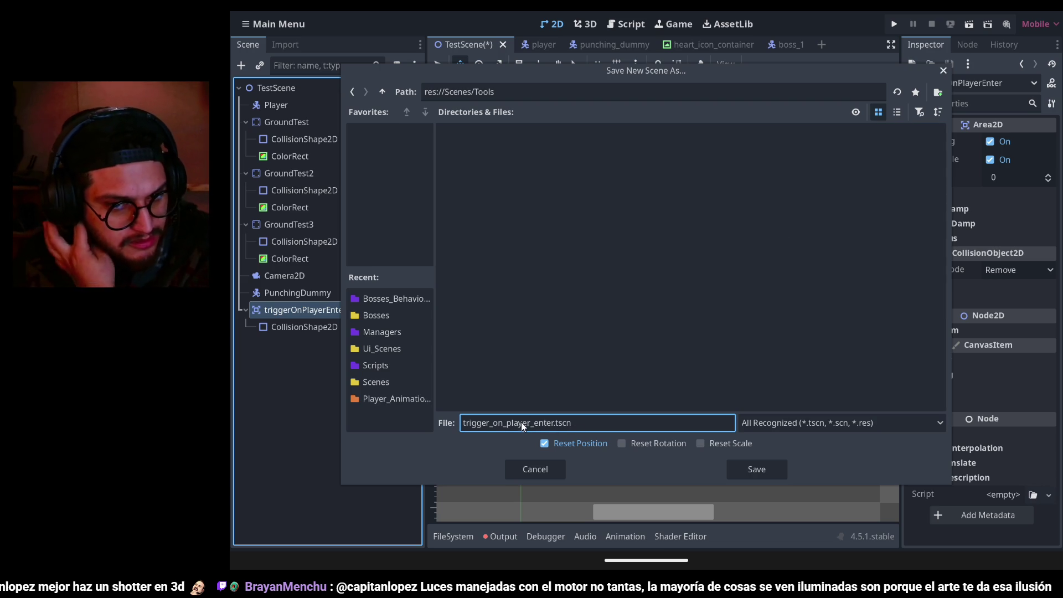
{"action": "left_click", "coordinate": [754, 470]}
{"action": "double_click", "coordinate": [356, 309]}
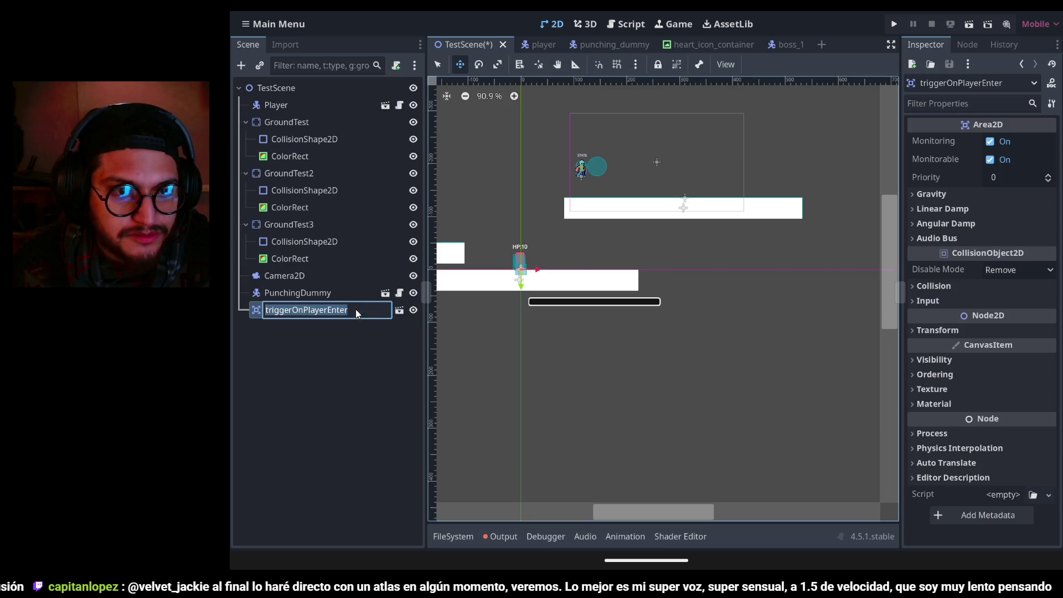
{"action": "key", "text": "Return"}
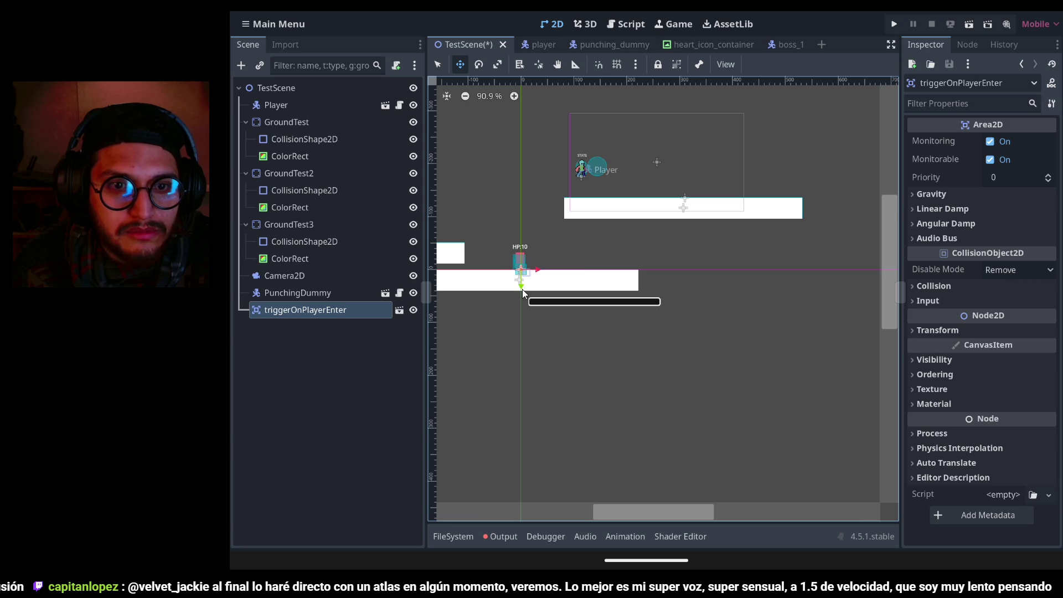
Move the trigger area up beside the Player and save TestScene.
{"action": "mouse_move", "coordinate": [520, 288]}
{"action": "left_mouse_down"}
{"action": "mouse_move", "coordinate": [523, 176]}
{"action": "mouse_move", "coordinate": [670, 178]}
{"action": "mouse_move", "coordinate": [674, 194]}
{"action": "left_mouse_up"}
{"action": "left_click", "coordinate": [321, 358]}
{"action": "key", "text": "ctrl+s"}
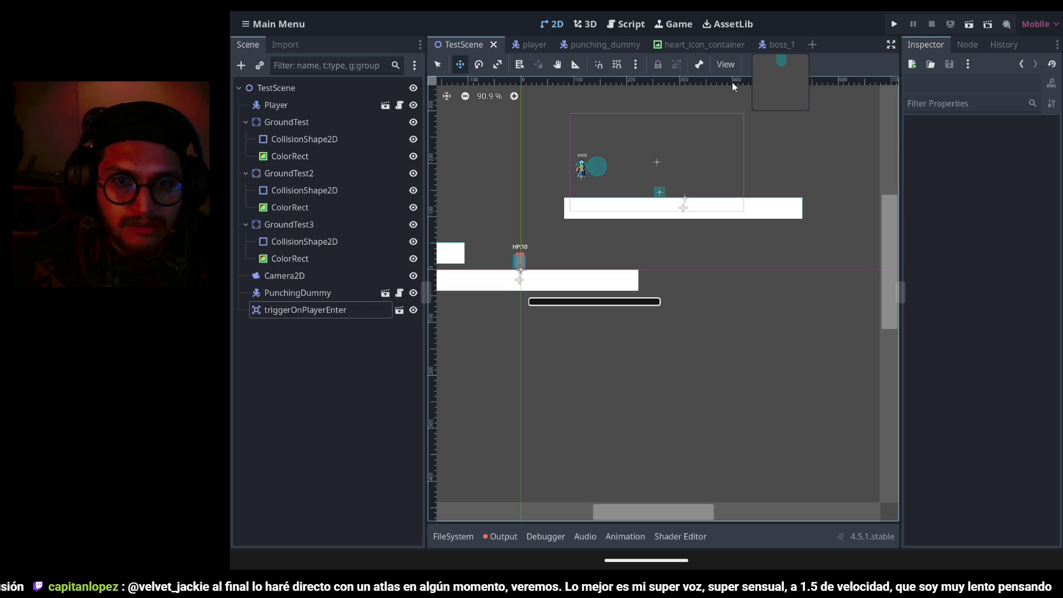
Enable Editable Children on the triggerOnPlayerEnter instance.
{"action": "left_click", "coordinate": [310, 309]}
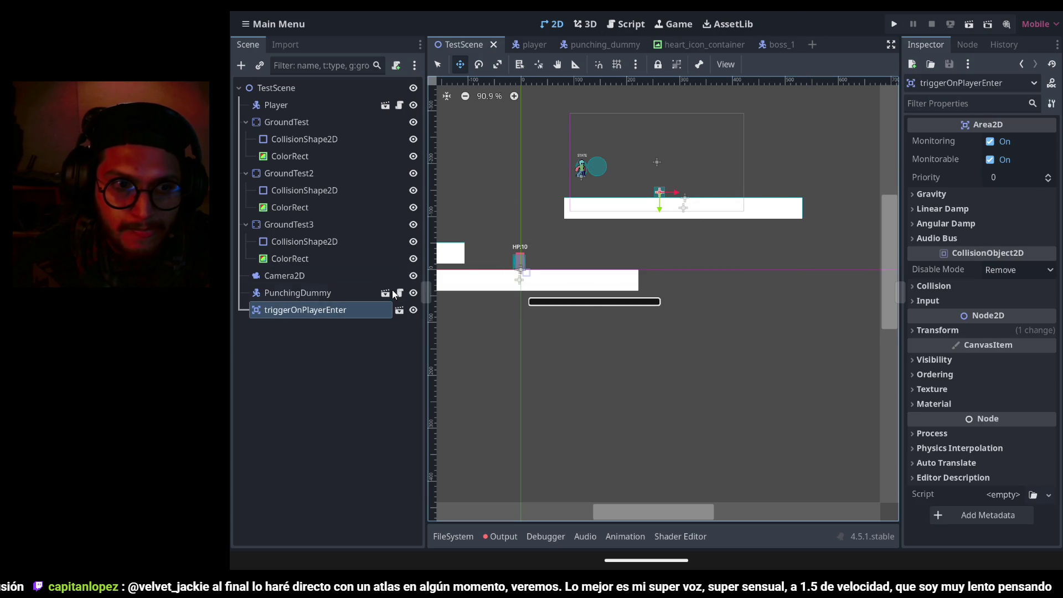
{"action": "right_click", "coordinate": [330, 309]}
{"action": "left_click", "coordinate": [400, 427]}
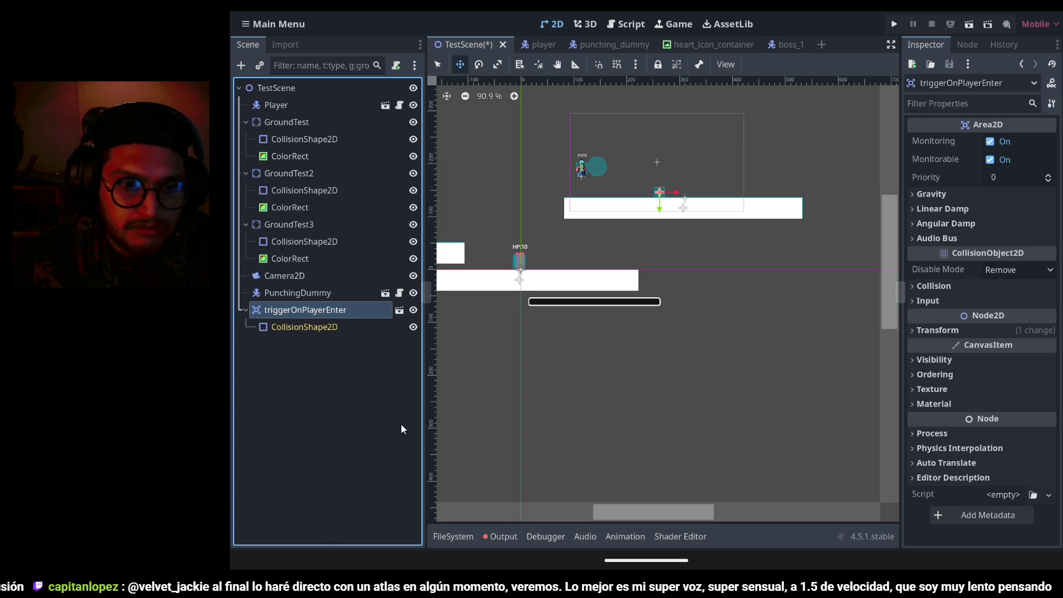
Stretch the trigger's collision rectangle left, down and right over the upper platform.
{"action": "left_click", "coordinate": [355, 334]}
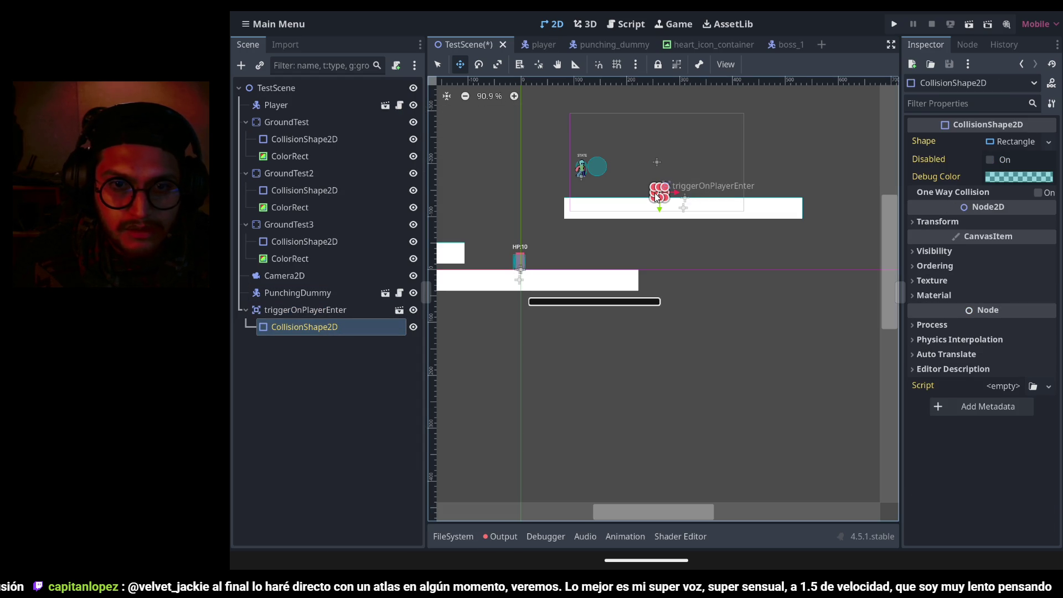
{"action": "mouse_move", "coordinate": [656, 197]}
{"action": "left_mouse_down"}
{"action": "mouse_move", "coordinate": [610, 199]}
{"action": "mouse_move", "coordinate": [636, 142]}
{"action": "left_mouse_up"}
{"action": "left_click_drag", "start_coordinate": [629, 188], "coordinate": [628, 202]}
{"action": "mouse_move", "coordinate": [655, 166]}
{"action": "left_mouse_down"}
{"action": "mouse_move", "coordinate": [726, 167]}
{"action": "mouse_move", "coordinate": [711, 167]}
{"action": "left_mouse_up"}
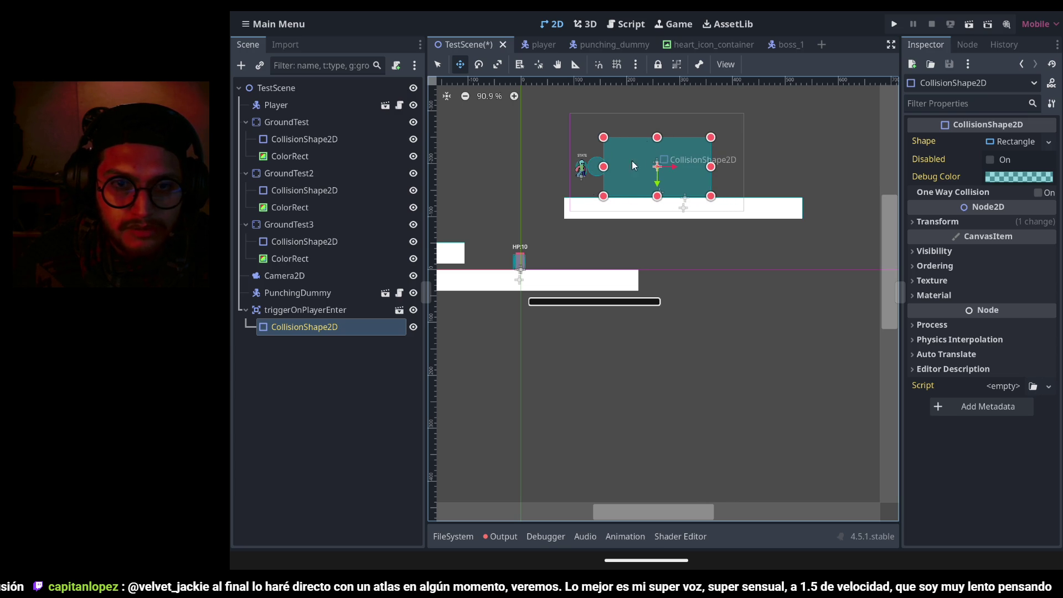
Open the trigger_on_player_enter scene and begin attaching a script to its root.
{"action": "left_click", "coordinate": [354, 310]}
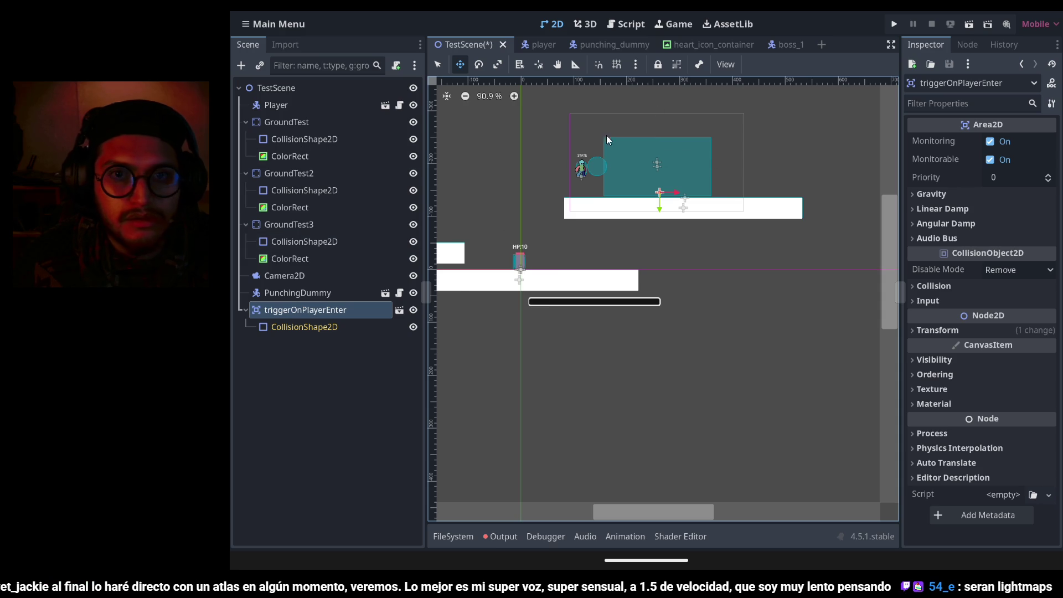
{"action": "left_click", "coordinate": [399, 311]}
{"action": "left_click", "coordinate": [371, 89]}
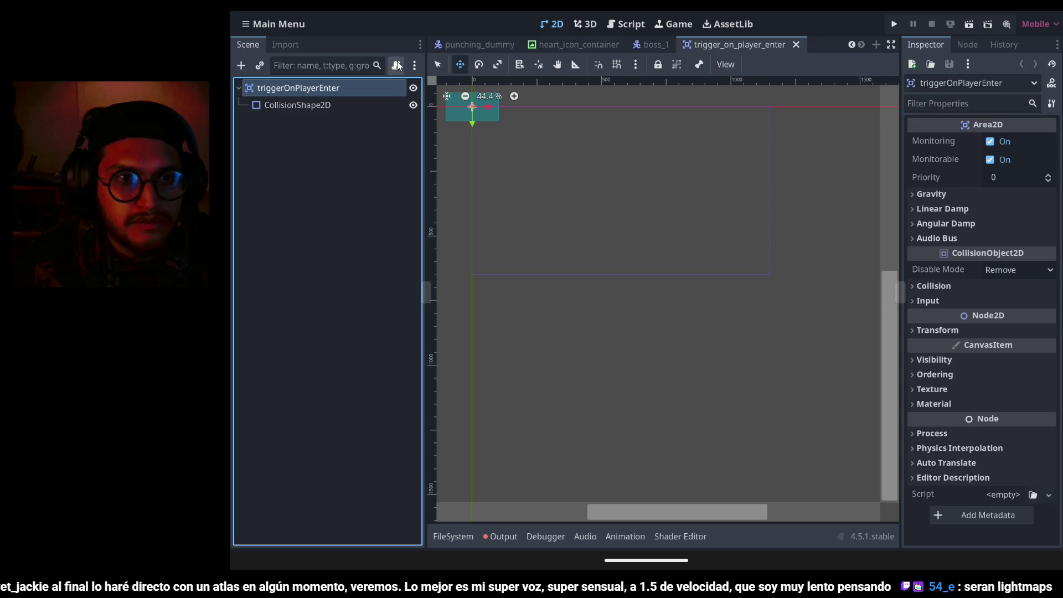
{"action": "left_click", "coordinate": [396, 66]}
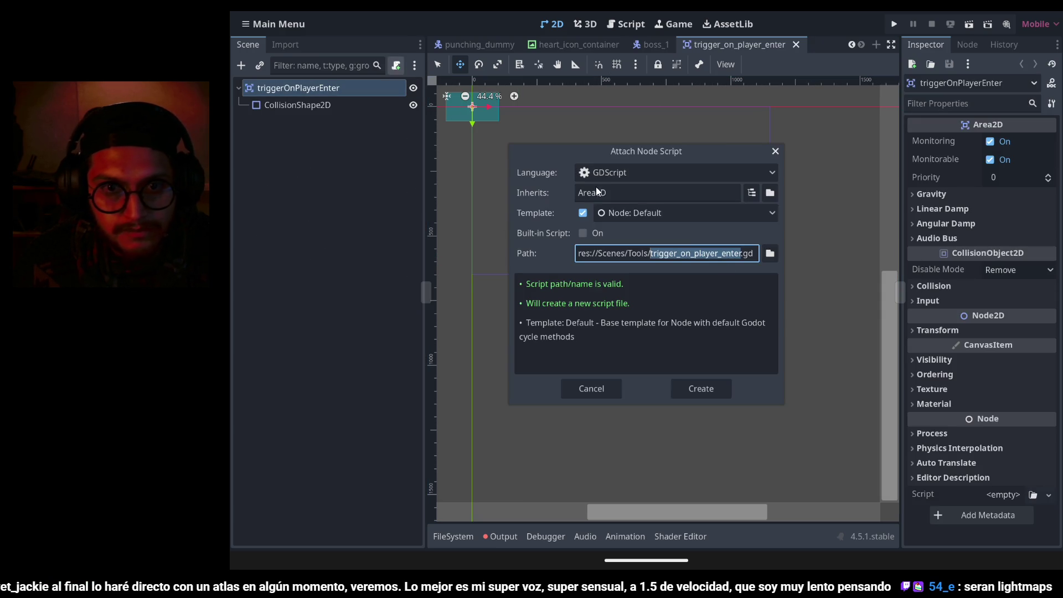
Create trigger_on_player_enter.gd at the default location after browsing the Scripts folders.
{"action": "left_click", "coordinate": [771, 254]}
{"action": "left_click", "coordinate": [384, 359]}
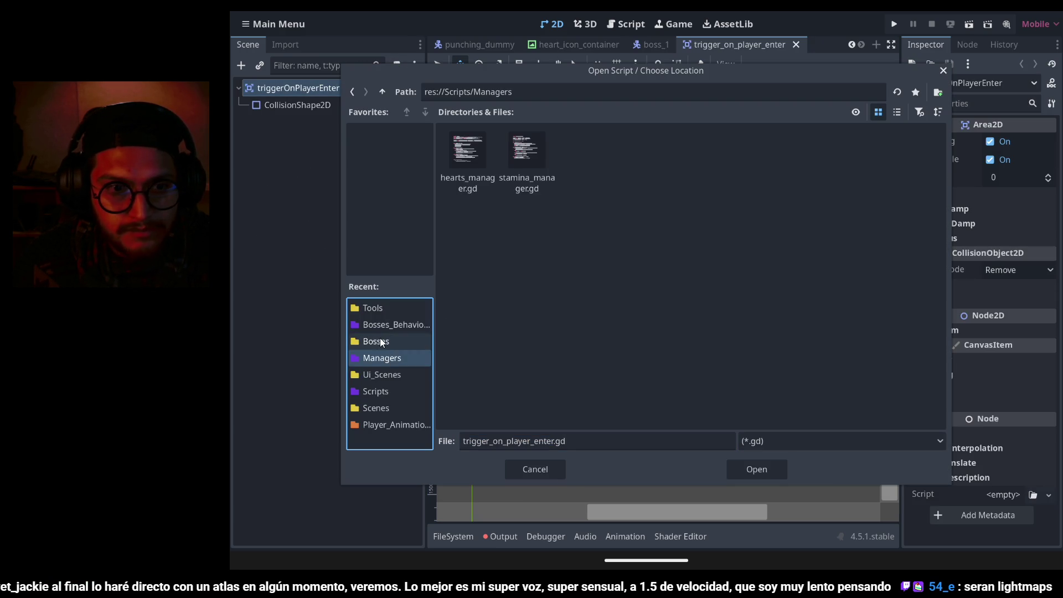
{"action": "left_click", "coordinate": [390, 324]}
{"action": "left_click", "coordinate": [382, 92]}
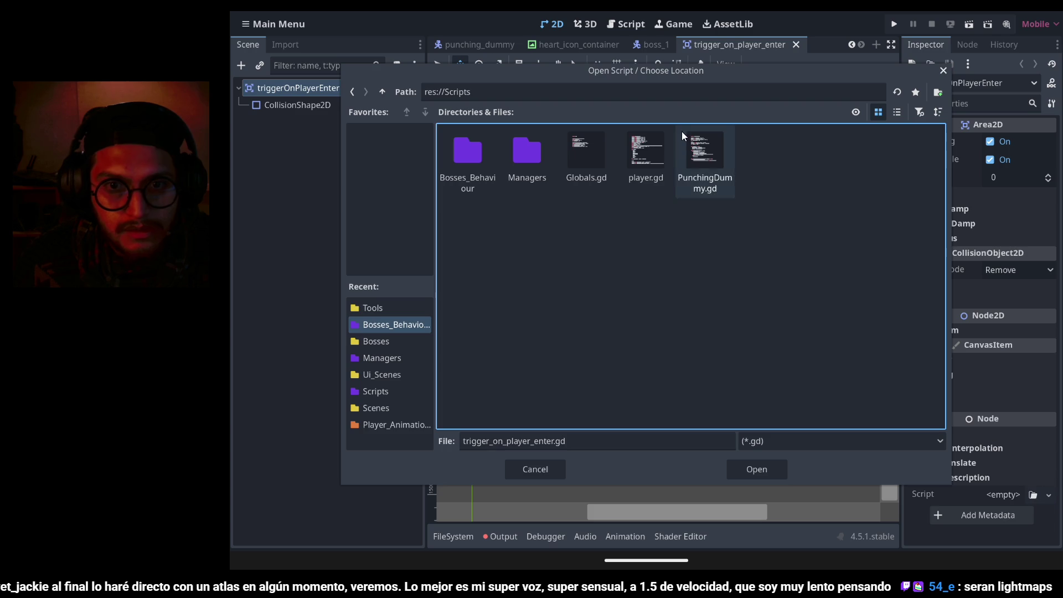
{"action": "left_click", "coordinate": [536, 469]}
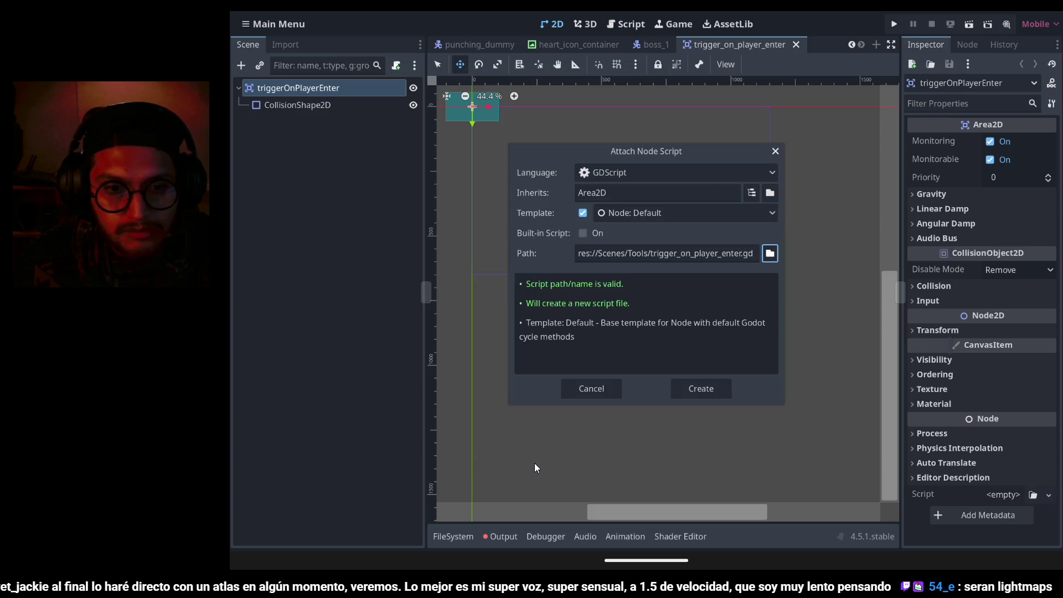
{"action": "left_click", "coordinate": [717, 390]}
Delete the template functions, leaving only 'extends Area2D'.
{"action": "right_click", "coordinate": [717, 390]}
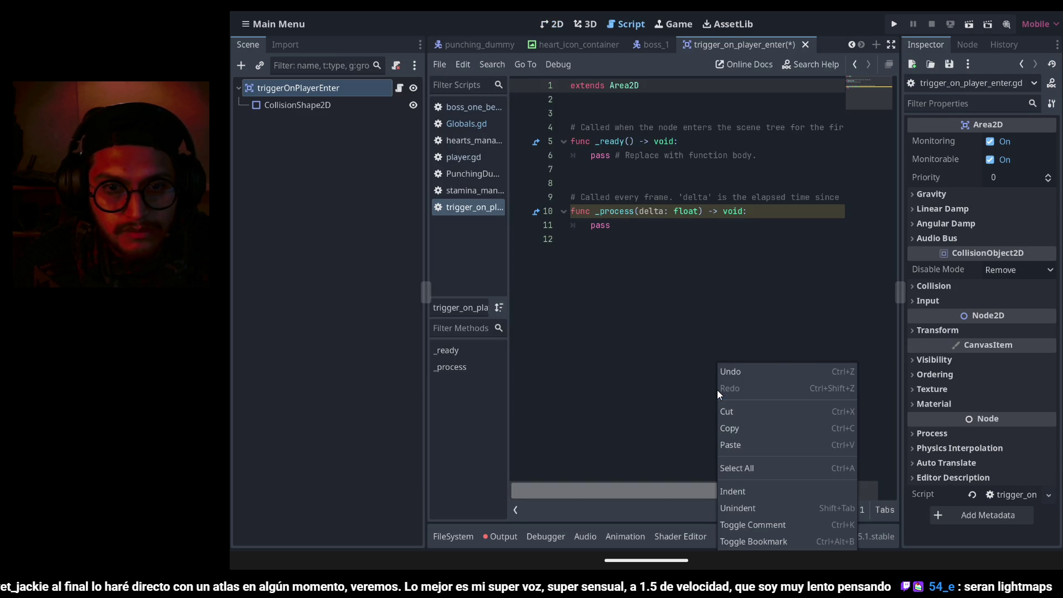
{"action": "left_click", "coordinate": [625, 165]}
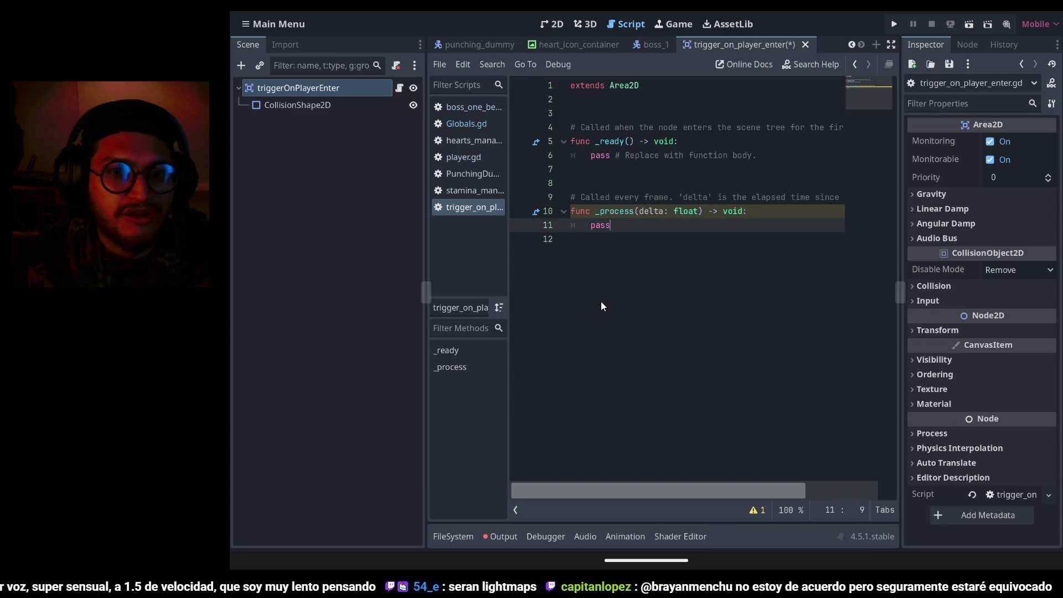
{"action": "left_click_drag", "start_coordinate": [605, 308], "coordinate": [530, 97]}
{"action": "key", "text": "BackSpace"}
{"action": "key", "text": "Return"}
{"action": "key", "text": "Return"}
Move trigger_on_player_enter.gd from the Tools folder into res://Scripts and remove extra blank lines.
{"action": "left_click", "coordinate": [453, 536]}
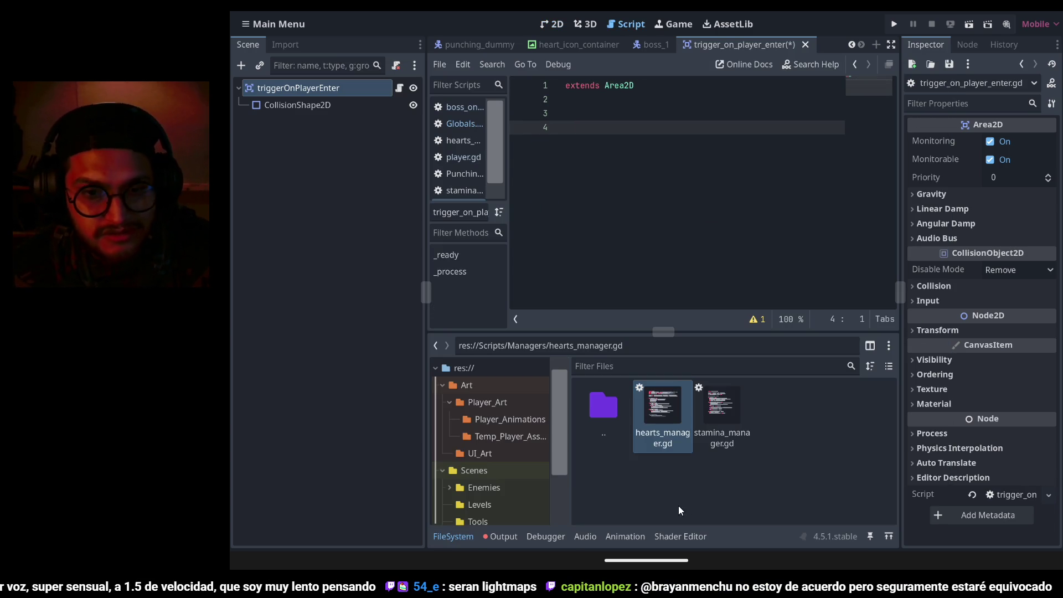
{"action": "scroll", "coordinate": [484, 490], "scroll_direction": "down", "scroll_amount": 1}
{"action": "left_click", "coordinate": [490, 501]}
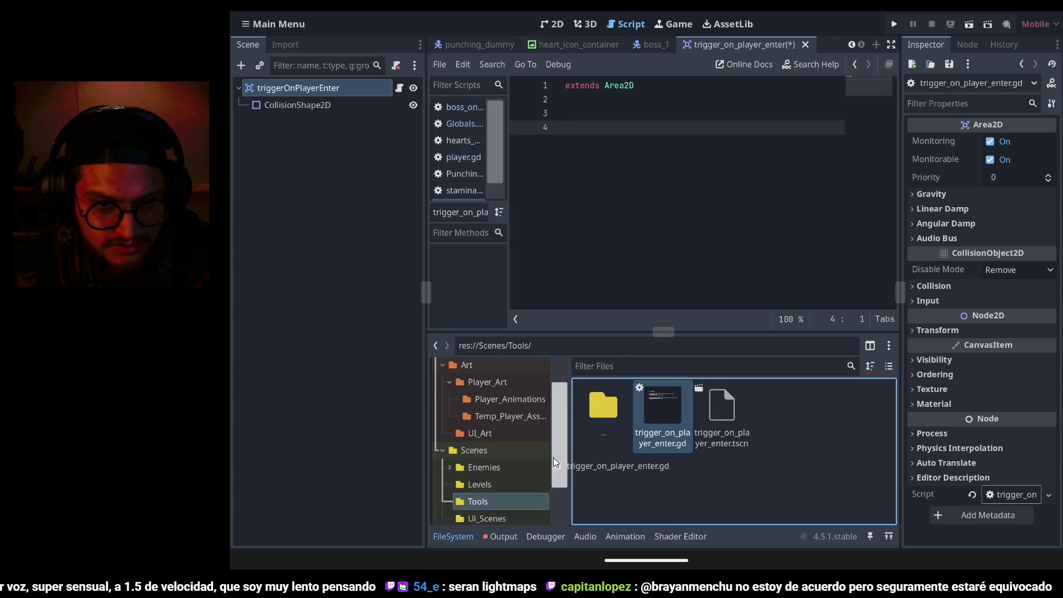
{"action": "scroll", "coordinate": [559, 443], "scroll_direction": "down", "scroll_amount": 3}
{"action": "mouse_move", "coordinate": [662, 410]}
{"action": "left_mouse_down"}
{"action": "mouse_move", "coordinate": [503, 480]}
{"action": "mouse_move", "coordinate": [455, 486]}
{"action": "mouse_move", "coordinate": [471, 481]}
{"action": "left_mouse_up"}
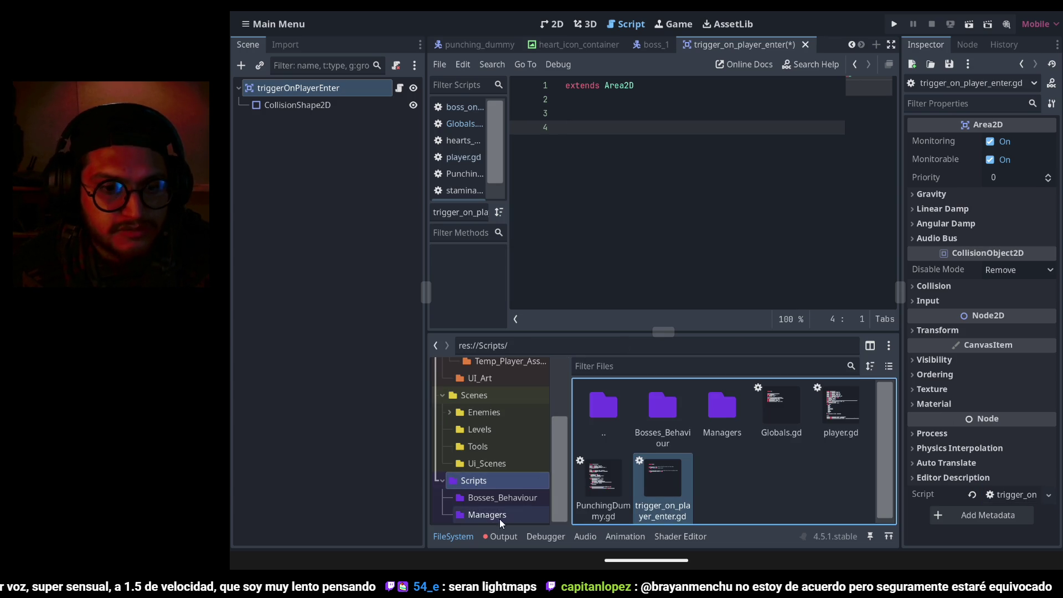
{"action": "left_click", "coordinate": [453, 536]}
{"action": "key", "text": "BackSpace"}
{"action": "key", "text": "BackSpace"}
{"action": "left_click", "coordinate": [382, 89]}
{"action": "left_click", "coordinate": [949, 288]}
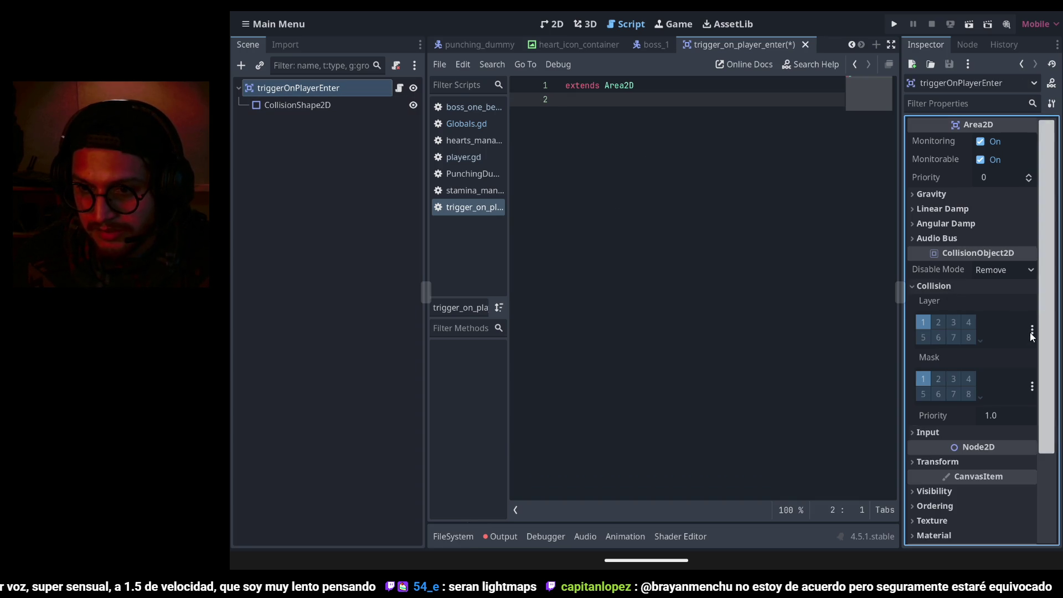
Name physics layer 6 DetectPlayer in Project Settings and save.
{"action": "left_click", "coordinate": [1034, 329]}
{"action": "left_click", "coordinate": [953, 410]}
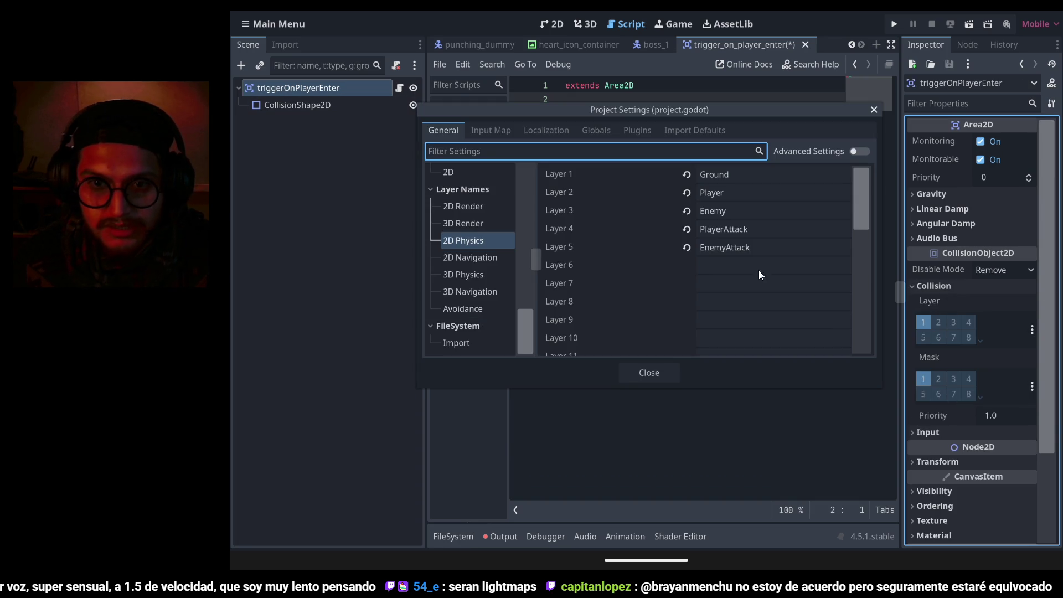
{"action": "double_click", "coordinate": [718, 268]}
{"action": "type", "text": "DetectPlayer"}
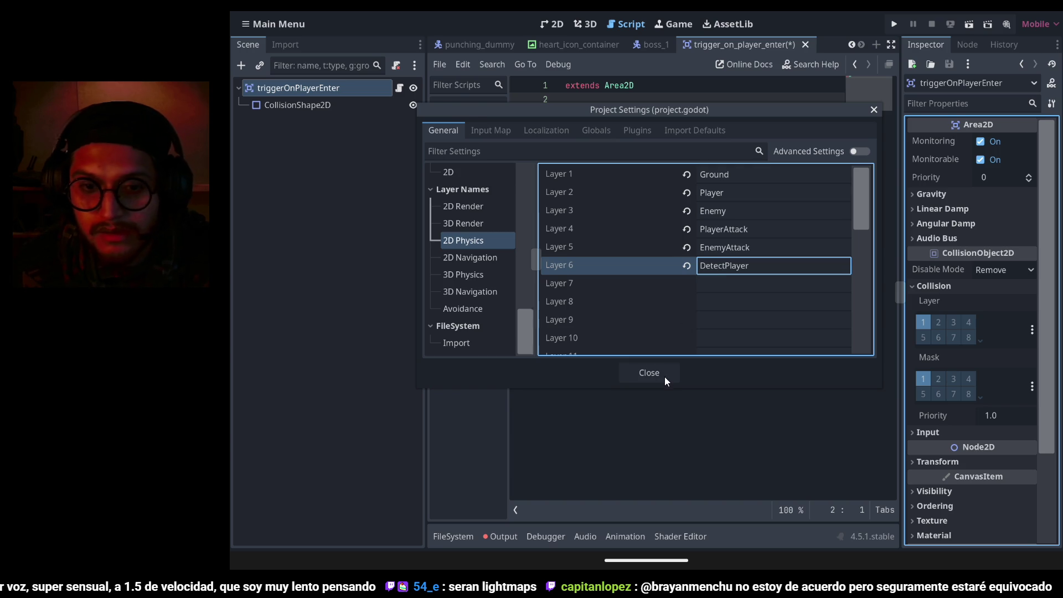
{"action": "left_click", "coordinate": [664, 377]}
{"action": "key", "text": "ctrl+s"}
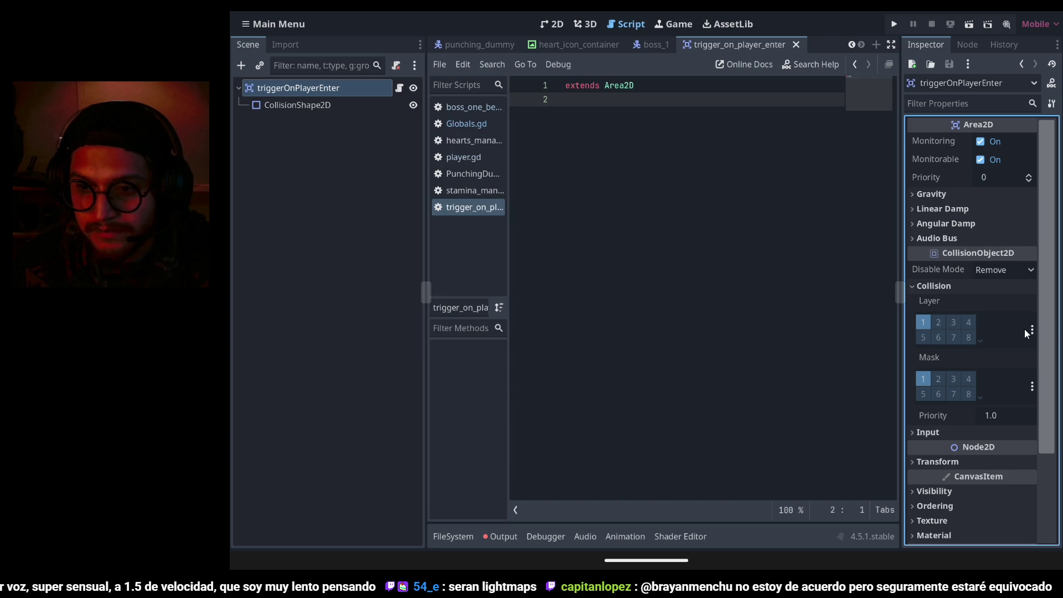
Put the trigger on collision layer 6 (DetectPlayer) only, masking only the Player layer.
{"action": "left_click", "coordinate": [1032, 331]}
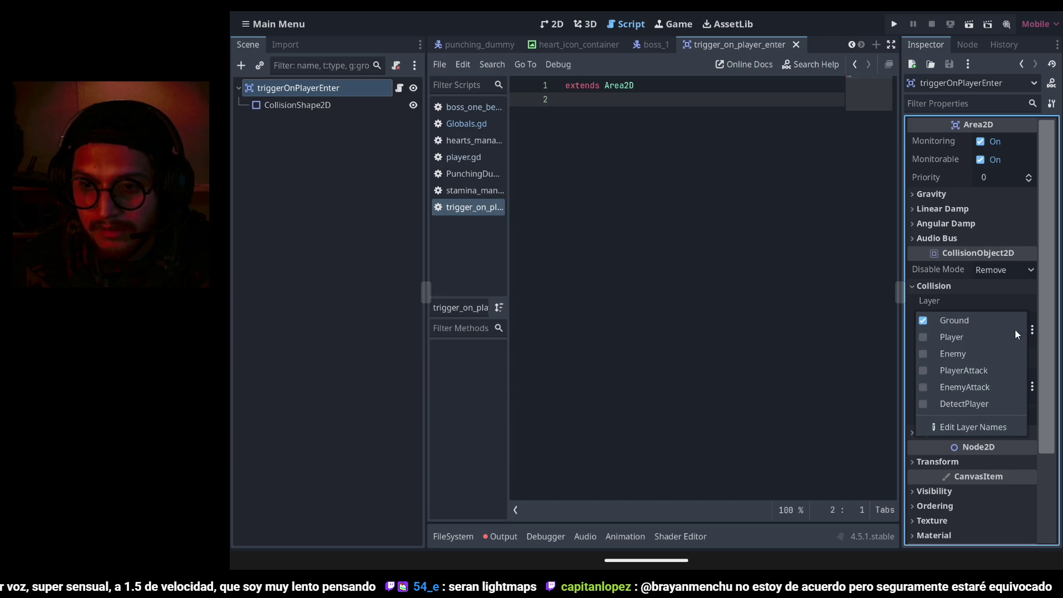
{"action": "left_click", "coordinate": [996, 321]}
{"action": "left_click", "coordinate": [979, 404]}
{"action": "left_click", "coordinate": [1032, 387]}
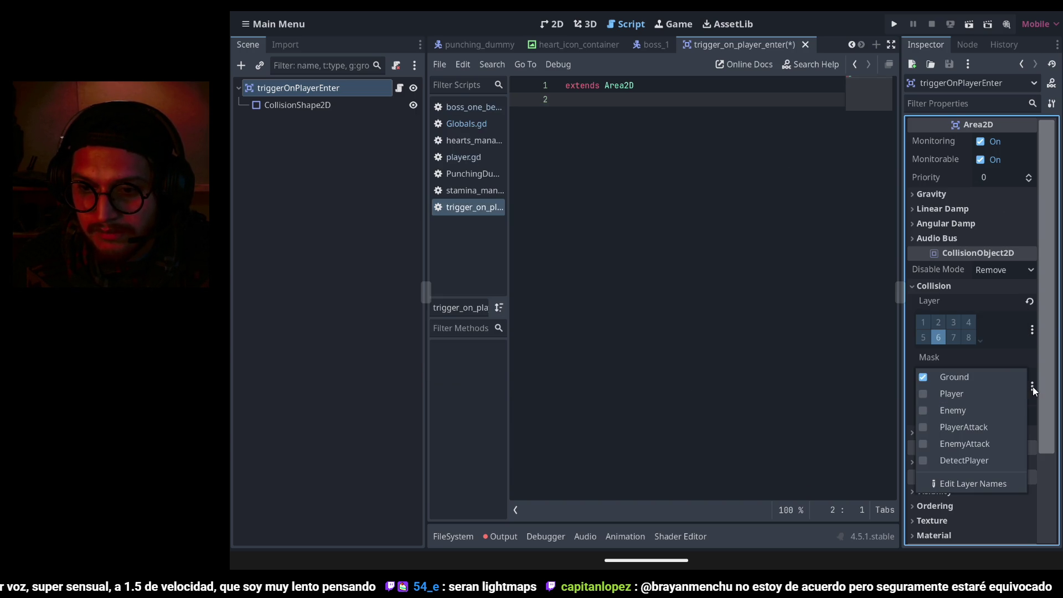
{"action": "left_click", "coordinate": [1001, 377]}
{"action": "left_click", "coordinate": [985, 392]}
{"action": "left_click", "coordinate": [650, 180]}
Save the script and scene, then start connecting the trigger's body_entered signal.
{"action": "left_click", "coordinate": [597, 101]}
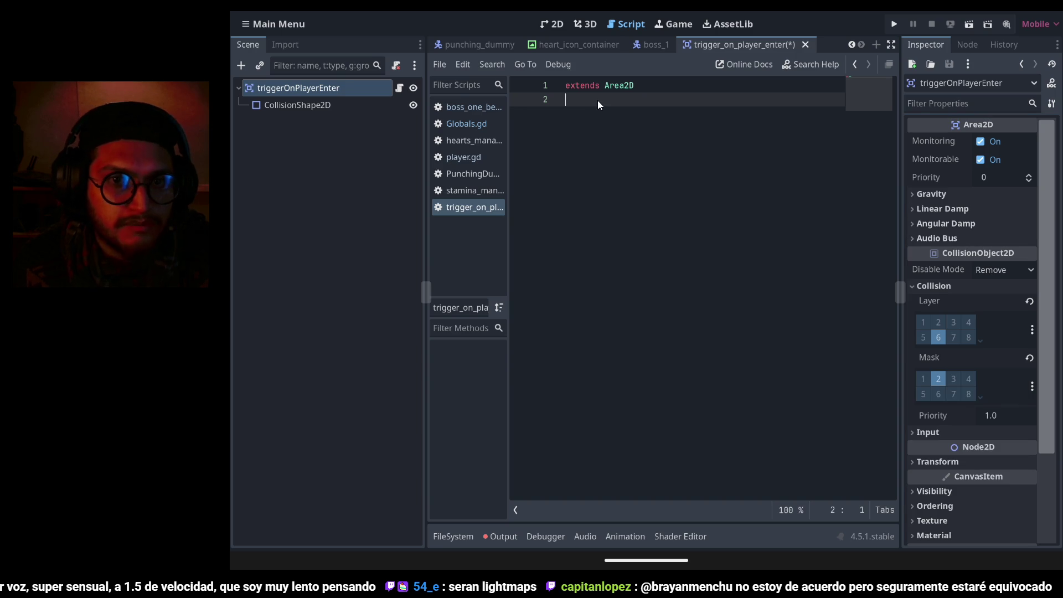
{"action": "key", "text": "Return"}
{"action": "key", "text": "BackSpace"}
{"action": "key", "text": "ctrl+s"}
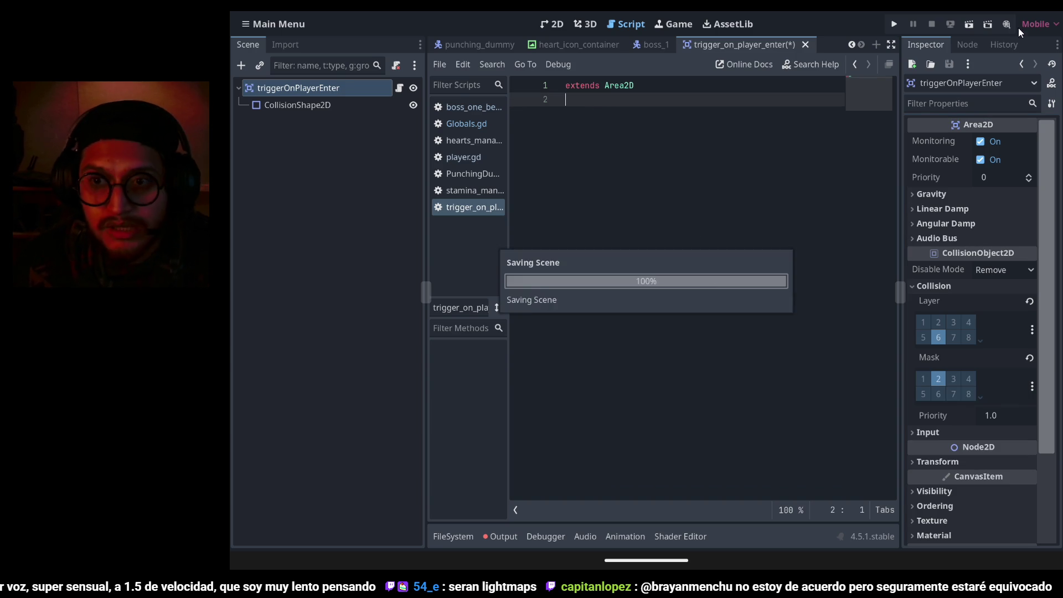
{"action": "left_click", "coordinate": [967, 45]}
{"action": "double_click", "coordinate": [977, 192]}
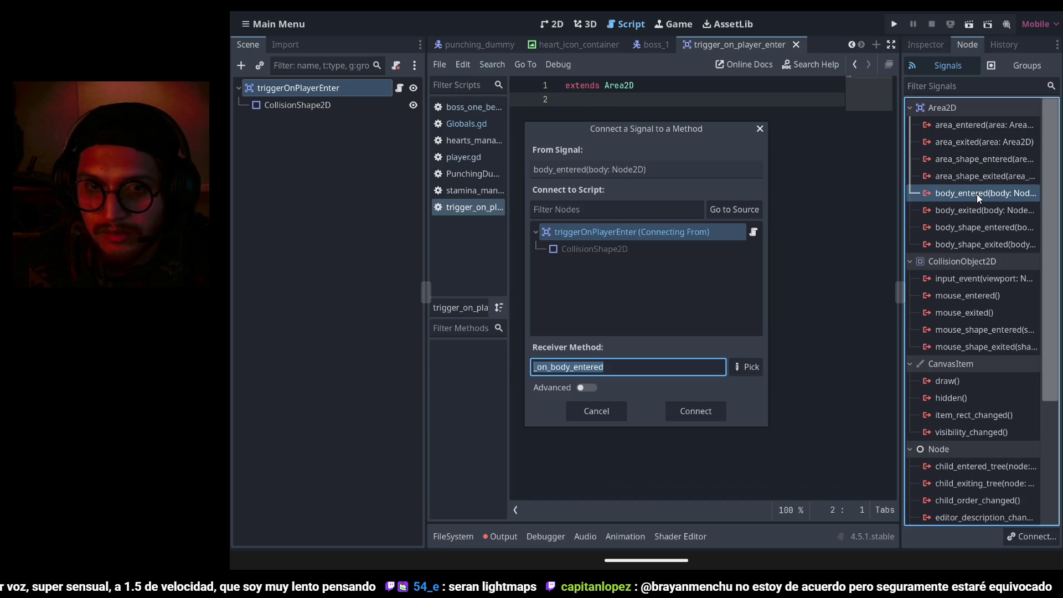
Connect body_entered to _on_body_entered and replace pass with 'if body.name == "Player":'.
{"action": "left_click", "coordinate": [687, 409]}
{"action": "right_click", "coordinate": [687, 404]}
{"action": "left_click", "coordinate": [682, 397]}
{"action": "left_click_drag", "start_coordinate": [752, 142], "coordinate": [586, 143]}
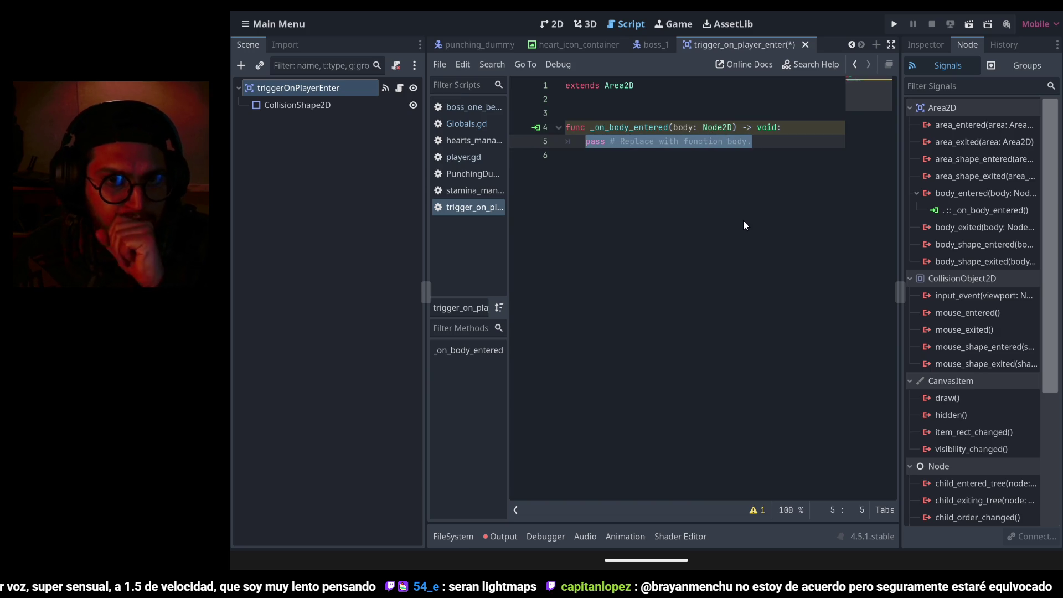
{"action": "type", "text": "if body.na"}
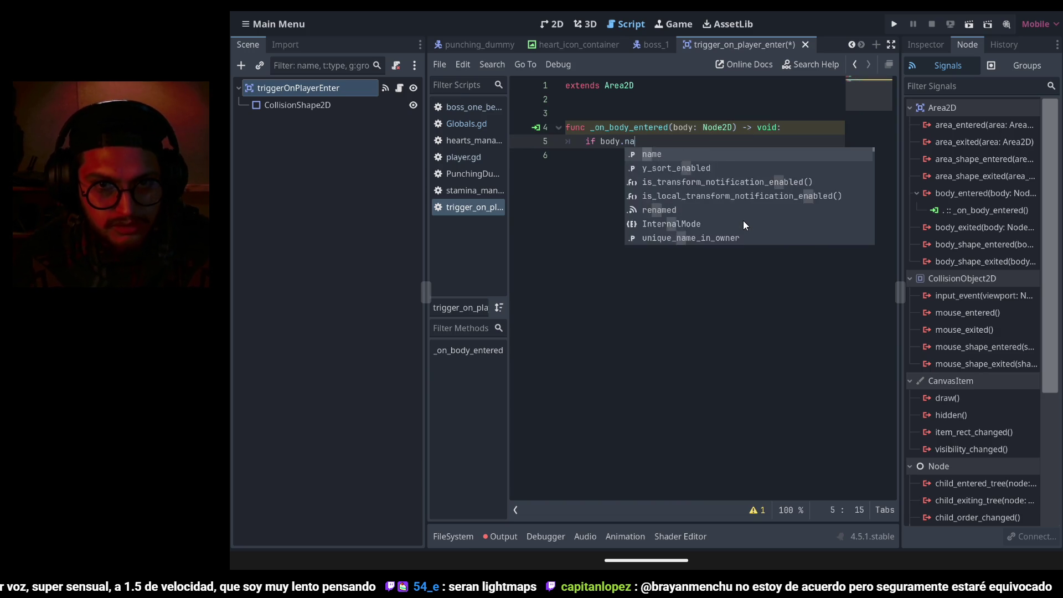
{"action": "type", "text": "me == \"Player\":"}
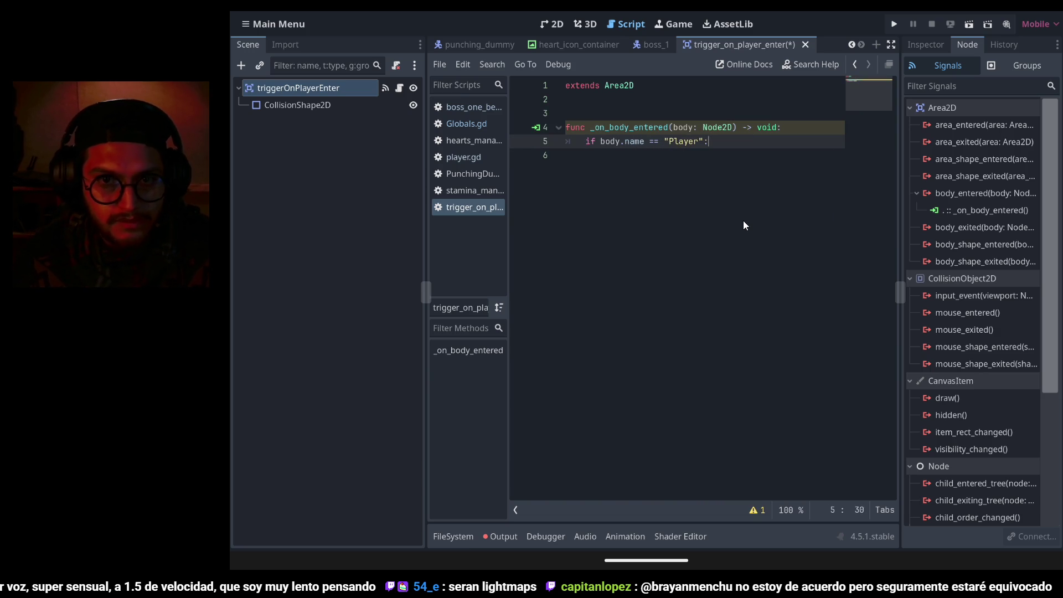
{"action": "key", "text": "Return"}
{"action": "left_click", "coordinate": [652, 89]}
{"action": "key", "text": "Return"}
{"action": "key", "text": "Return"}
{"action": "key", "text": "ctrl+s"}
{"action": "left_click", "coordinate": [460, 126]}
{"action": "left_click_drag", "start_coordinate": [600, 130], "coordinate": [570, 129]}
{"action": "key", "text": "ctrl+c"}
{"action": "left_click", "coordinate": [494, 207]}
{"action": "left_click", "coordinate": [607, 127]}
{"action": "left_click", "coordinate": [604, 115]}
{"action": "key", "text": "ctrl+v"}
{"action": "type", "text": "var "}
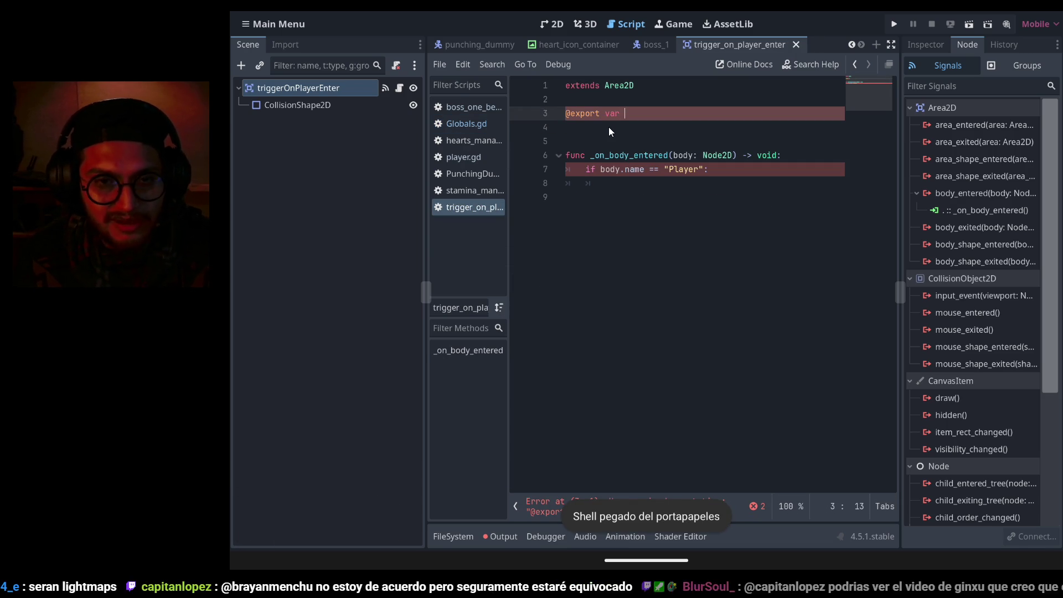
{"action": "type", "text": "objectsToTr"}
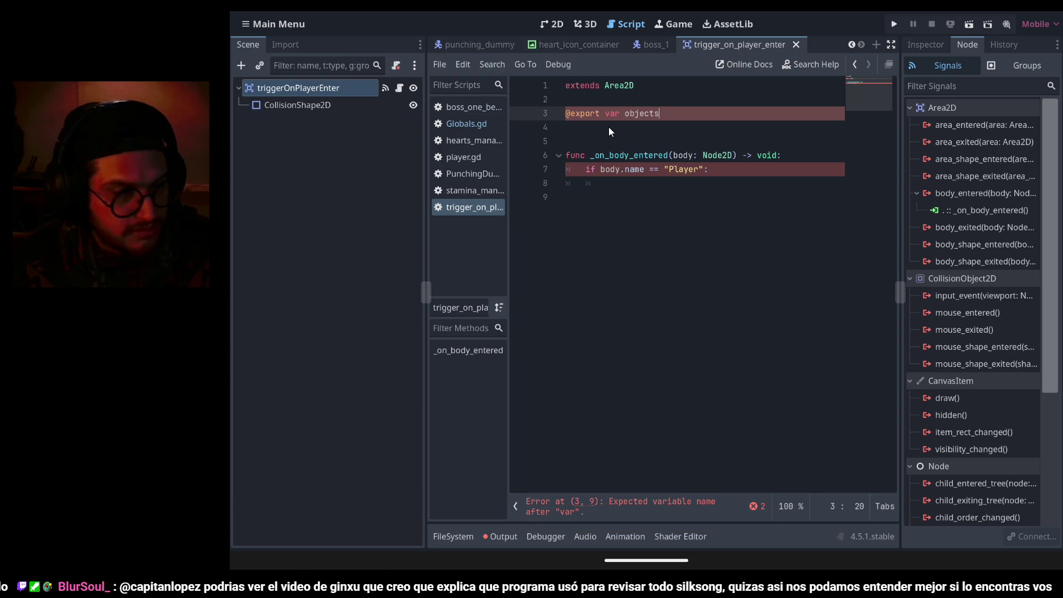
{"action": "type", "text": "igger"}
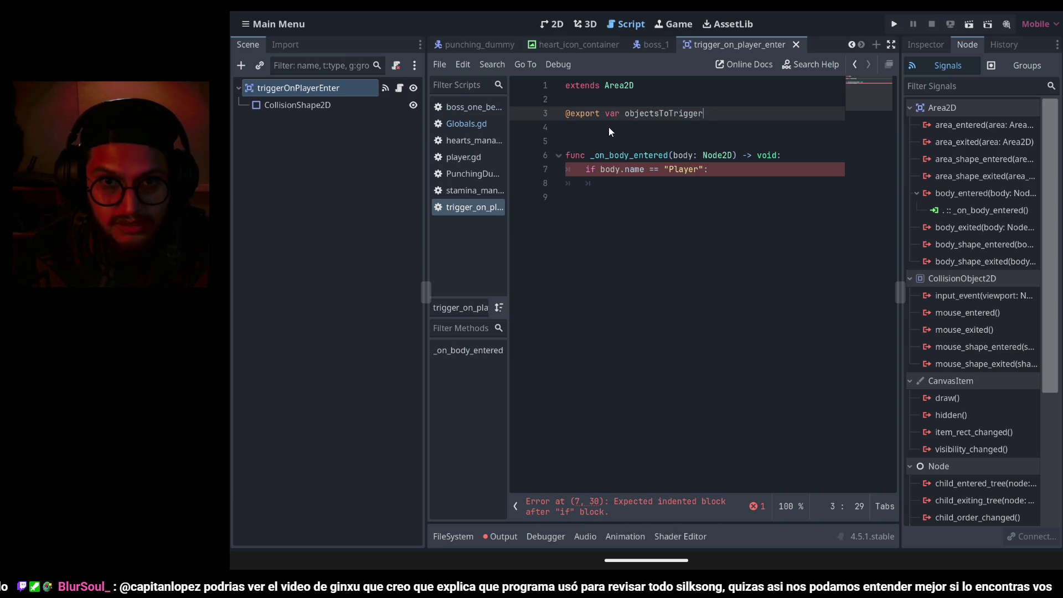
{"action": "type", "text": " : Array ["}
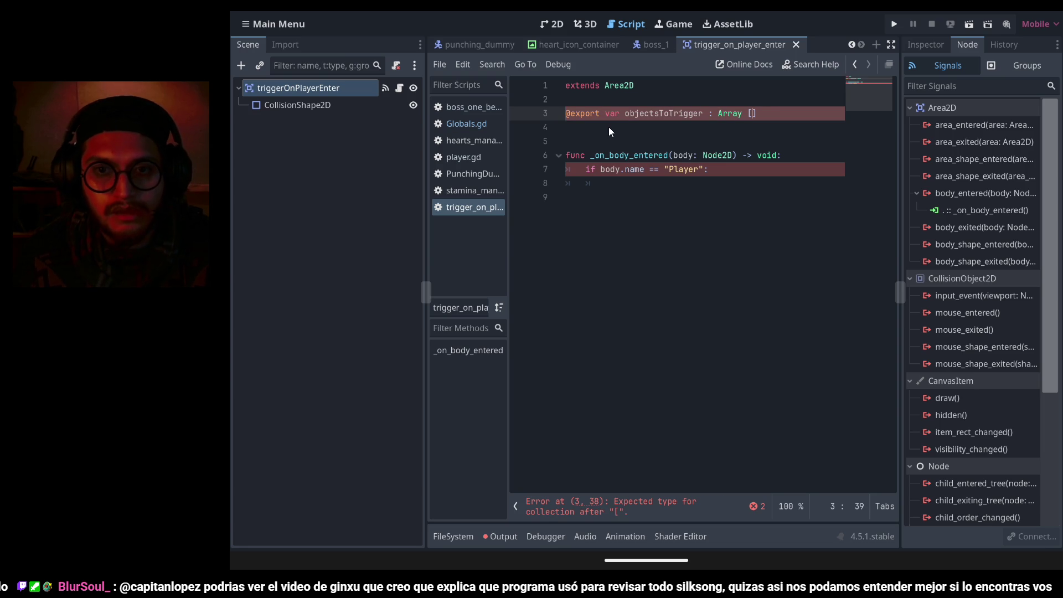
{"action": "type", "text": "Node3D"}
Finish the export as objectsToTrigger : Array[Node3D] and copy the variable name.
{"action": "key", "text": "Return"}
{"action": "left_click", "coordinate": [696, 120]}
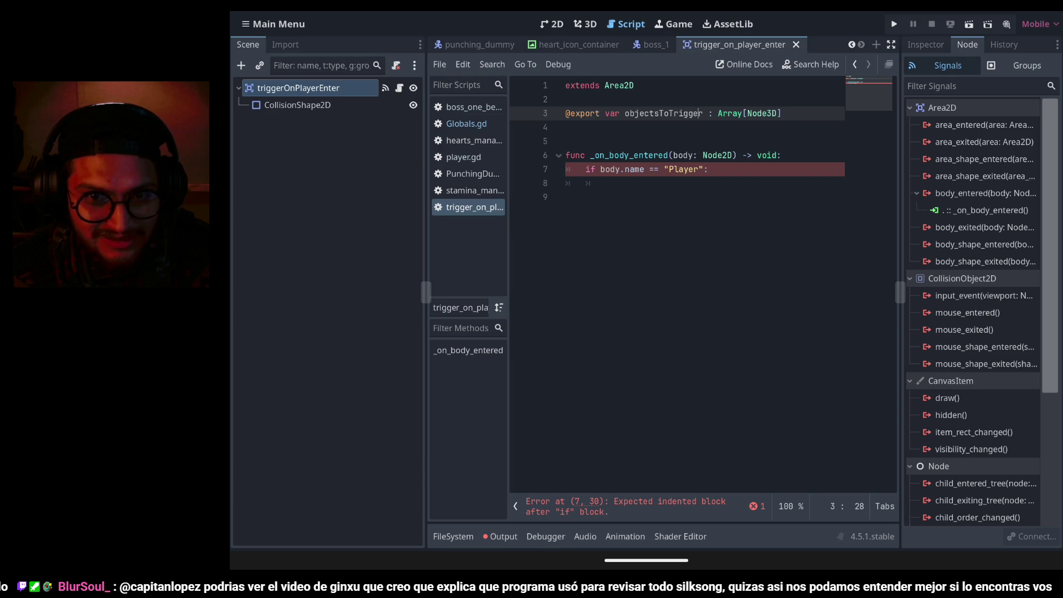
{"action": "double_click", "coordinate": [667, 113]}
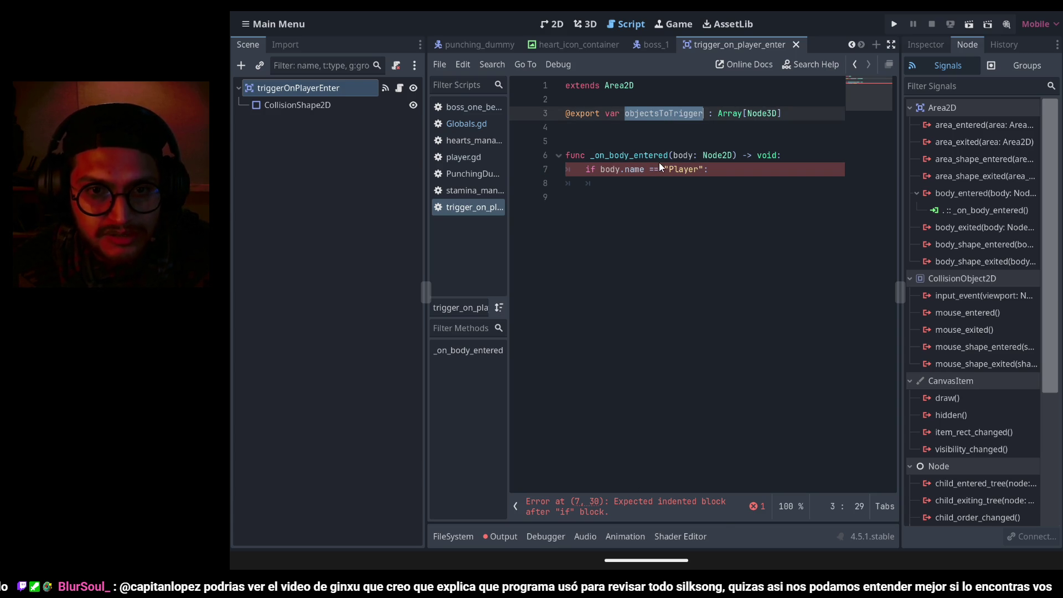
{"action": "key", "text": "ctrl+c"}
Under the Player check, add an is_empty check on objectsToTrigger and a for loop over its objects.
{"action": "left_click", "coordinate": [641, 181]}
{"action": "type", "text": "if !objectsToTrigger"}
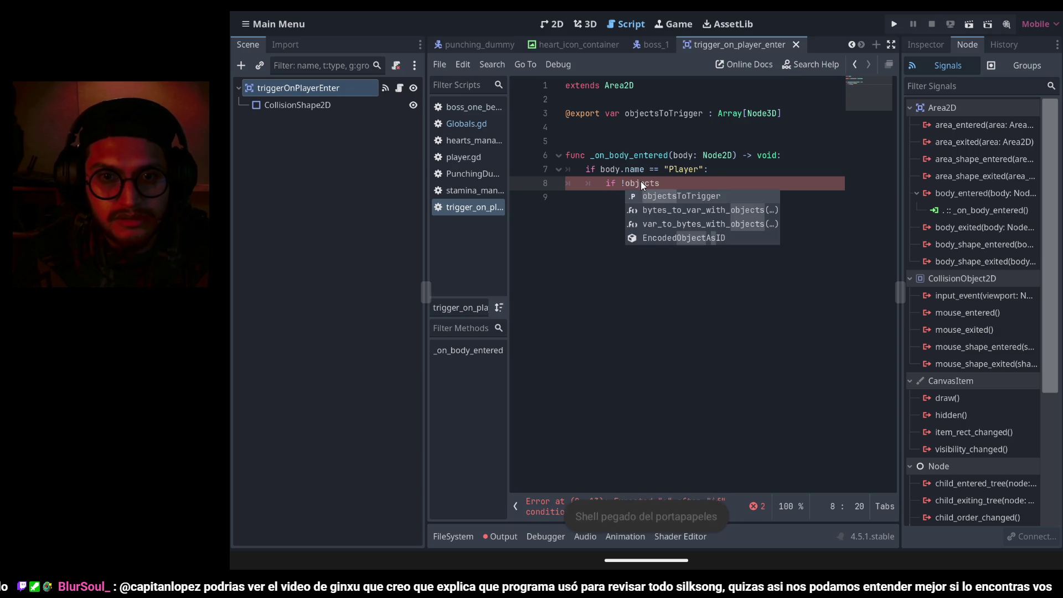
{"action": "key", "text": "Return"}
{"action": "type", "text": ".is_"}
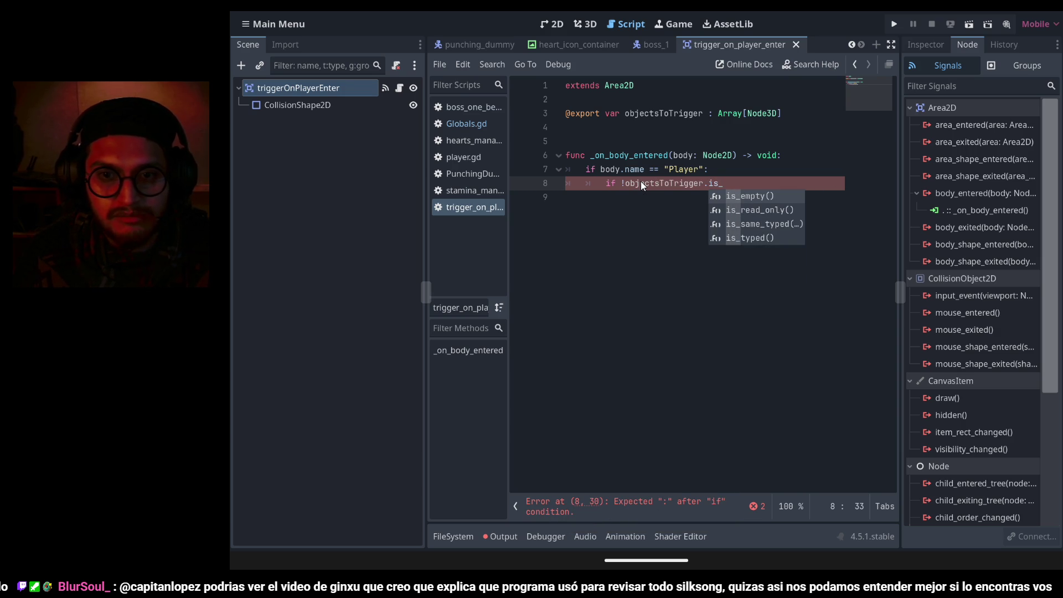
{"action": "key", "text": "Return"}
{"action": "type", "text": ":"}
{"action": "key", "text": "Return"}
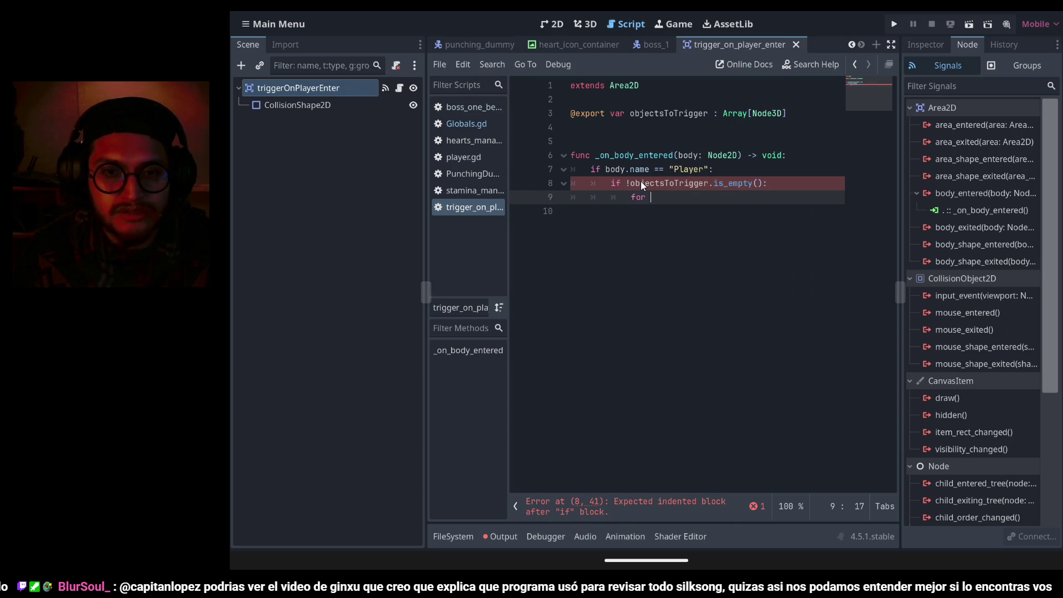
{"action": "type", "text": "ject in o"}
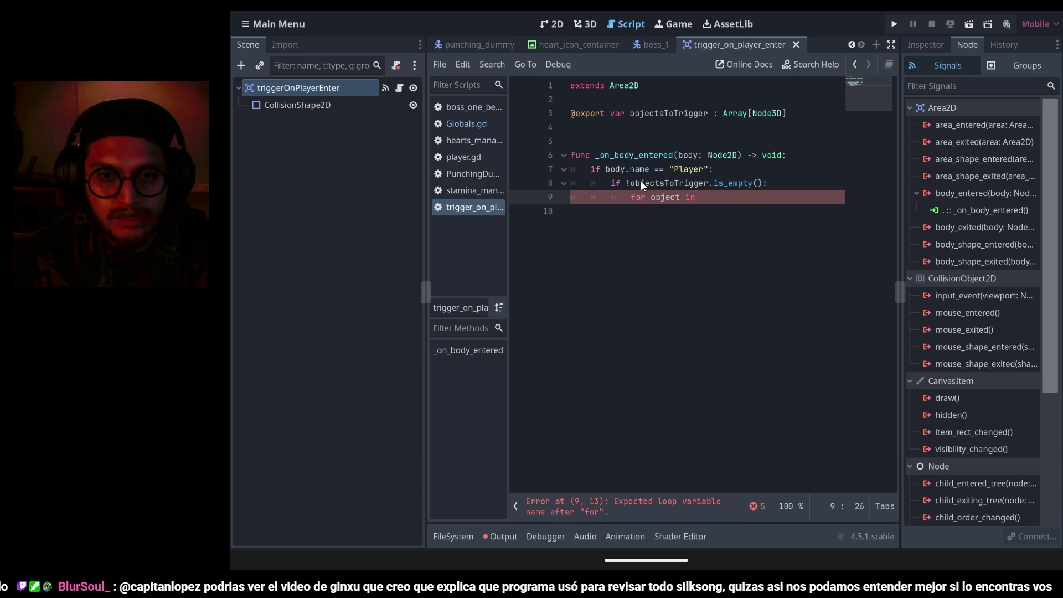
{"action": "type", "text": "bj"}
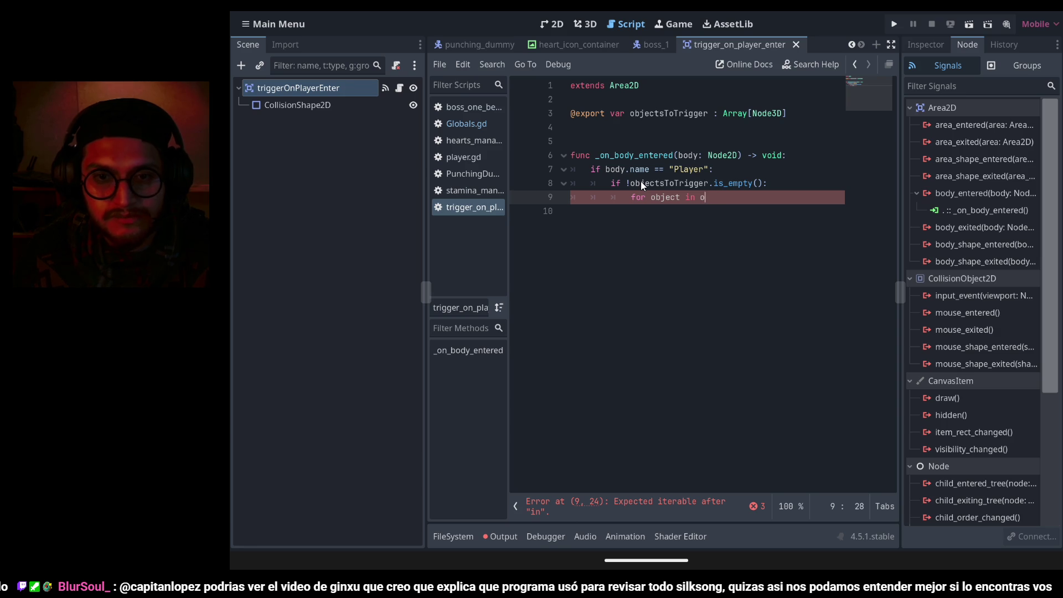
{"action": "key", "text": "Return"}
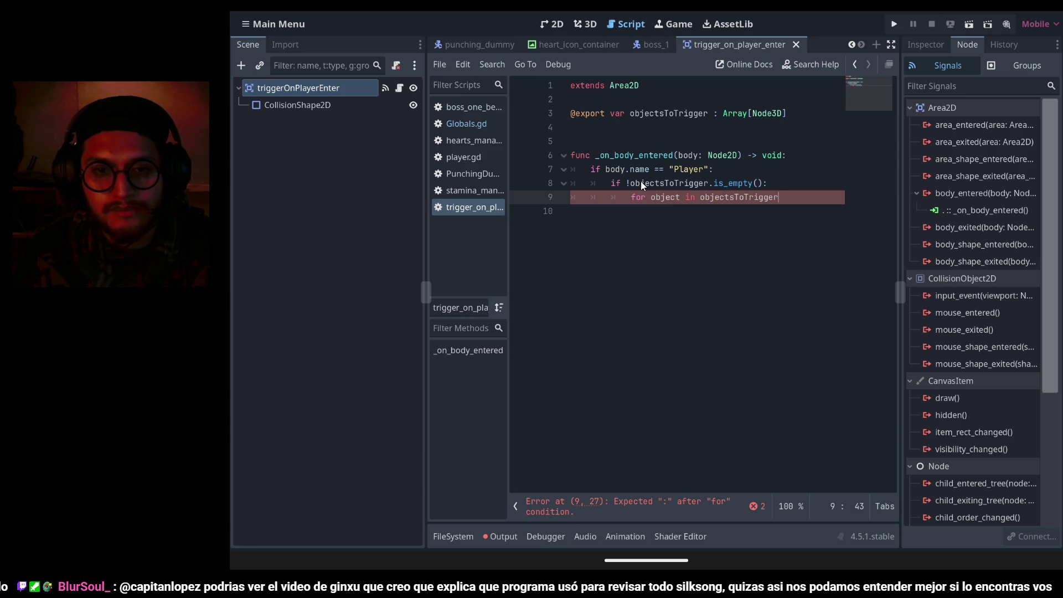
{"action": "type", "text": ":"}
{"action": "key", "text": "Return"}
{"action": "type", "text": "bject."}
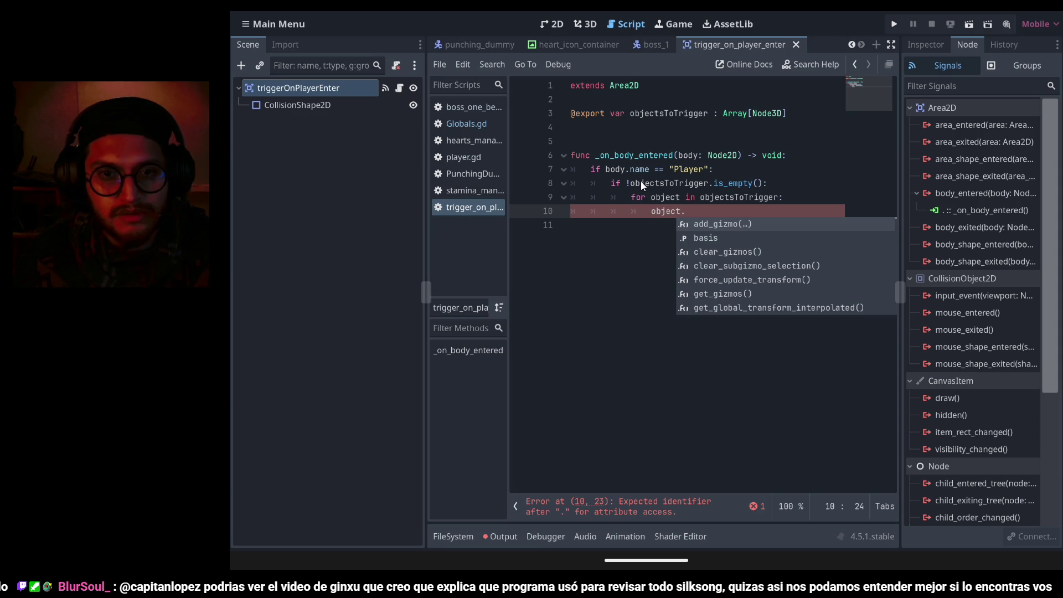
Inside the loop, add an if object.has_method("TriggerAction") condition.
{"action": "left_click", "coordinate": [785, 186]}
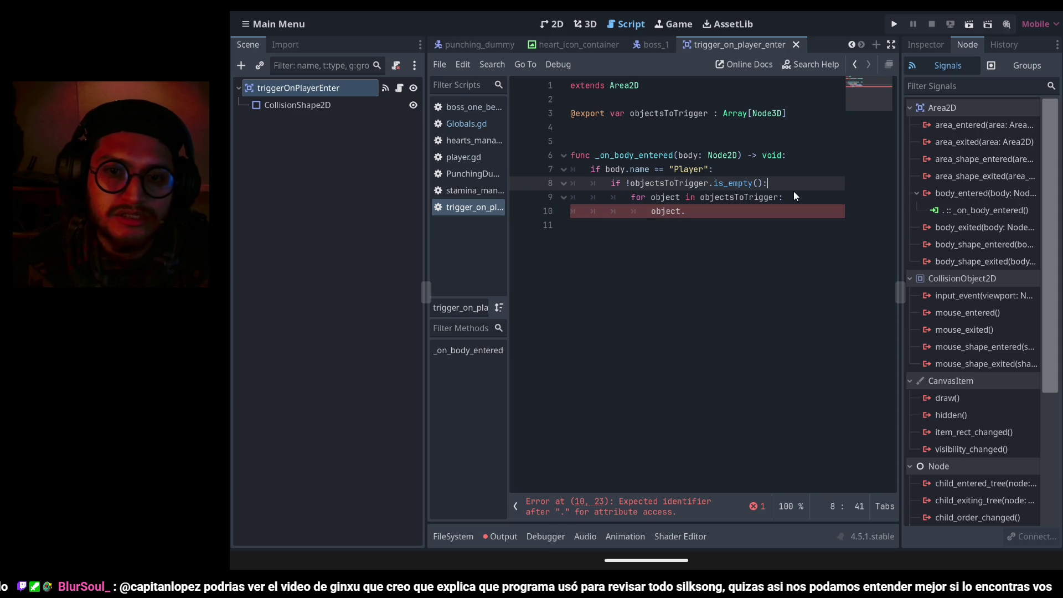
{"action": "key", "text": "Return"}
{"action": "type", "text": "if o"}
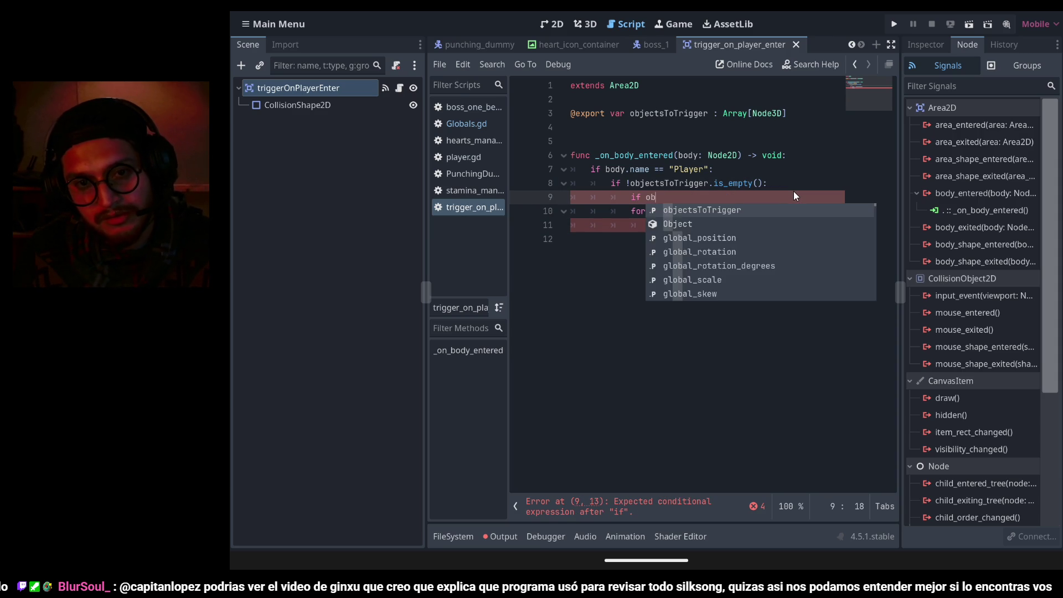
{"action": "key", "text": "BackSpace"}
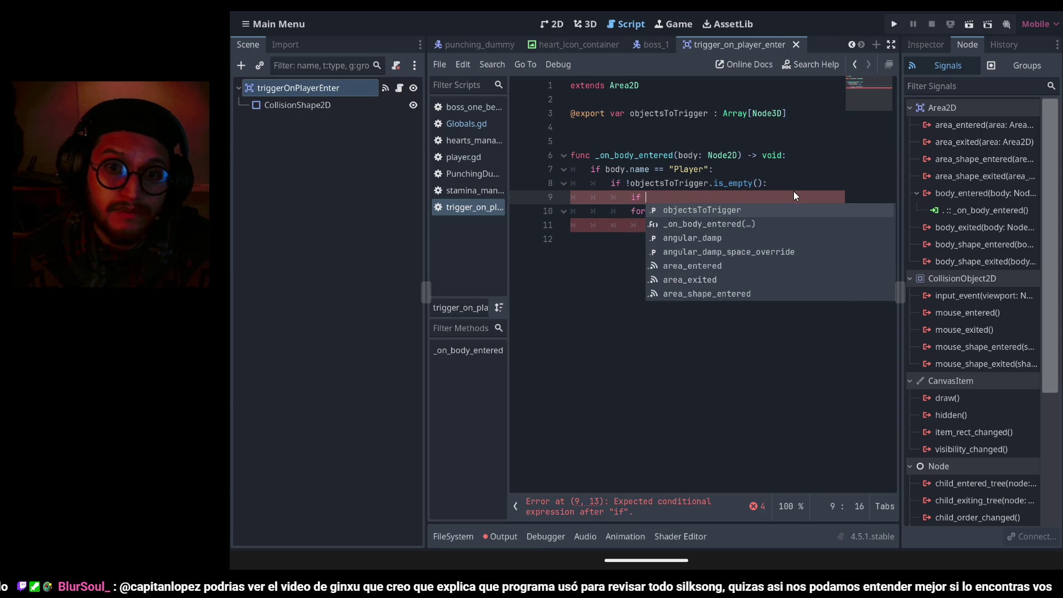
{"action": "type", "text": "g"}
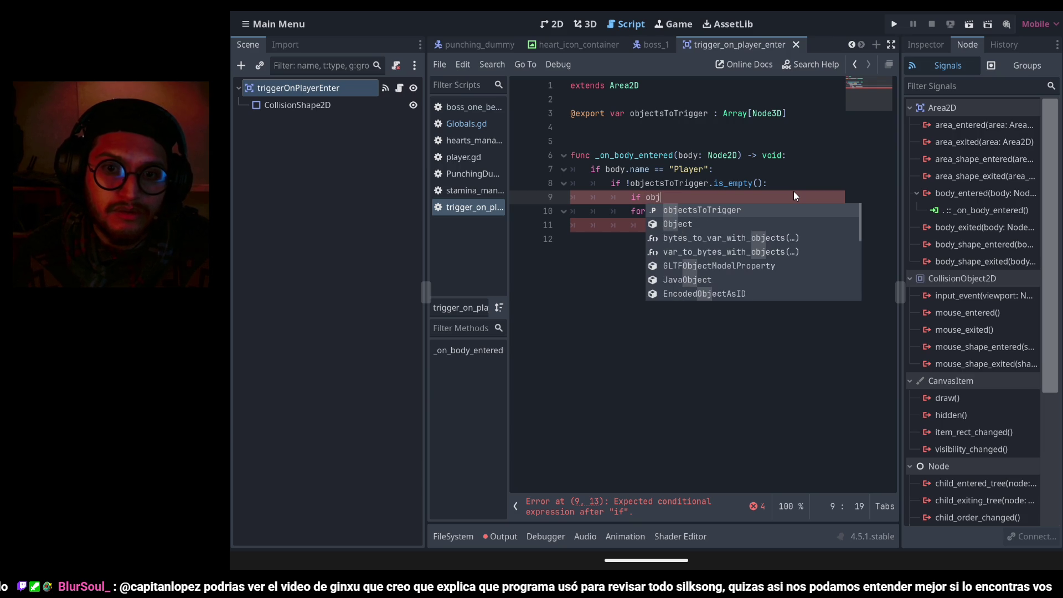
{"action": "key", "text": "BackSpace"}
{"action": "type", "text": "obj"}
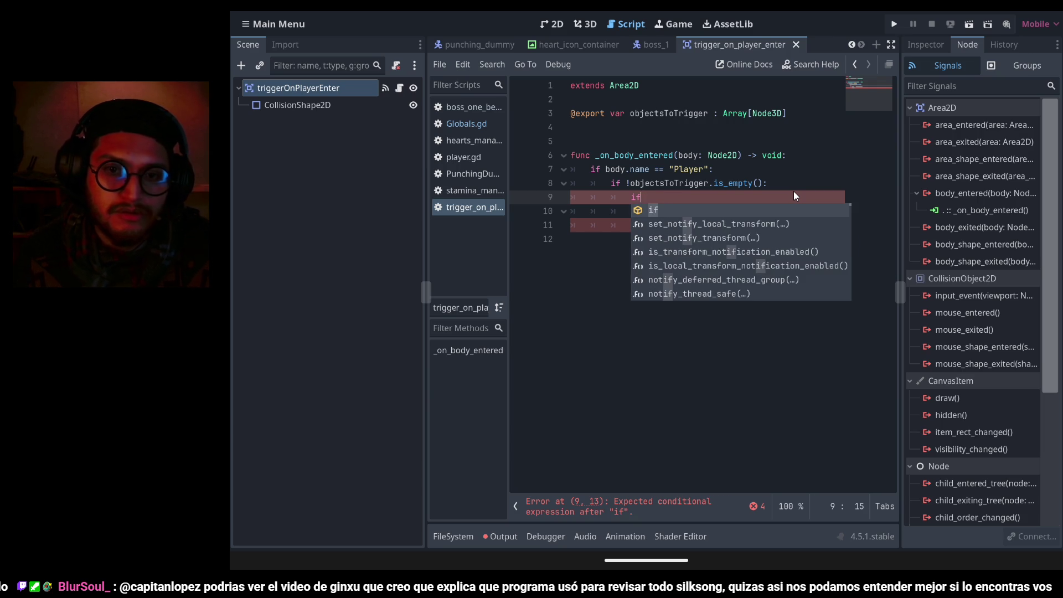
{"action": "key", "text": "BackSpace"}
{"action": "key", "text": "BackSpace"}
{"action": "key", "text": "BackSpace"}
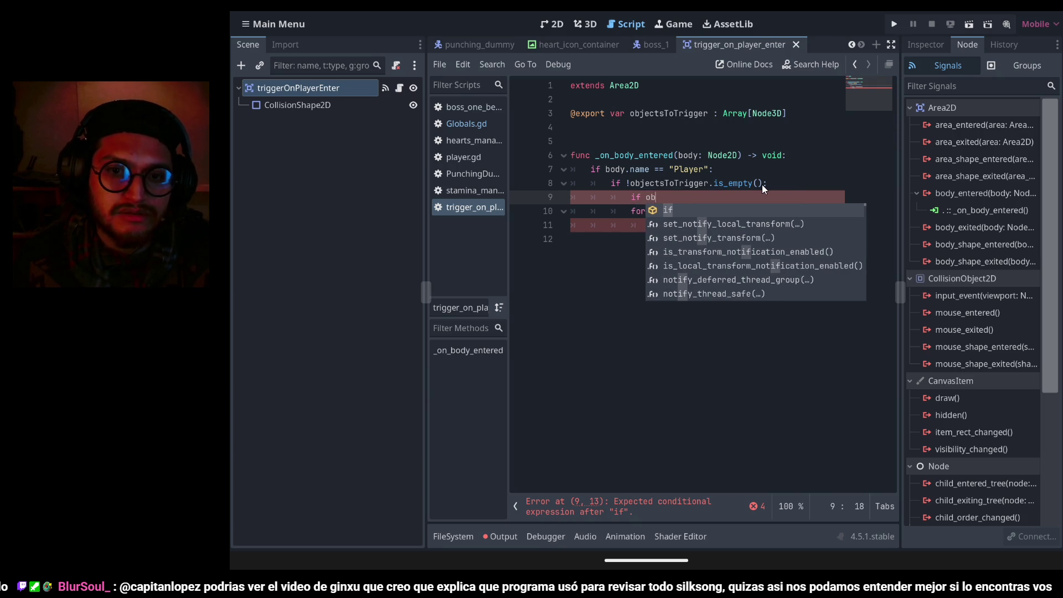
{"action": "left_click", "coordinate": [811, 201]}
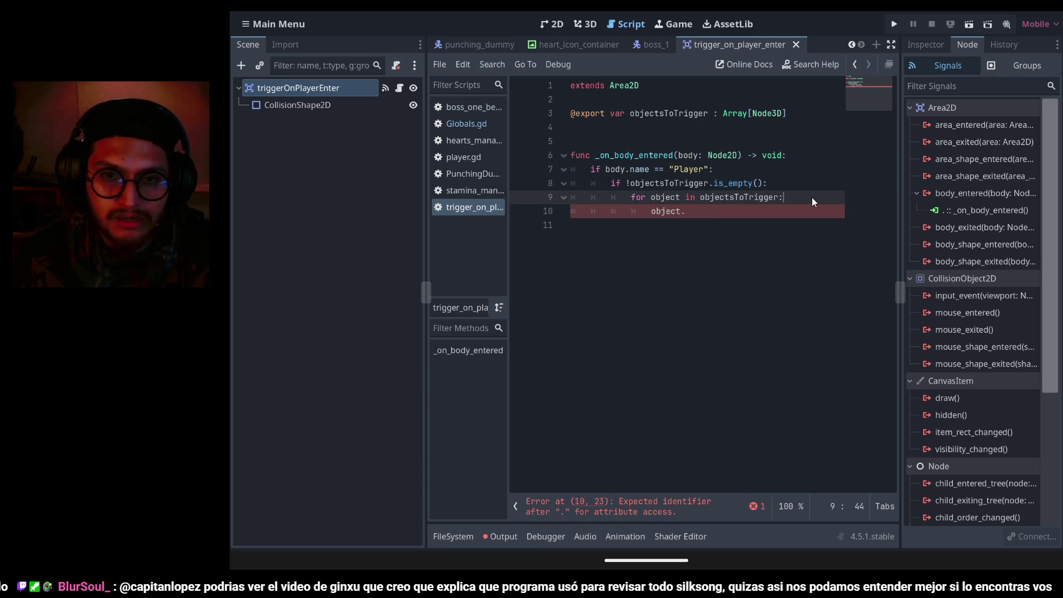
{"action": "key", "text": "Return"}
{"action": "type", "text": "if object.has_me"}
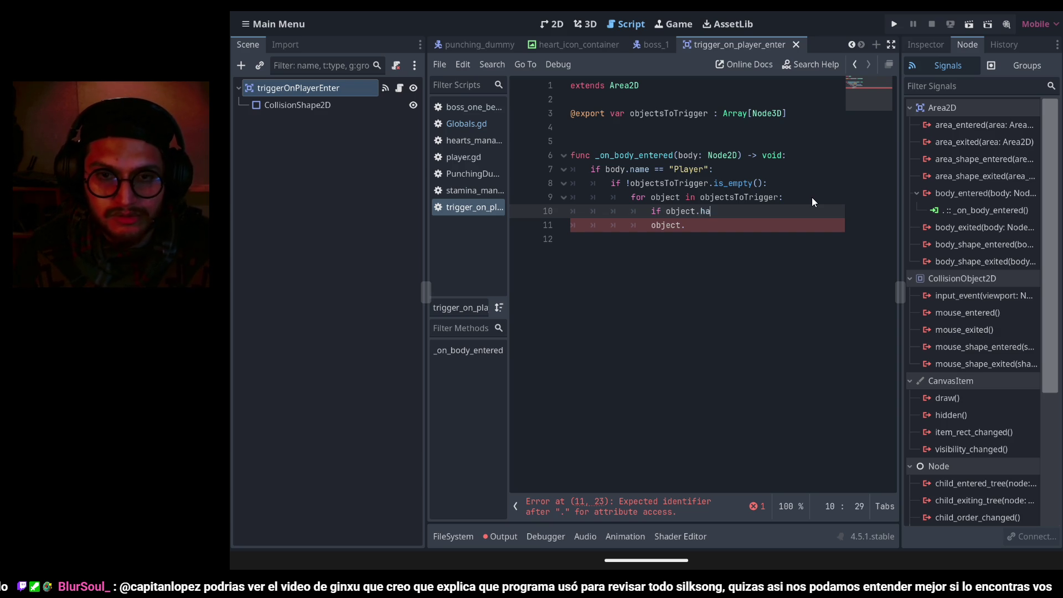
{"action": "type", "text": "t"}
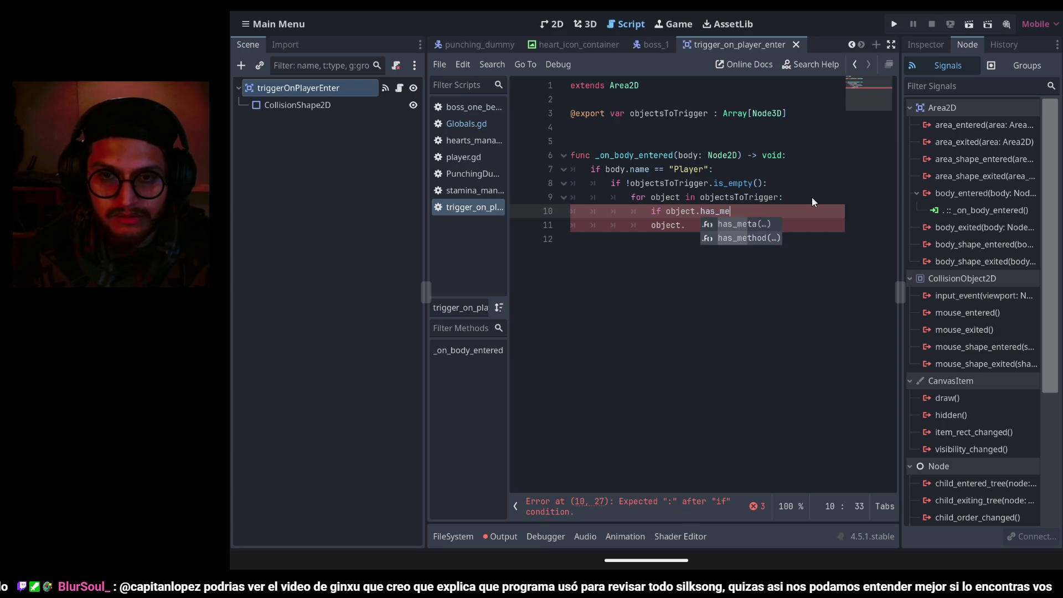
{"action": "key", "text": "Return"}
{"action": "type", "text": "\""}
{"action": "type", "text": "TriggerAc"}
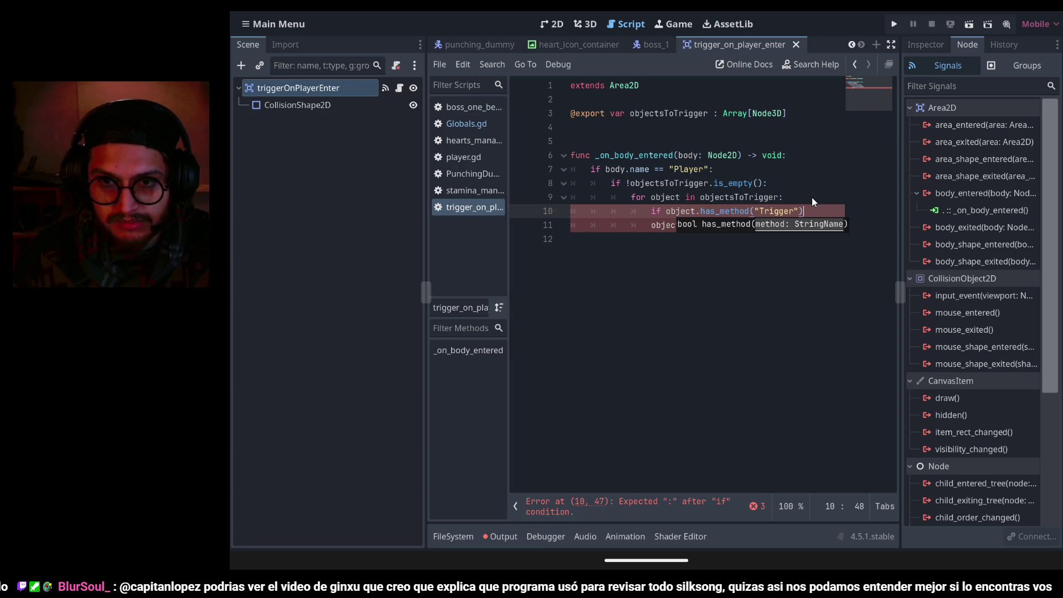
{"action": "type", "text": "tion"}
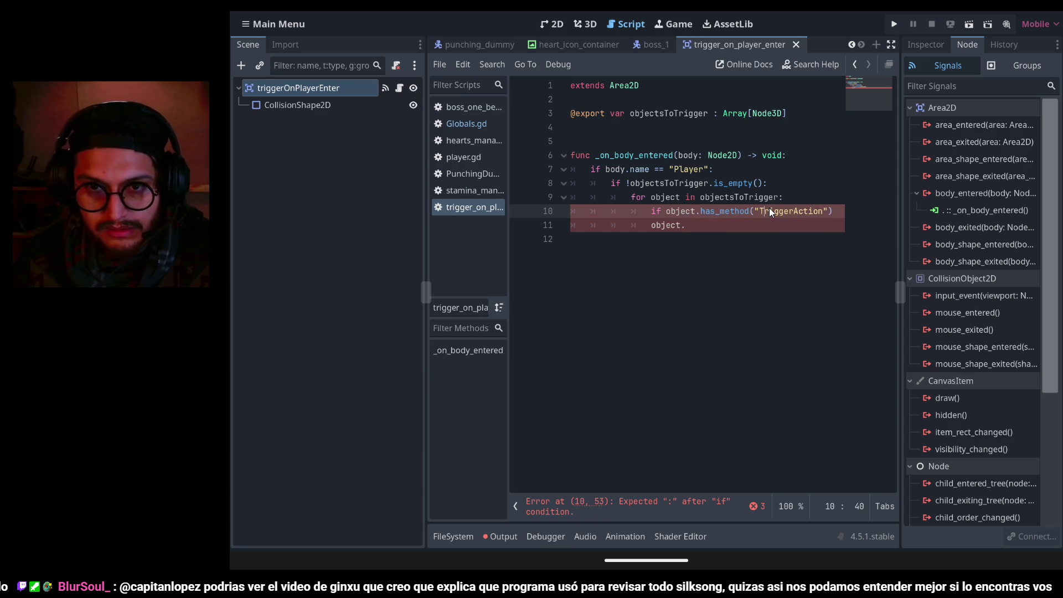
Call object.triggerAction() indented under the has_method check.
{"action": "key", "text": "Down"}
{"action": "double_click", "coordinate": [785, 212]}
{"action": "key", "text": "ctrl+c"}
{"action": "left_click", "coordinate": [713, 230]}
{"action": "key", "text": "ctrl+v"}
{"action": "type", "text": "("}
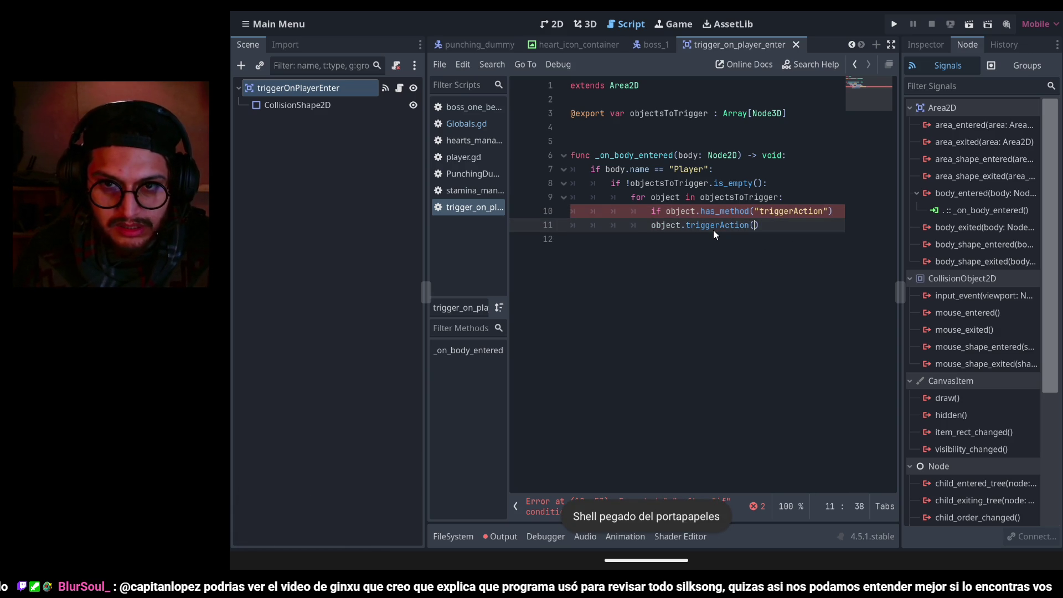
{"action": "left_click", "coordinate": [842, 210]}
{"action": "type", "text": ":"}
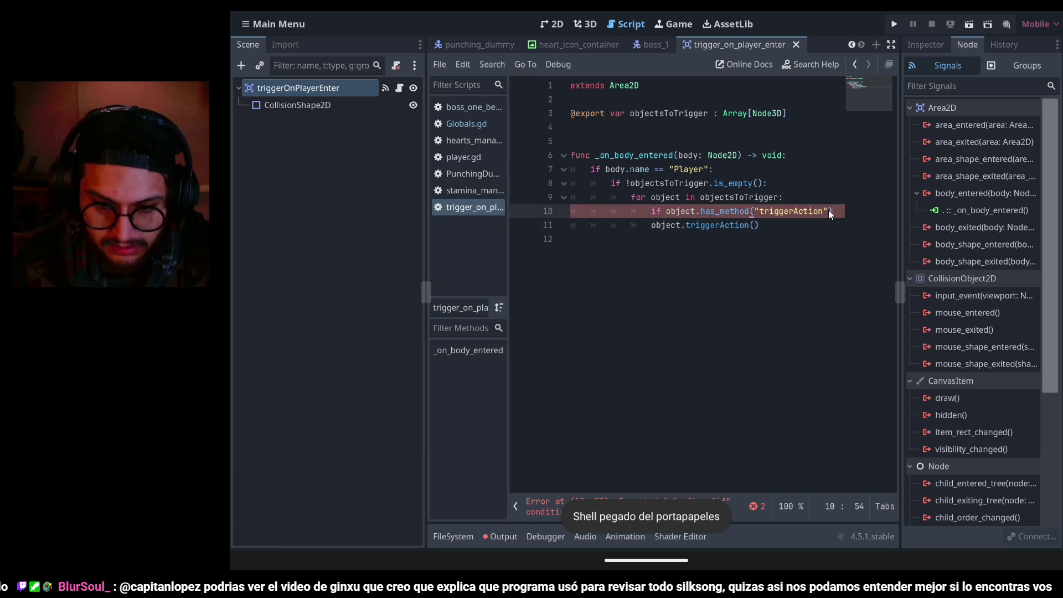
{"action": "left_click", "coordinate": [648, 225]}
{"action": "key", "text": "Tab"}
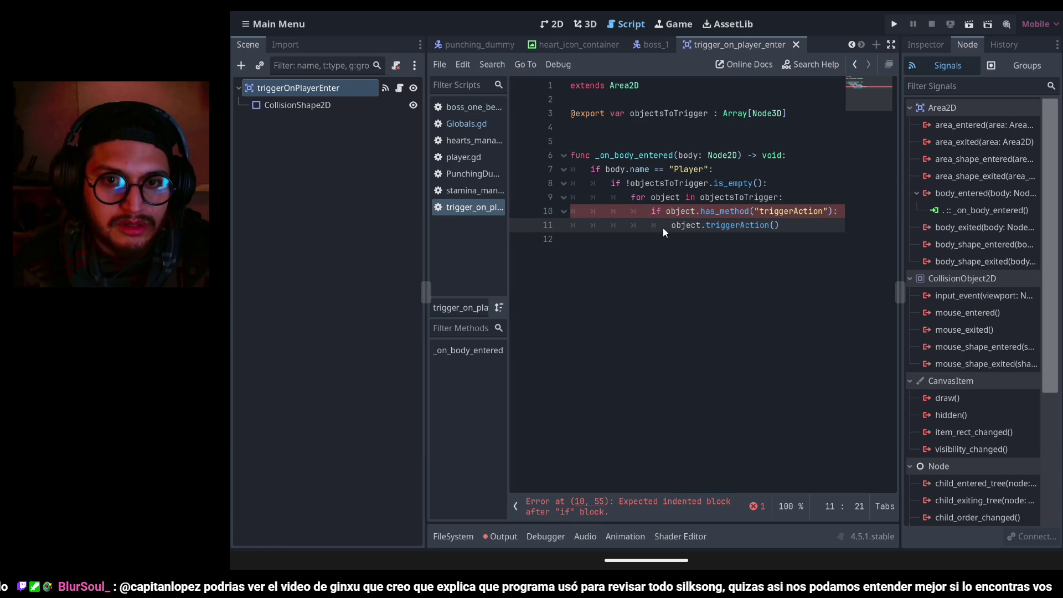
Remove the extra blank line below the export, save the trigger script, and go to boss_1.
{"action": "key", "text": "ctrl+s"}
{"action": "left_click", "coordinate": [656, 115]}
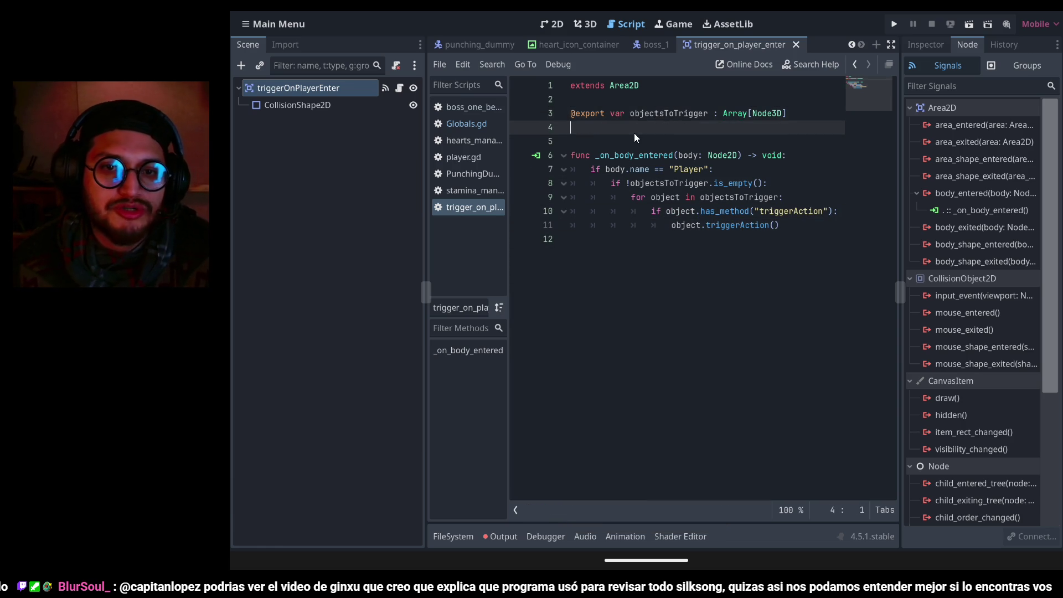
{"action": "key", "text": "End"}
{"action": "key", "text": "Delete"}
{"action": "left_click", "coordinate": [773, 200]}
{"action": "key", "text": "ctrl+s"}
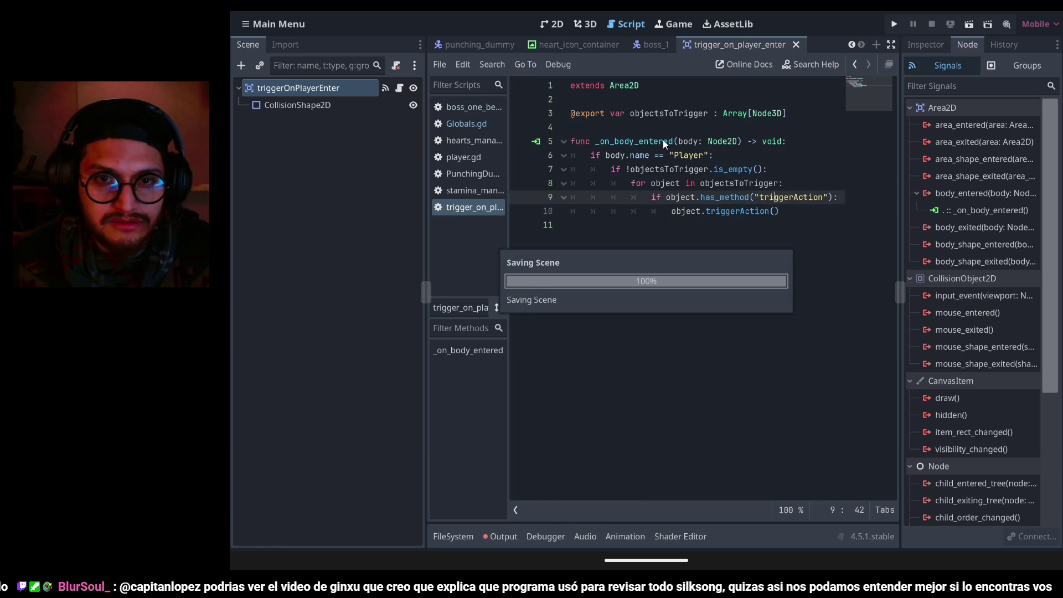
{"action": "left_click", "coordinate": [664, 127]}
{"action": "left_click", "coordinate": [708, 155]}
{"action": "left_click", "coordinate": [814, 199]}
{"action": "double_click", "coordinate": [643, 155]}
{"action": "double_click", "coordinate": [682, 155]}
{"action": "key", "text": "ctrl+s"}
{"action": "double_click", "coordinate": [722, 170]}
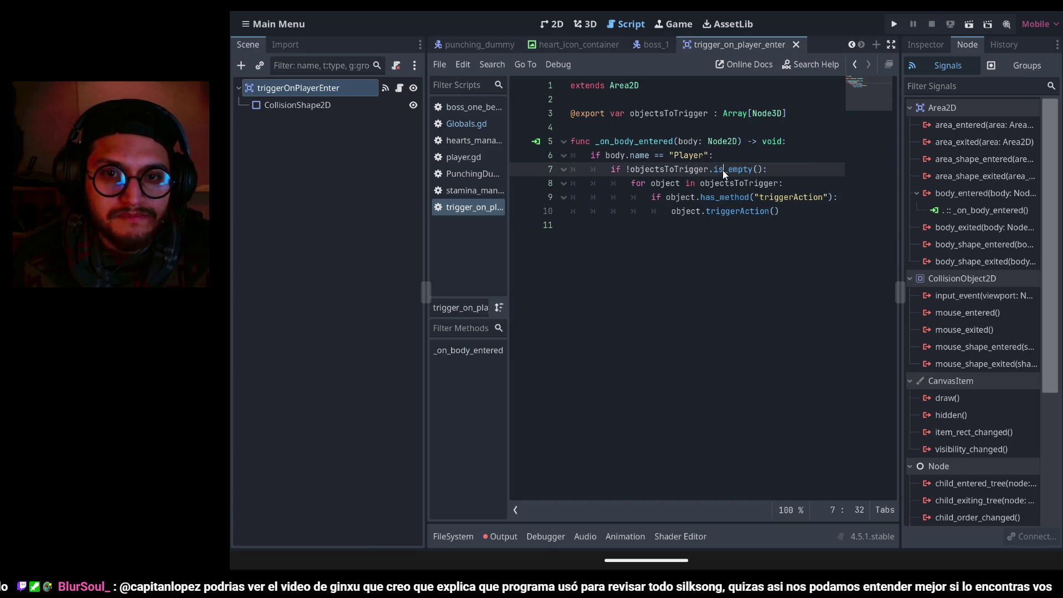
{"action": "left_click", "coordinate": [669, 142]}
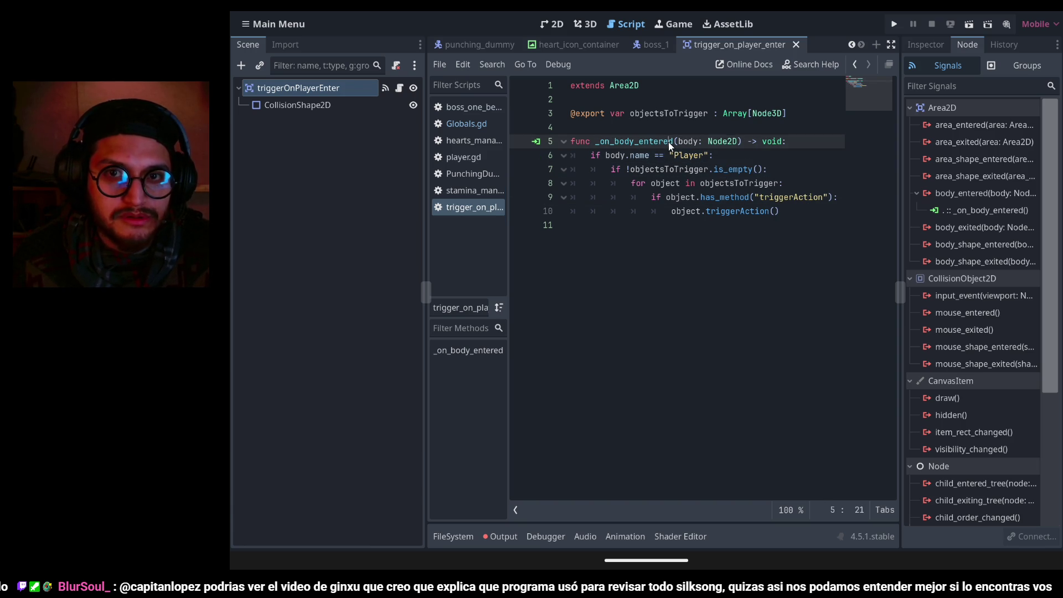
{"action": "left_click", "coordinate": [663, 45]}
In the boss behaviour script, add func triggerAction(): below the match block.
{"action": "left_click", "coordinate": [661, 223]}
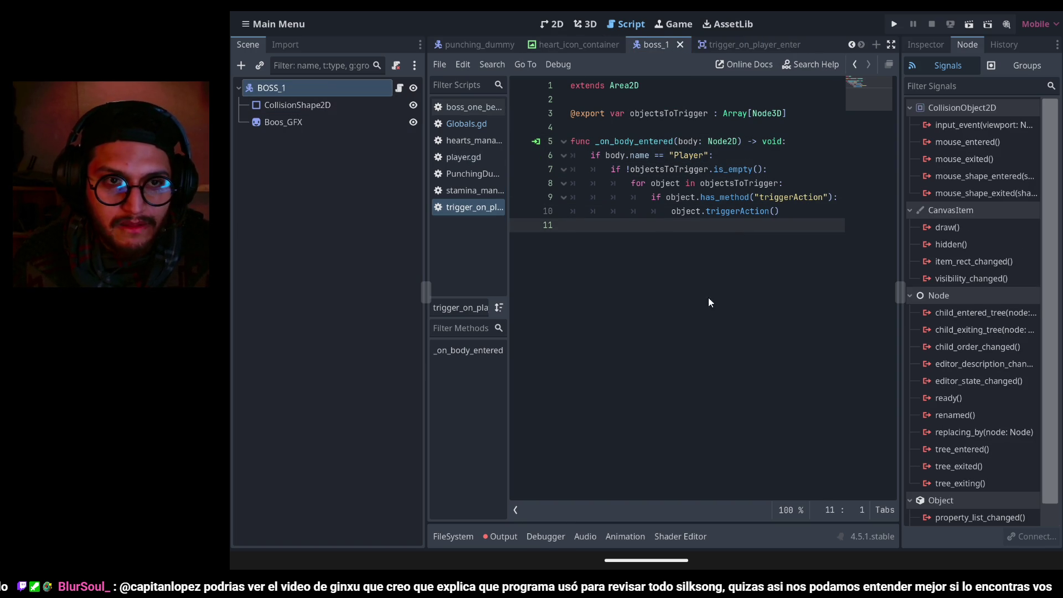
{"action": "key", "text": "Return"}
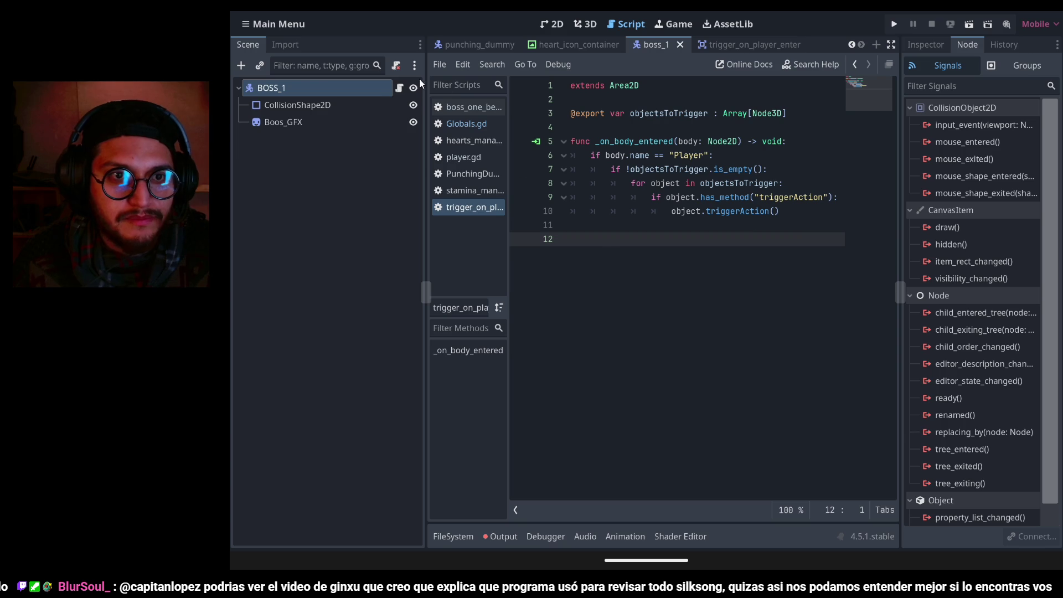
{"action": "left_click", "coordinate": [399, 87]}
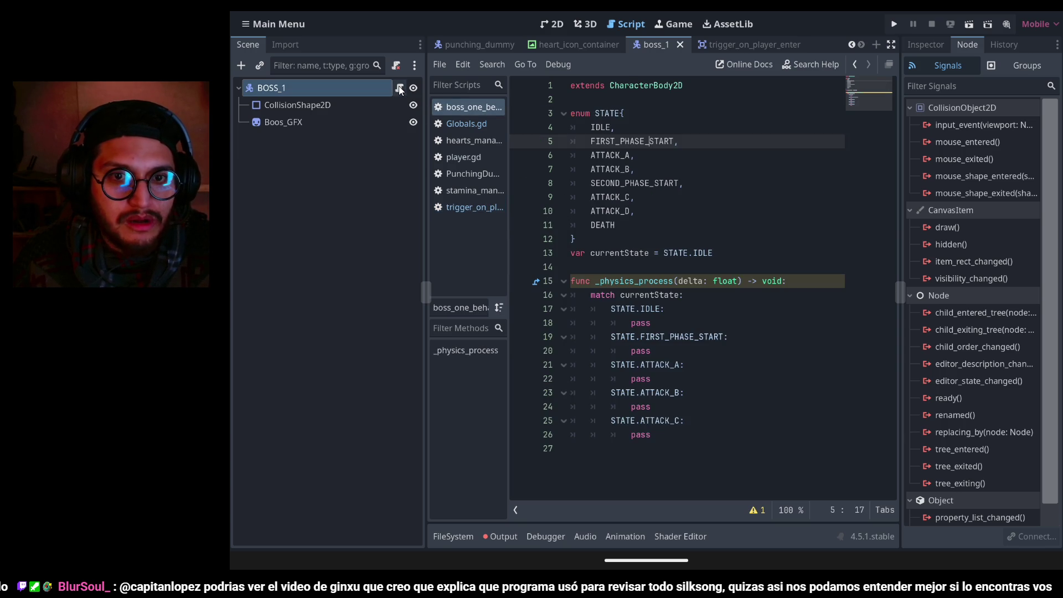
{"action": "left_click", "coordinate": [630, 407]}
{"action": "left_click", "coordinate": [635, 452]}
{"action": "key", "text": "Return"}
{"action": "key", "text": "Return"}
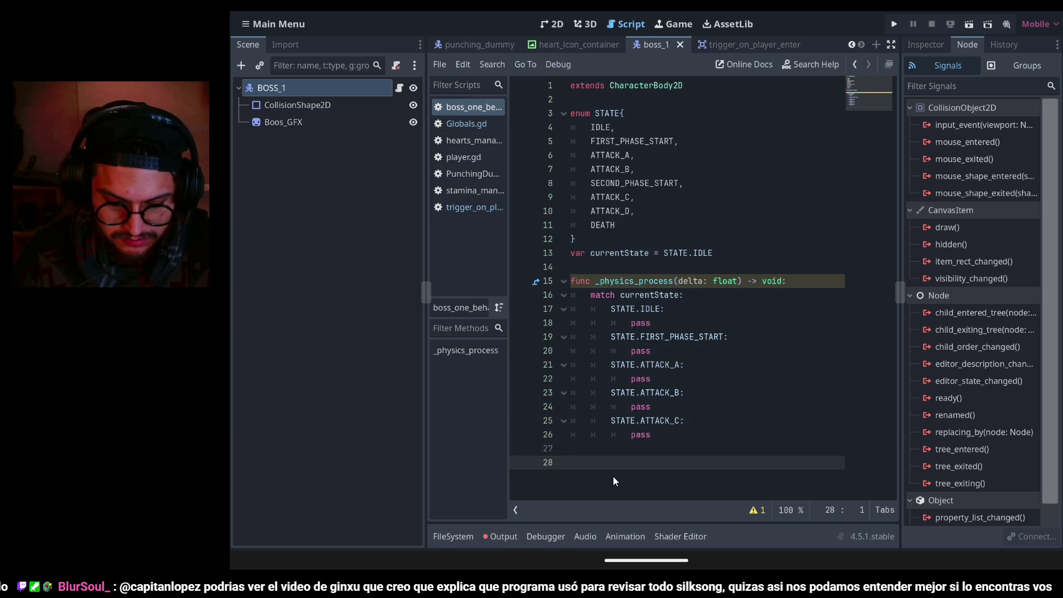
{"action": "type", "text": "func triggerAction():"}
{"action": "key", "text": "Return"}
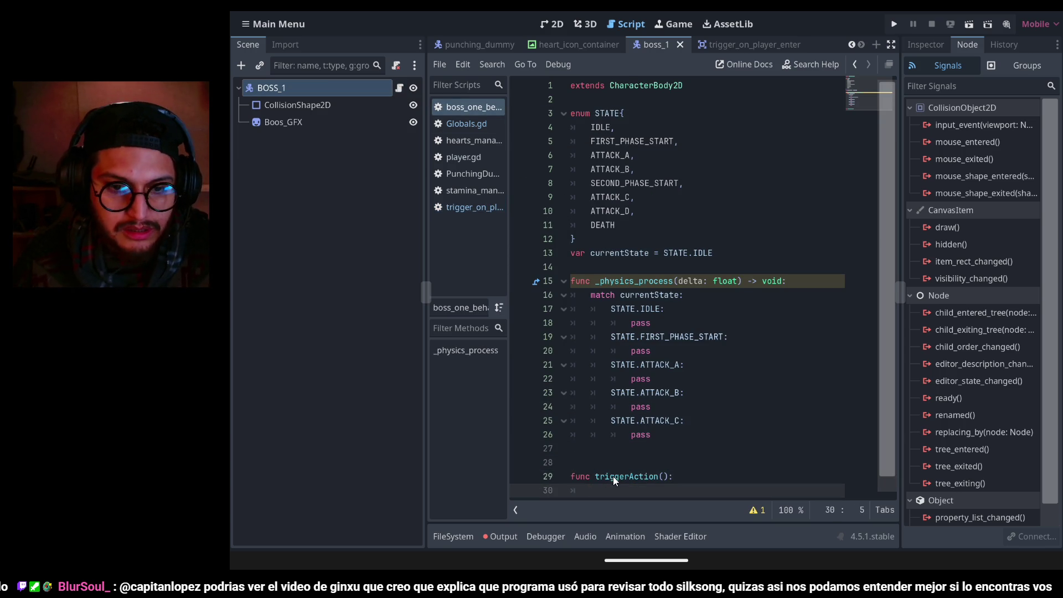
Make triggerAction set currentState = STATE.FIRST_PHASE_START, save, and return to the 2D view.
{"action": "type", "text": "currentS"}
{"action": "key", "text": "Return"}
{"action": "type", "text": "= STATE."}
{"action": "key", "text": "Down"}
{"action": "key", "text": "Return"}
{"action": "left_click", "coordinate": [679, 293]}
{"action": "key", "text": "ctrl+s"}
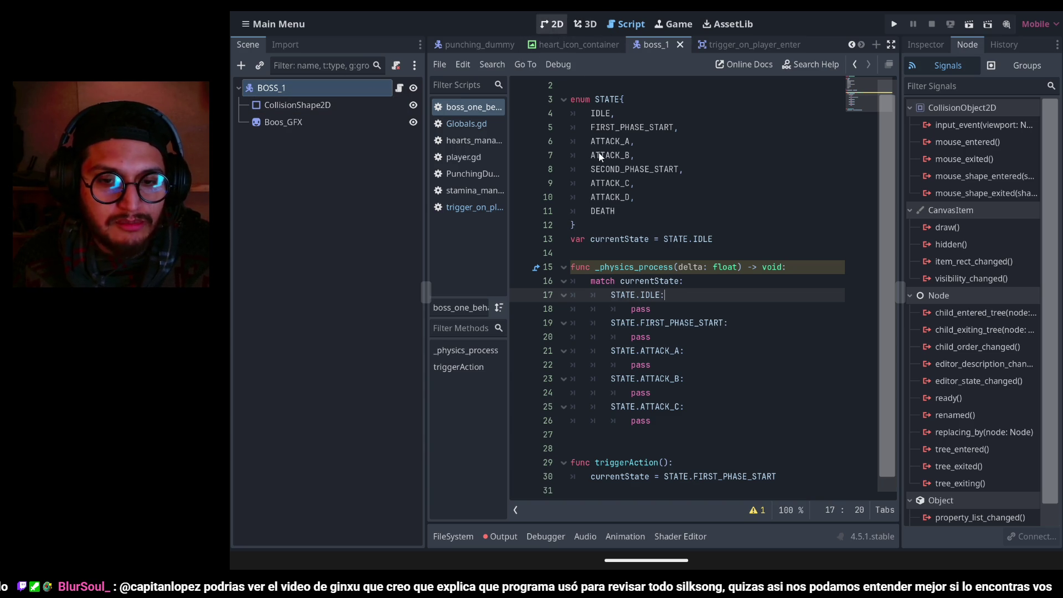
{"action": "left_click", "coordinate": [546, 28]}
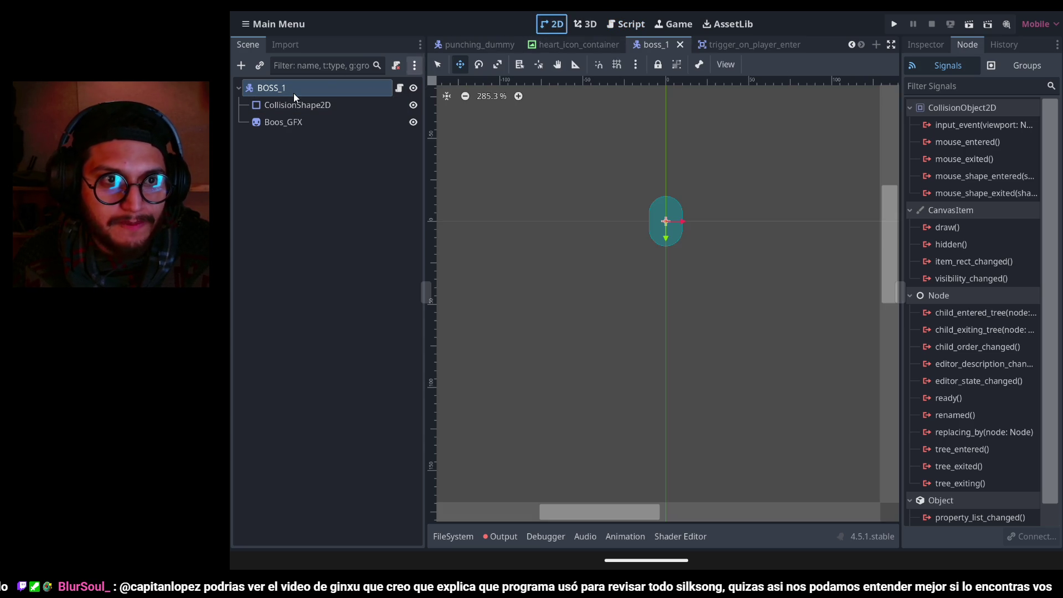
Add a Label child to BOSS_1 named State_Debug.
{"action": "key", "text": "ctrl+a"}
{"action": "type", "text": "label"}
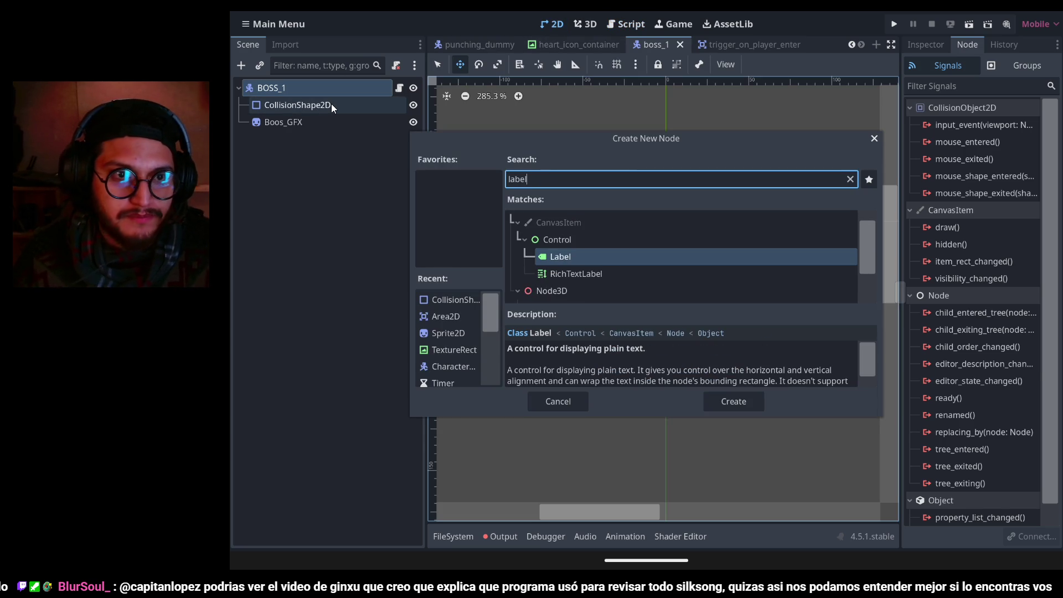
{"action": "key", "text": "Return"}
{"action": "double_click", "coordinate": [309, 134]}
{"action": "type", "text": "sTate"}
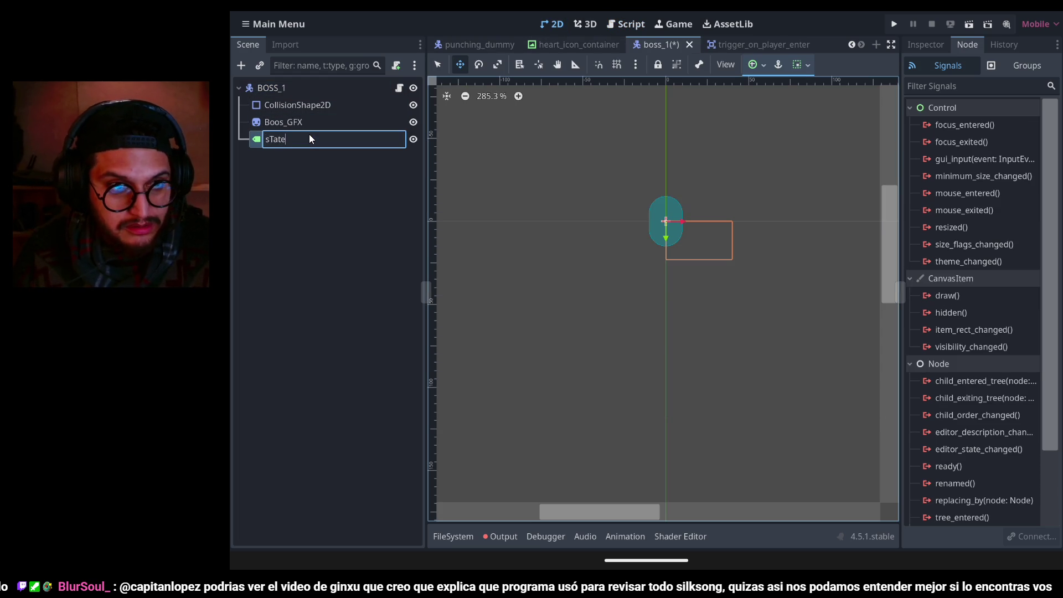
{"action": "key", "text": "ctrl+a"}
{"action": "type", "text": "Sta"}
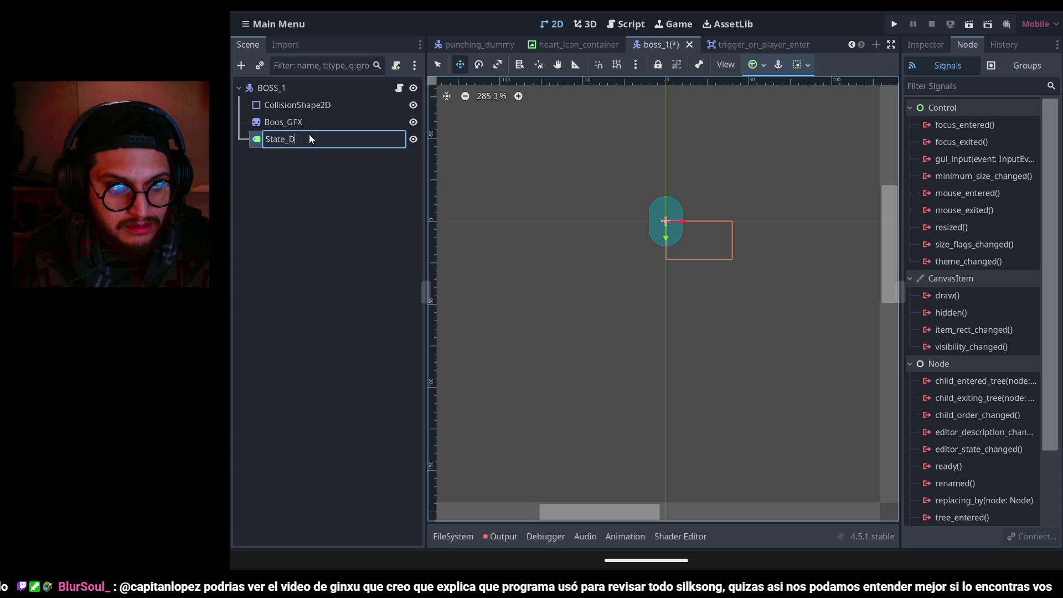
{"action": "type", "text": "g"}
{"action": "key", "text": "Return"}
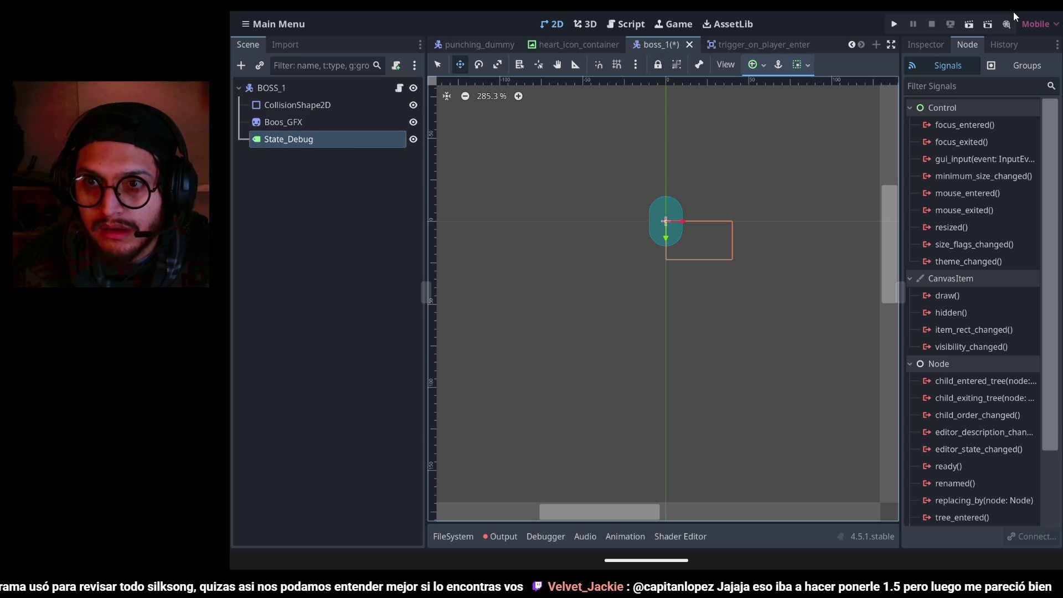
Set the label text to STATE with a font size override of 9 px.
{"action": "left_click", "coordinate": [926, 44]}
{"action": "left_click", "coordinate": [975, 174]}
{"action": "type", "text": "STATE"}
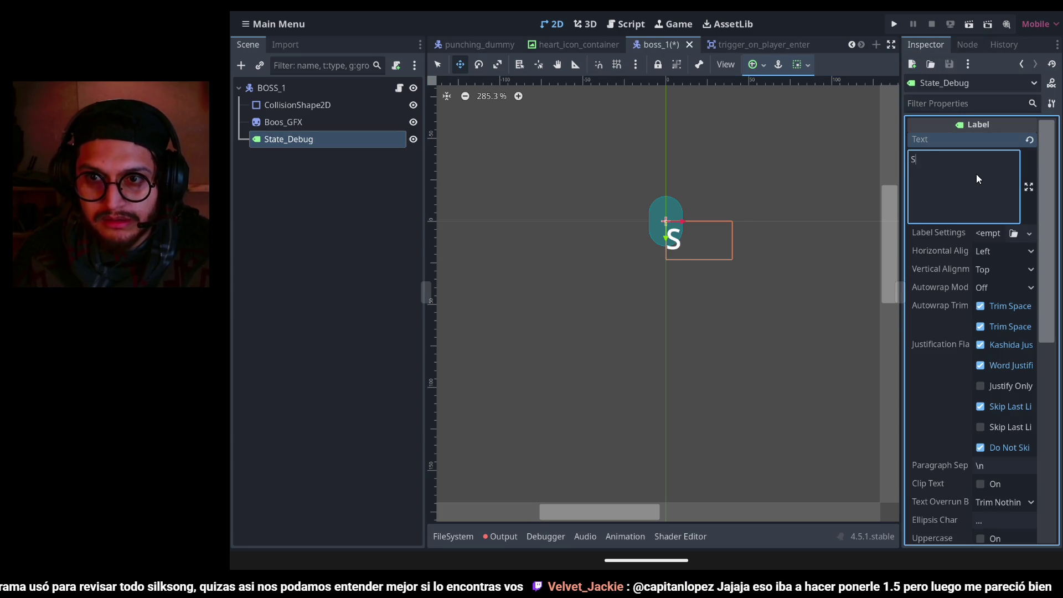
{"action": "scroll", "coordinate": [939, 350], "scroll_direction": "down", "scroll_amount": 6}
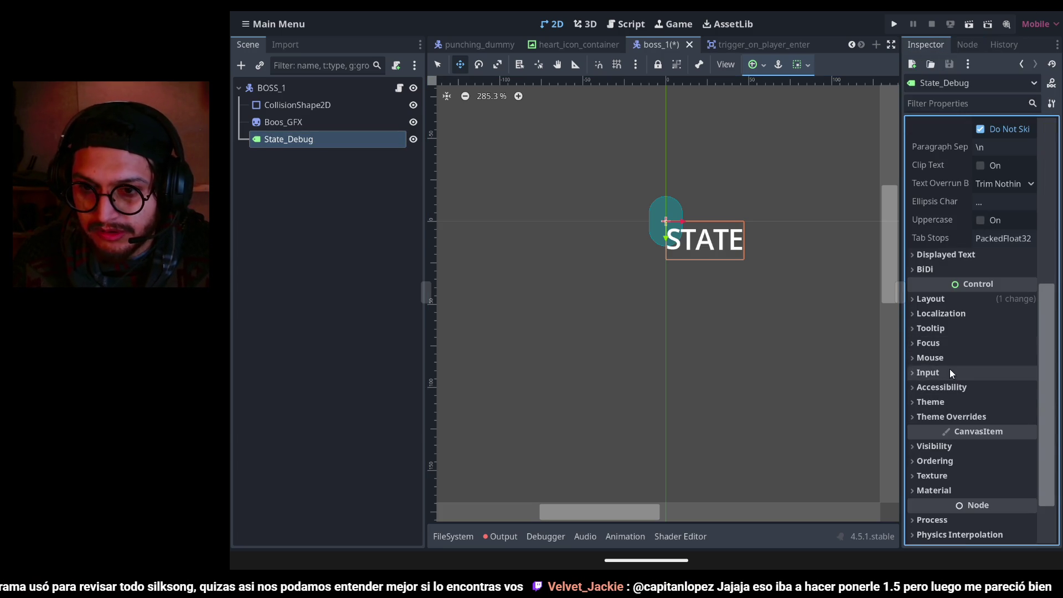
{"action": "left_click", "coordinate": [959, 417]}
{"action": "left_click", "coordinate": [945, 430]}
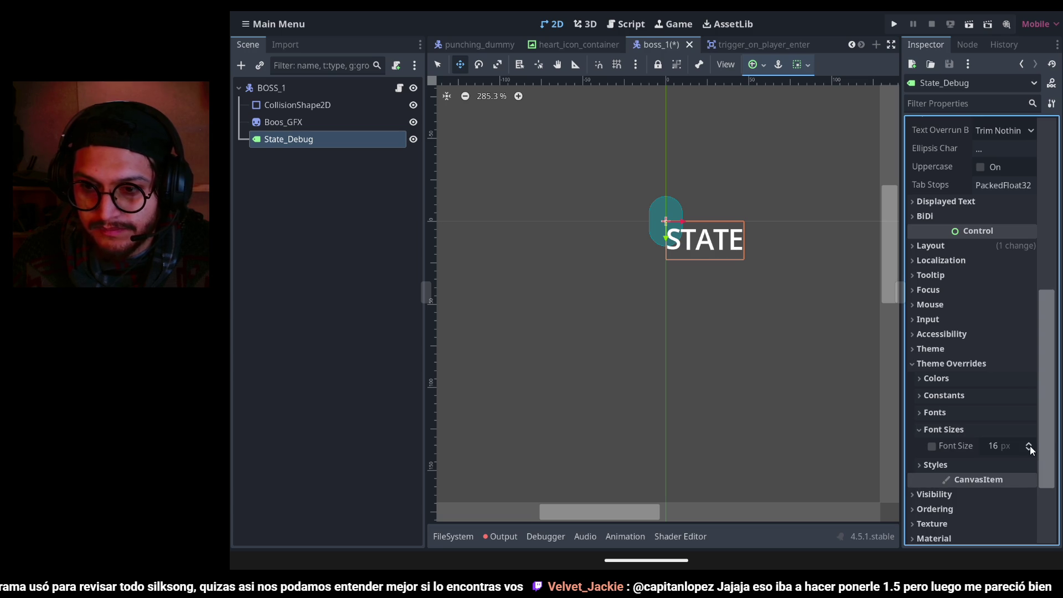
{"action": "left_click", "coordinate": [1029, 450]}
{"action": "left_click", "coordinate": [1029, 450]}
{"action": "left_click", "coordinate": [1029, 449]}
{"action": "left_click", "coordinate": [1029, 450]}
{"action": "left_click", "coordinate": [1029, 450]}
{"action": "left_click", "coordinate": [1029, 450]}
{"action": "left_click", "coordinate": [1029, 449]}
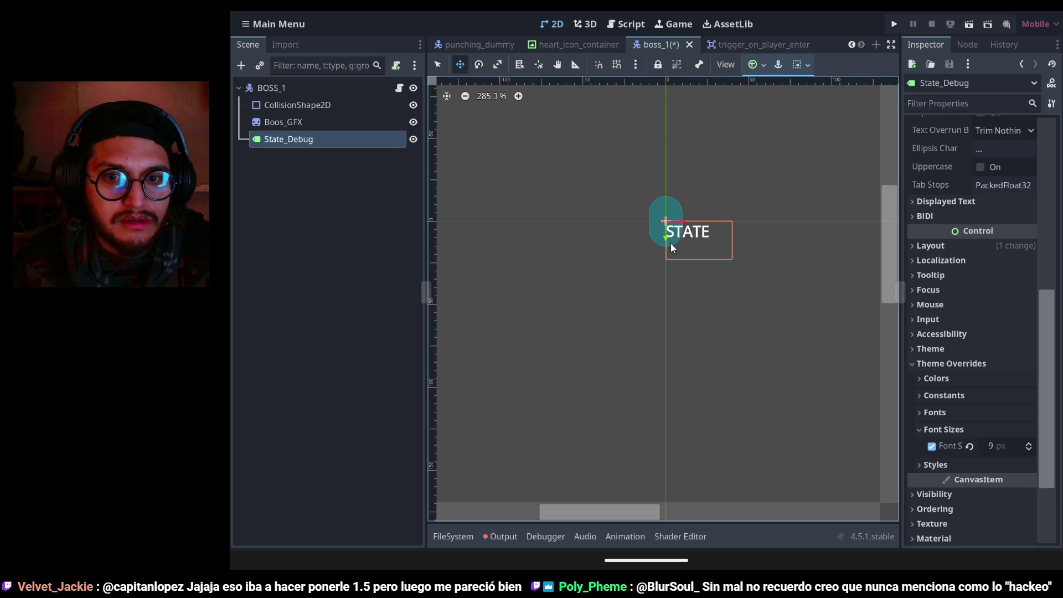
Centre the label horizontally and vertically, place it above the boss capsule, and save.
{"action": "mouse_move", "coordinate": [665, 238]}
{"action": "left_mouse_down"}
{"action": "mouse_move", "coordinate": [624, 190]}
{"action": "mouse_move", "coordinate": [654, 176]}
{"action": "mouse_move", "coordinate": [663, 186]}
{"action": "left_mouse_up"}
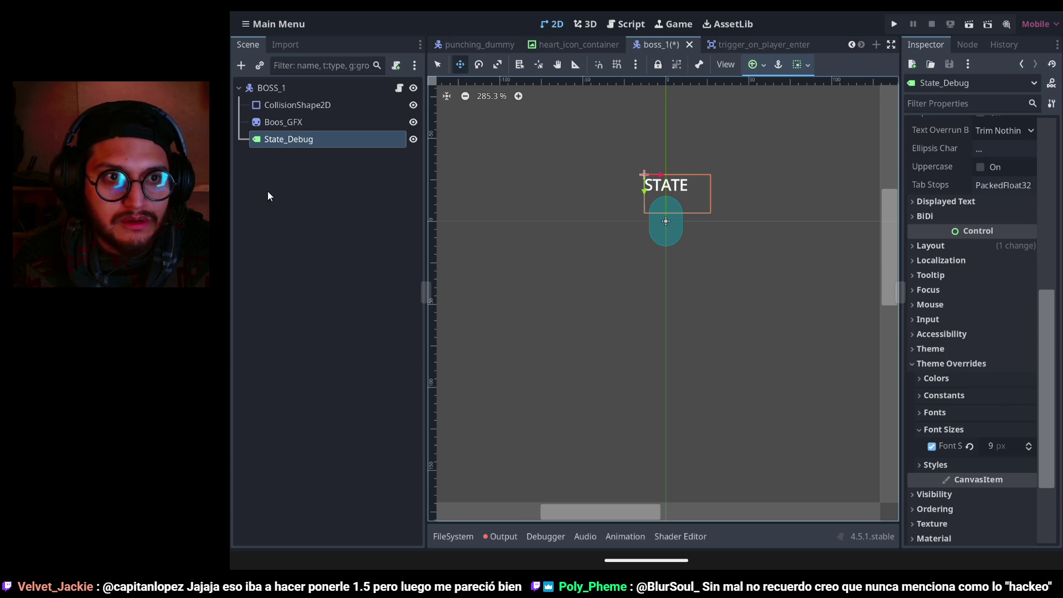
{"action": "scroll", "coordinate": [991, 210], "scroll_direction": "up", "scroll_amount": 10}
{"action": "left_click", "coordinate": [1009, 251]}
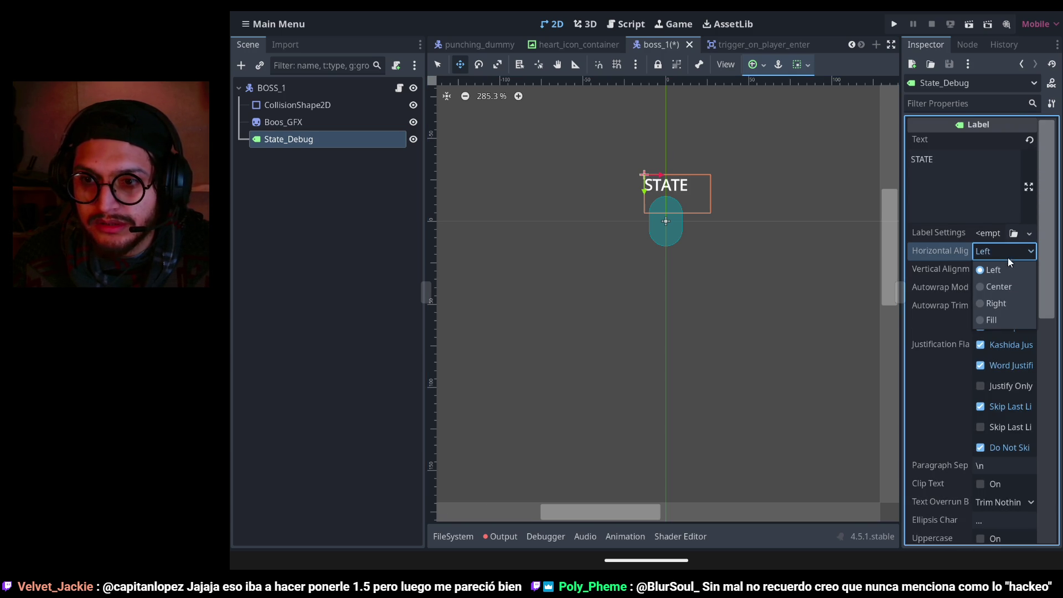
{"action": "left_click", "coordinate": [999, 286]}
{"action": "left_click", "coordinate": [992, 270]}
{"action": "left_click", "coordinate": [999, 303]}
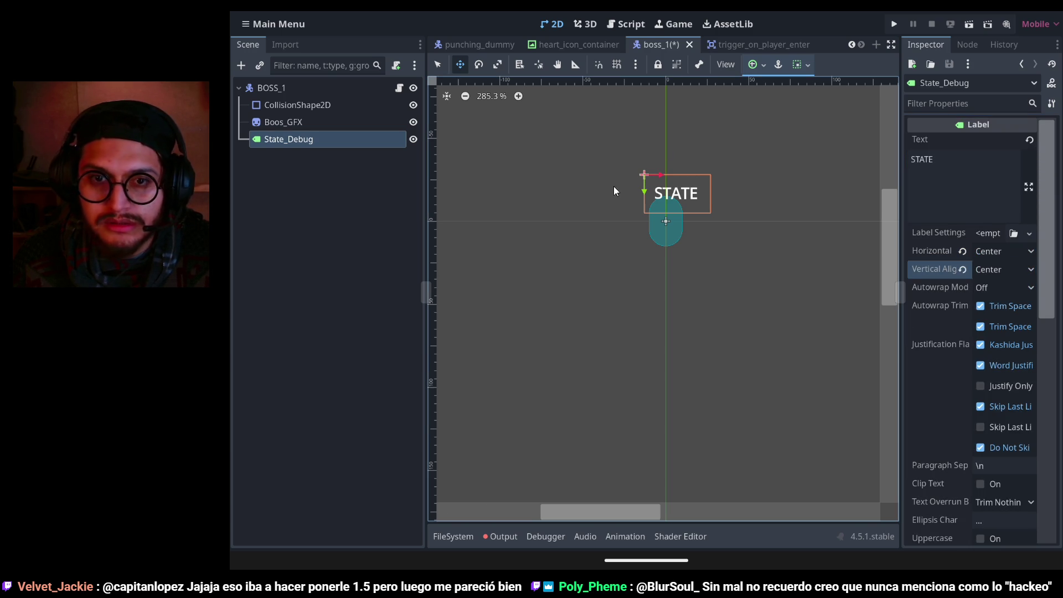
{"action": "left_click", "coordinate": [534, 178]}
{"action": "left_click_drag", "start_coordinate": [673, 194], "coordinate": [662, 187]}
{"action": "left_click", "coordinate": [295, 205]}
{"action": "key", "text": "ctrl+s"}
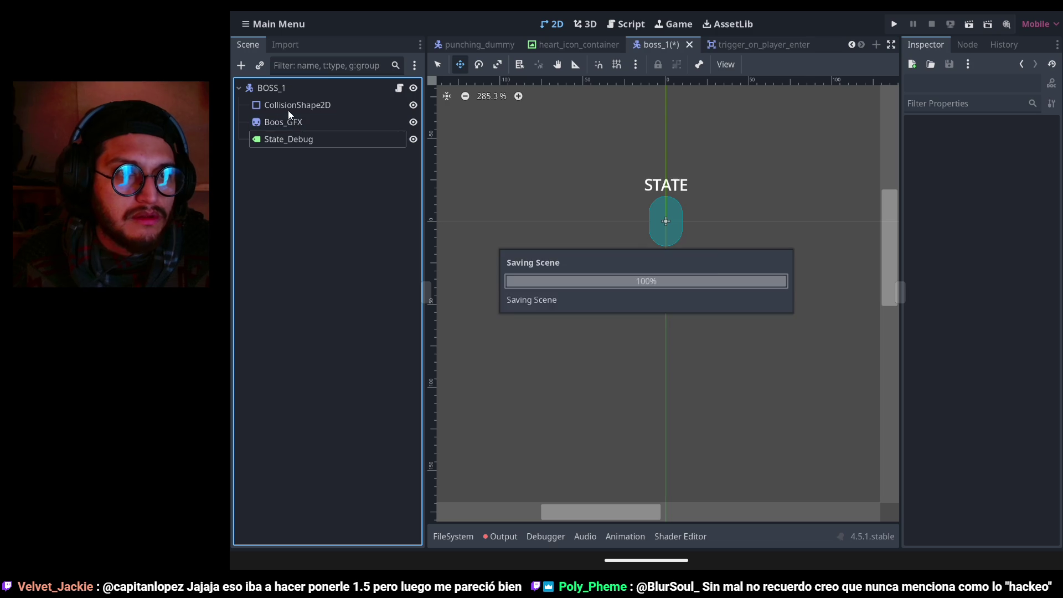
Re-save the boss_1 scene, select State_Debug, and bring up the boss behaviour script.
{"action": "left_click", "coordinate": [288, 122]}
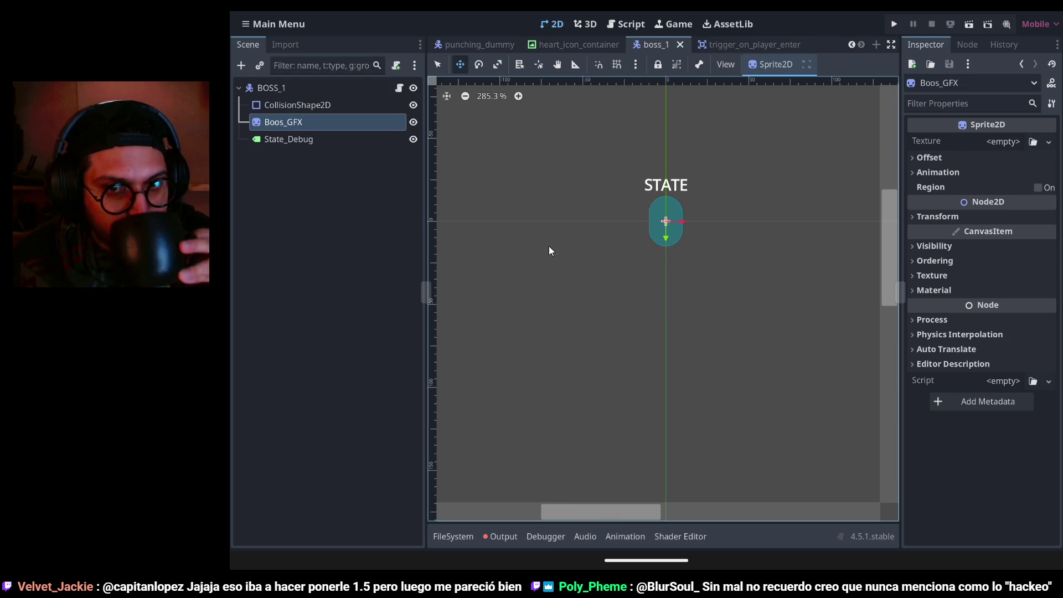
{"action": "left_click", "coordinate": [330, 264]}
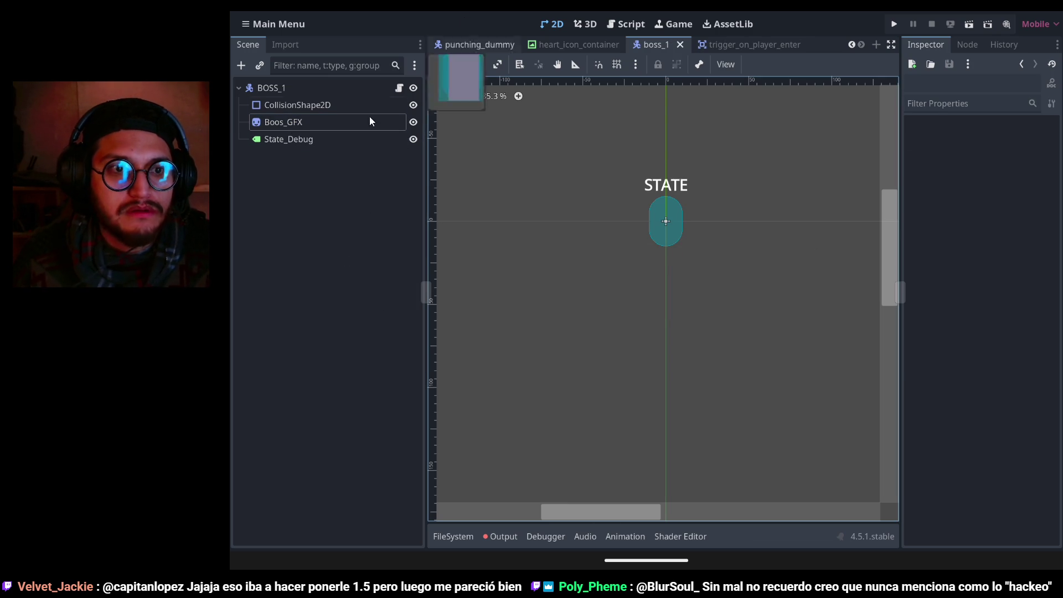
{"action": "left_click", "coordinate": [316, 123]}
{"action": "key", "text": "ctrl+s"}
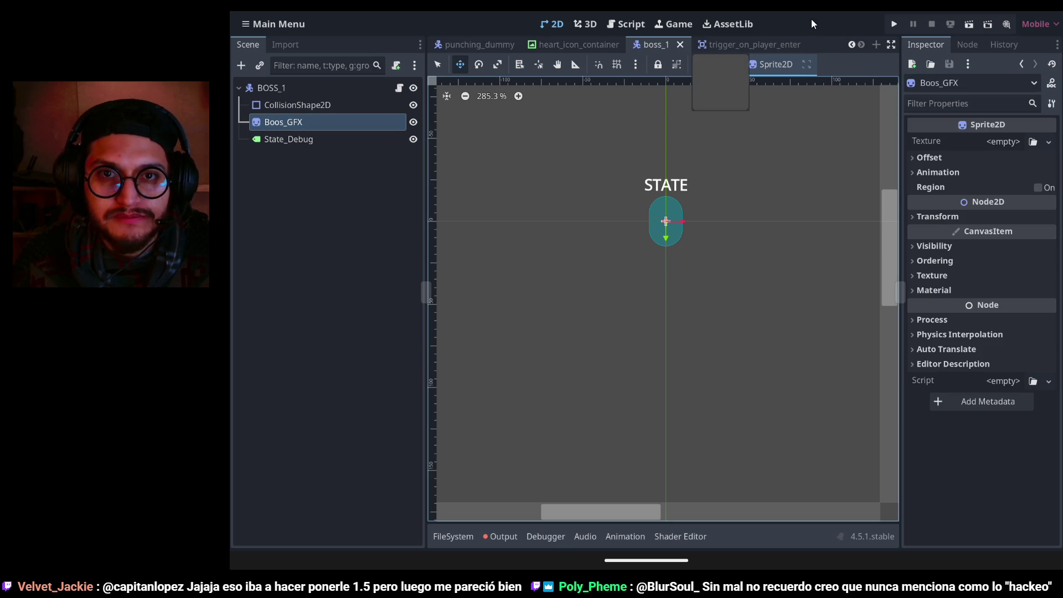
{"action": "left_click", "coordinate": [739, 47]}
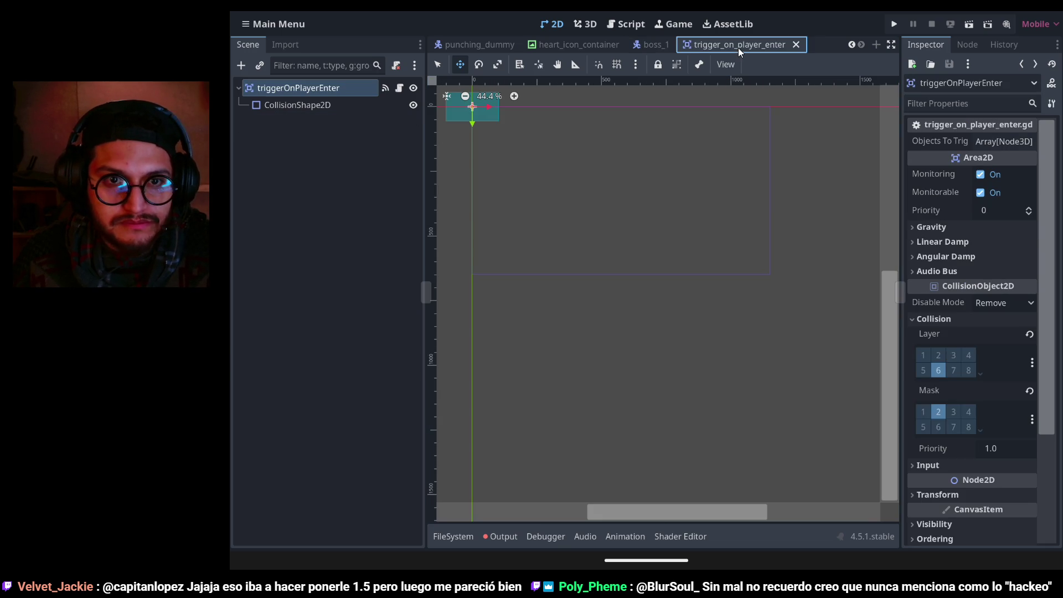
{"action": "left_click", "coordinate": [645, 48]}
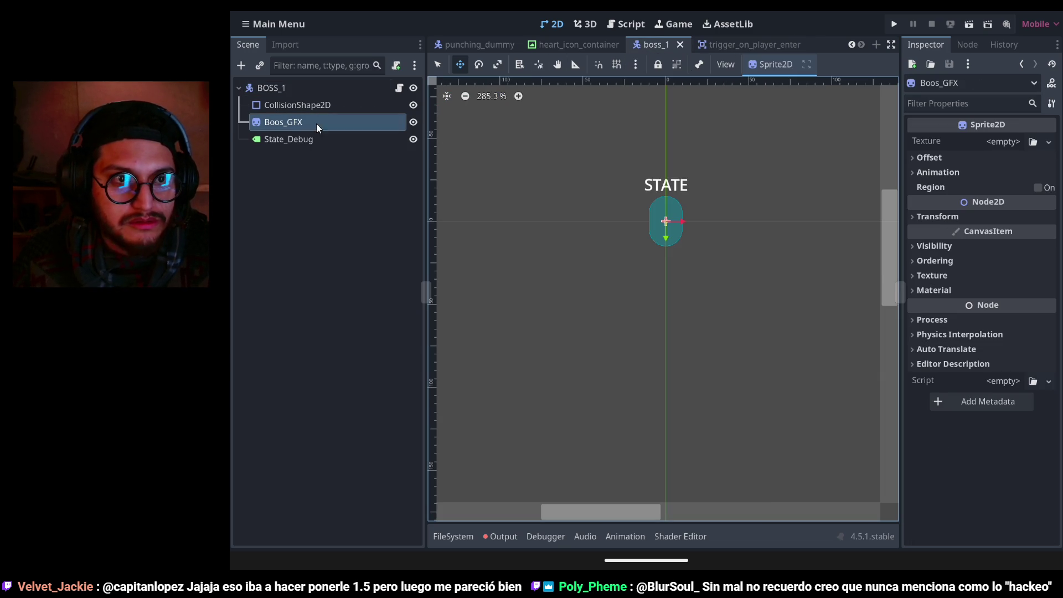
{"action": "left_click", "coordinate": [301, 138]}
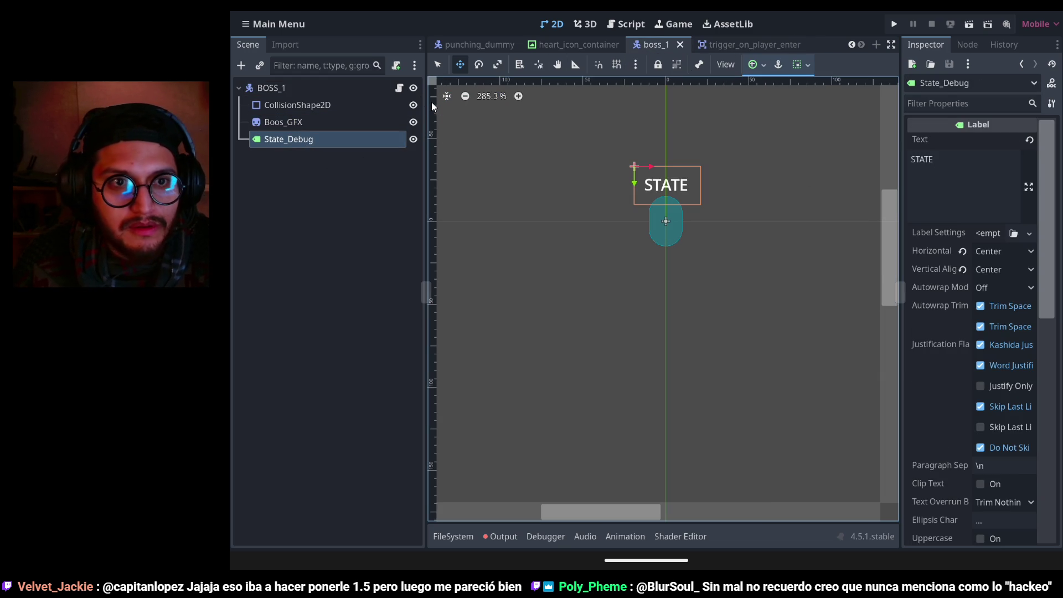
{"action": "left_click", "coordinate": [399, 88]}
{"action": "left_click", "coordinate": [691, 88]}
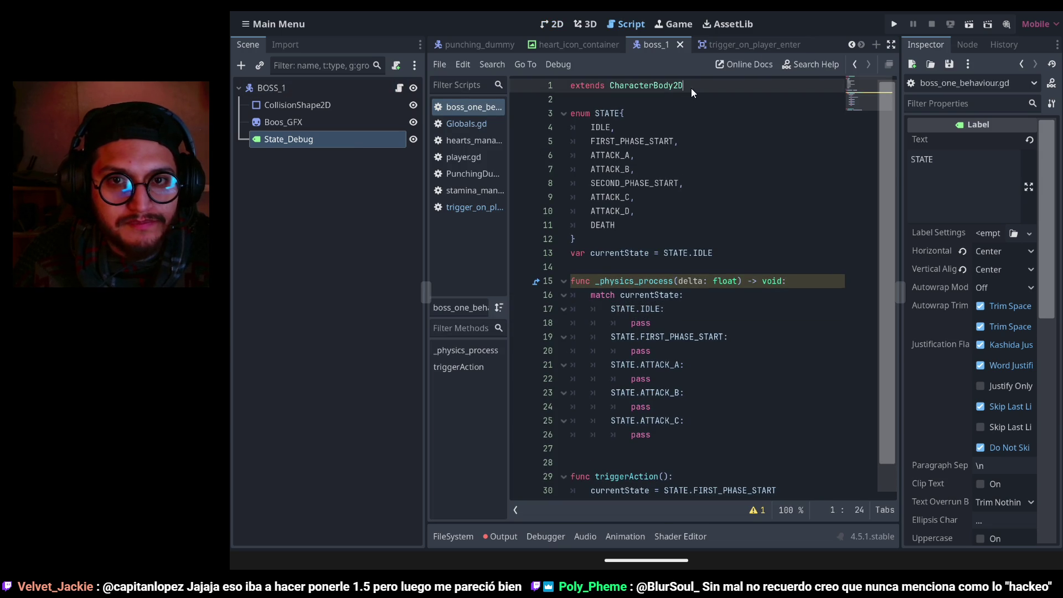
{"action": "key", "text": "Return"}
{"action": "key", "text": "Return"}
{"action": "left_click", "coordinate": [327, 140]}
{"action": "mouse_move", "coordinate": [307, 142]}
{"action": "left_mouse_down"}
{"action": "mouse_move", "coordinate": [289, 163]}
{"action": "mouse_move", "coordinate": [279, 142]}
{"action": "mouse_move", "coordinate": [587, 111]}
{"action": "left_mouse_up"}
{"action": "double_click", "coordinate": [660, 113]}
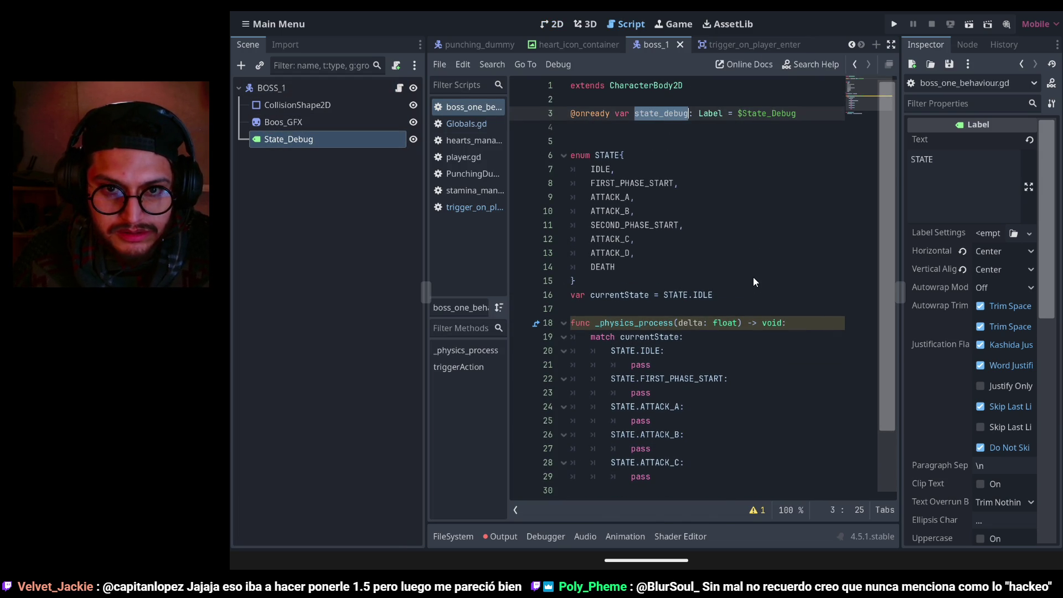
{"action": "key", "text": "ctrl+c"}
Replace pass in the IDLE case with state_debug.text = "IDLE".
{"action": "scroll", "coordinate": [736, 281], "scroll_direction": "down", "scroll_amount": 2}
{"action": "left_click", "coordinate": [623, 296]}
{"action": "key", "text": "shift+End"}
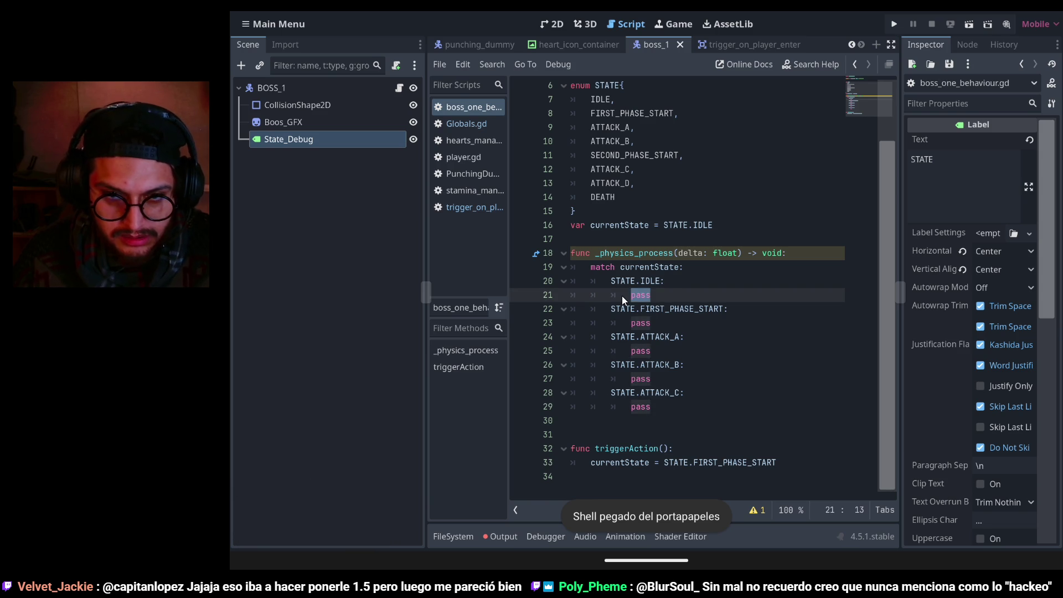
{"action": "key", "text": "ctrl+v"}
{"action": "type", "text": ".te"}
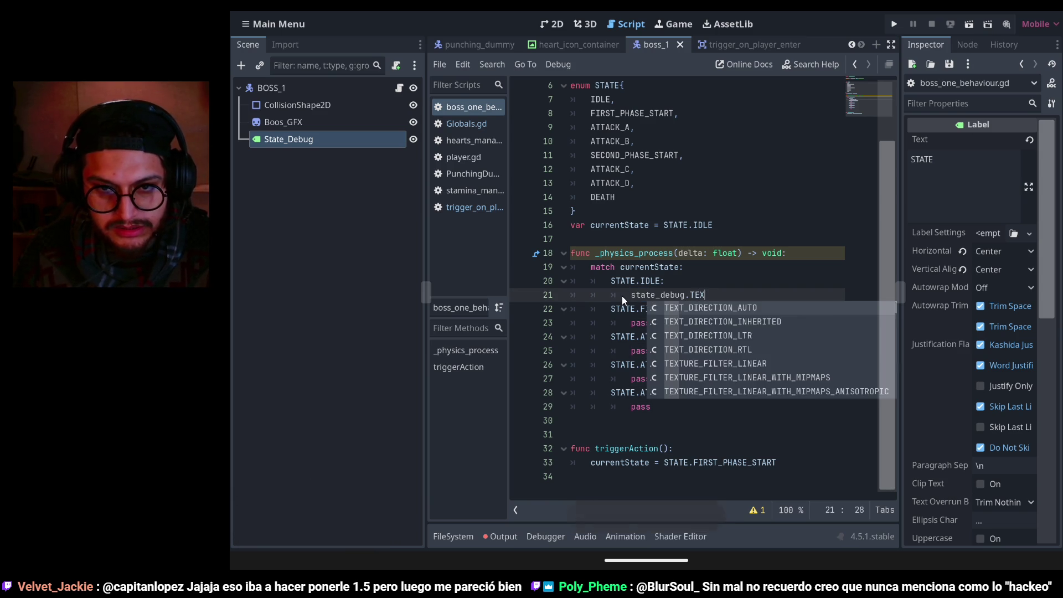
{"action": "type", "text": "xt = \"I"}
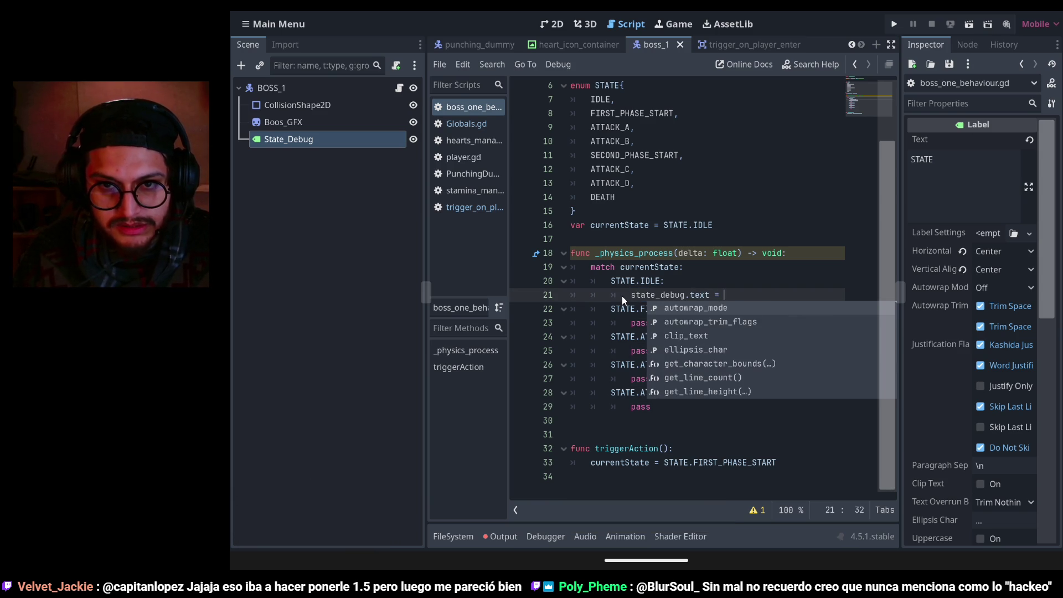
{"action": "type", "text": "DLE"}
Copy the assignment into the FIRST_PHASE_START case as "START" and save.
{"action": "left_click", "coordinate": [723, 281]}
{"action": "left_click_drag", "start_coordinate": [752, 296], "coordinate": [632, 304]}
{"action": "key", "text": "ctrl+c"}
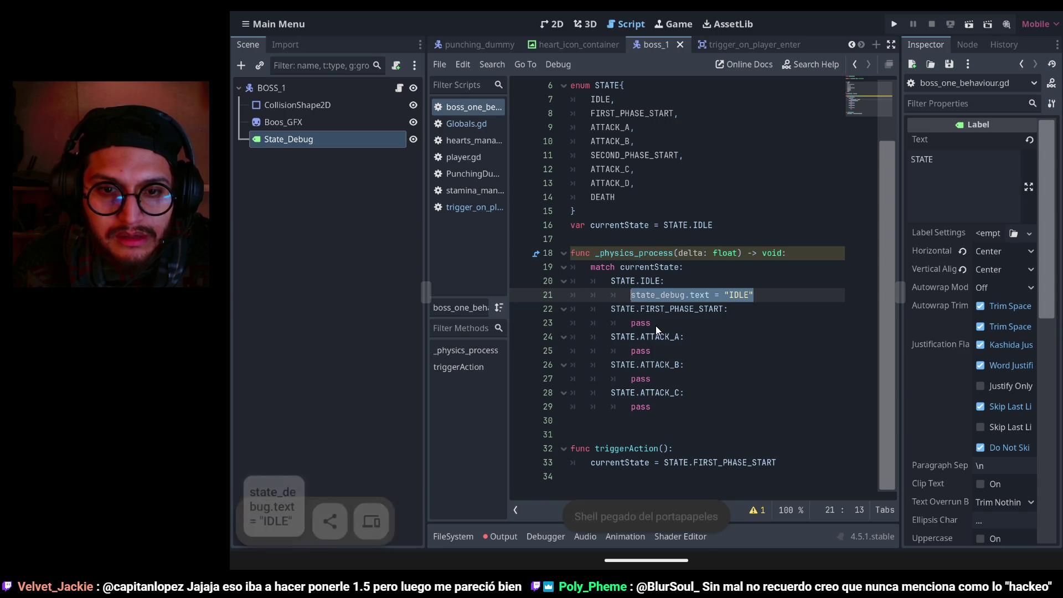
{"action": "double_click", "coordinate": [637, 324]}
{"action": "key", "text": "ctrl+v"}
{"action": "double_click", "coordinate": [737, 322]}
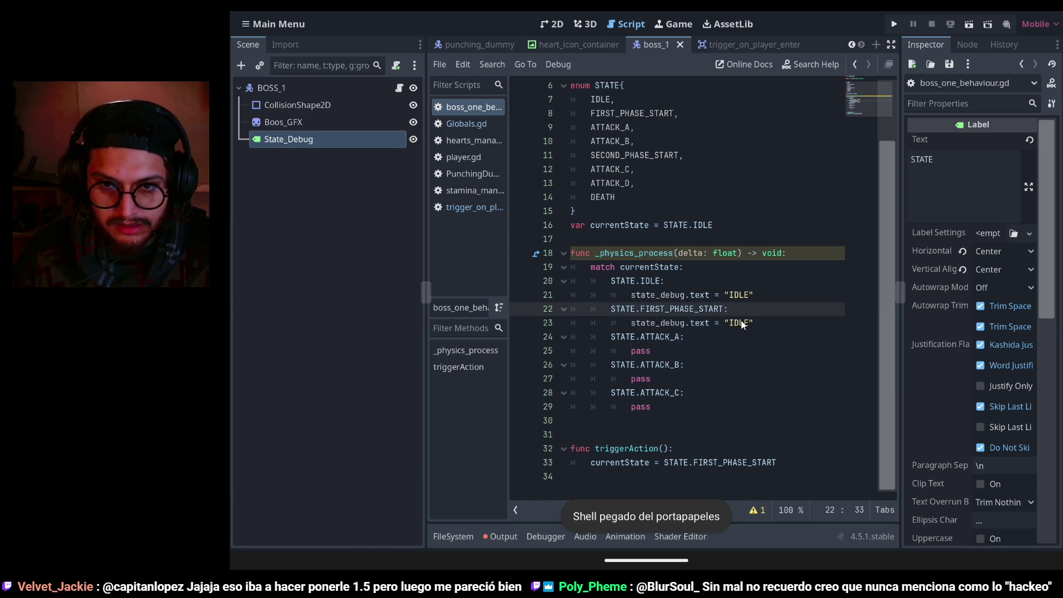
{"action": "type", "text": "fa"}
{"action": "key", "text": "BackSpace"}
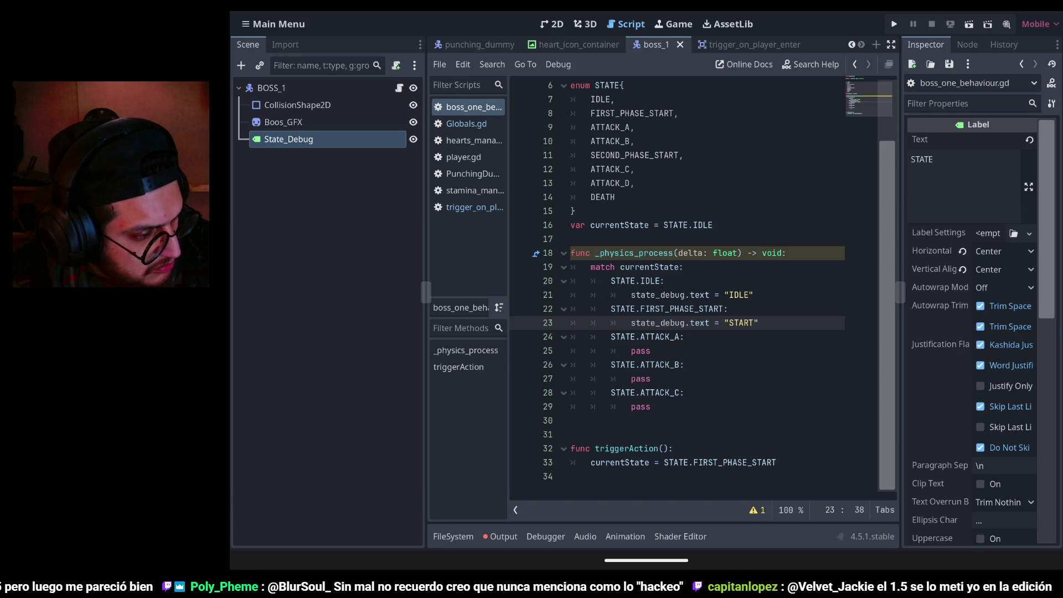
{"action": "left_click", "coordinate": [738, 323]}
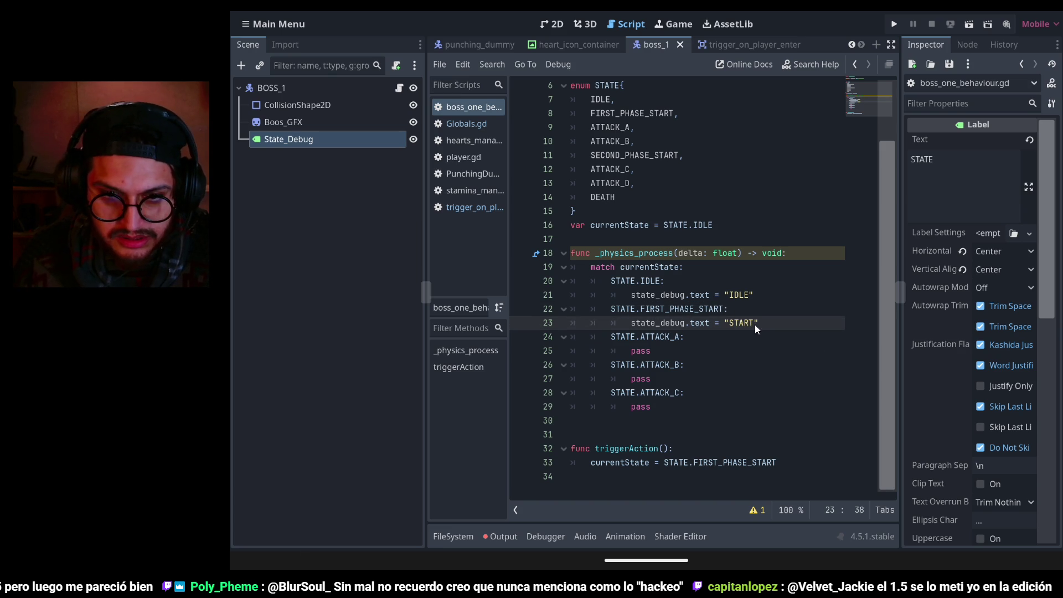
{"action": "key", "text": "BackSpace"}
{"action": "key", "text": "ctrl+s"}
{"action": "left_click", "coordinate": [739, 216]}
{"action": "left_click", "coordinate": [307, 122]}
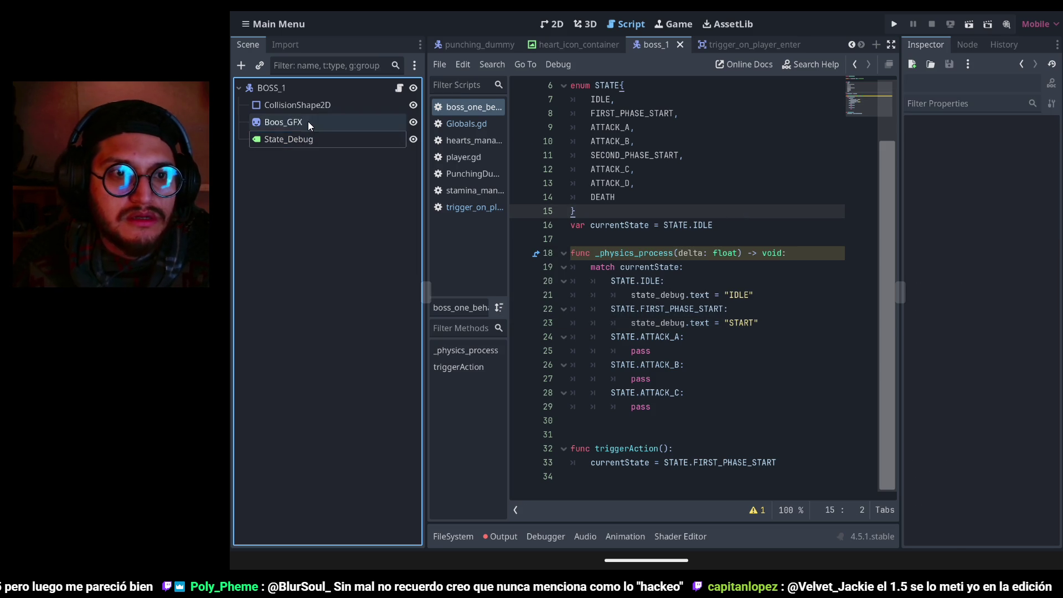
Hide the Boos_GFX sprite and add a ColorRect child under BOSS_1.
{"action": "left_click", "coordinate": [308, 121]}
{"action": "left_click", "coordinate": [557, 25]}
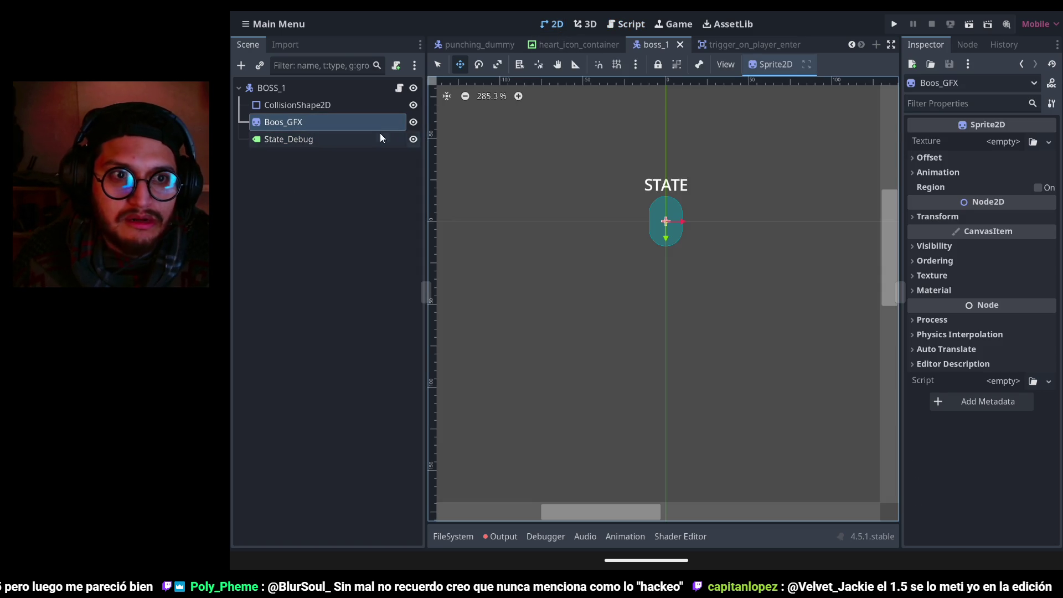
{"action": "left_click", "coordinate": [413, 122]}
{"action": "left_click", "coordinate": [307, 93]}
{"action": "key", "text": "ctrl+a"}
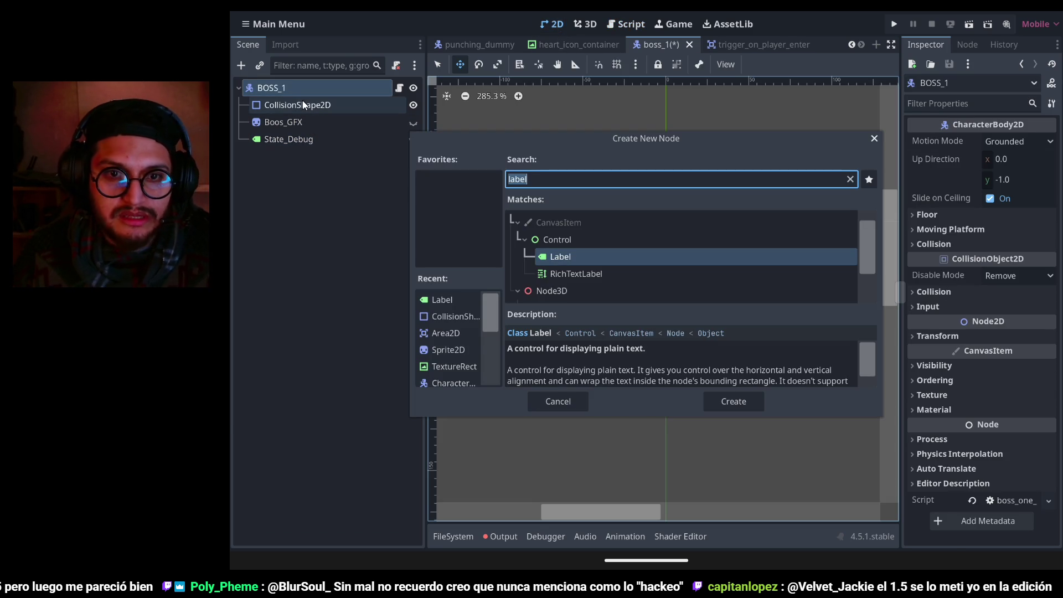
{"action": "type", "text": "color"}
{"action": "key", "text": "Return"}
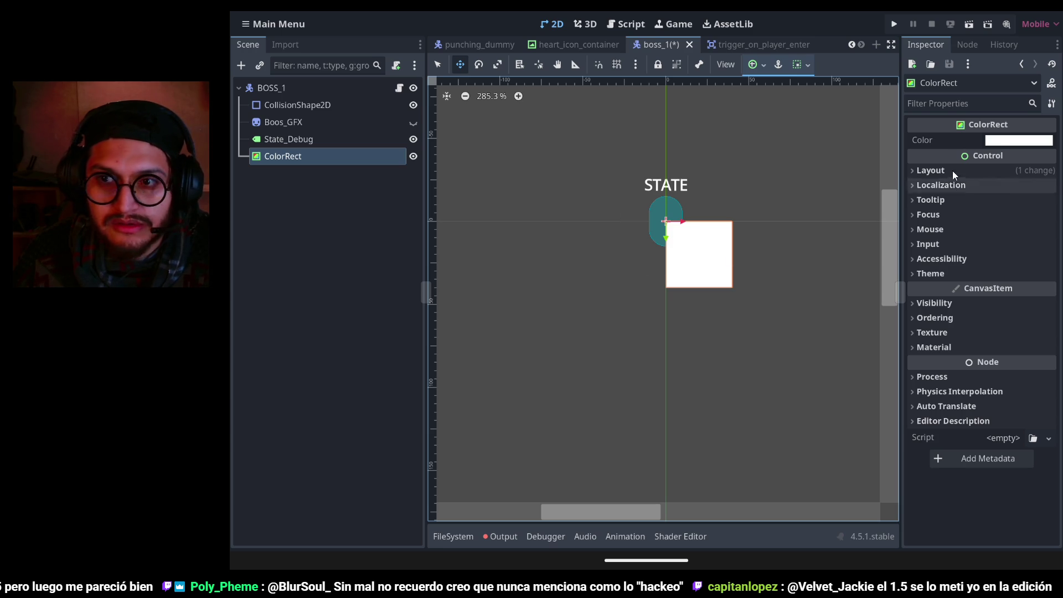
Set the new ColorRect's colour to gold.
{"action": "left_click", "coordinate": [1019, 140]}
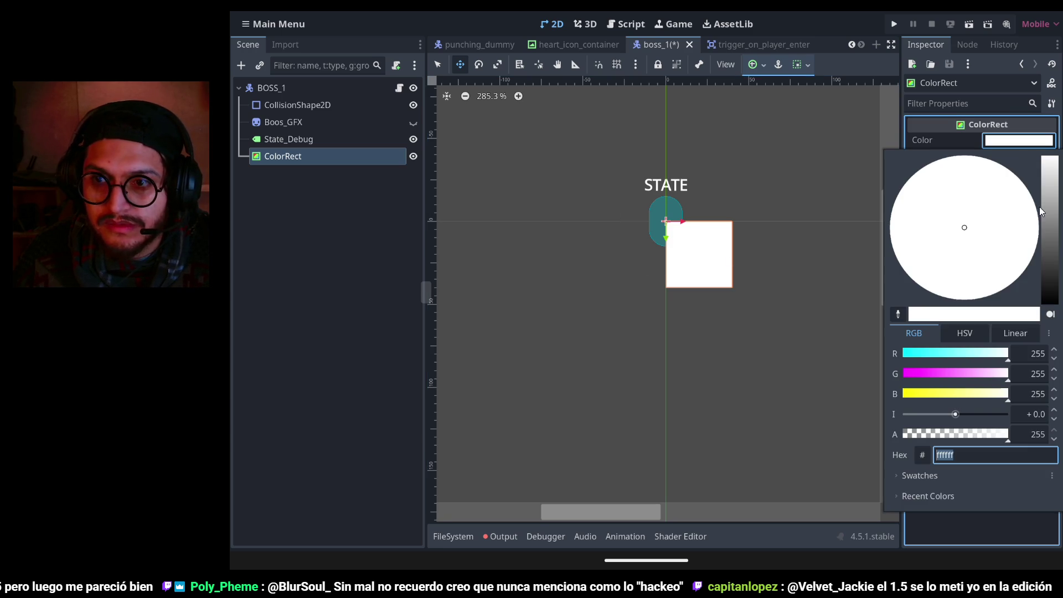
{"action": "left_click", "coordinate": [1050, 226]}
{"action": "mouse_move", "coordinate": [1008, 227]}
{"action": "left_mouse_down"}
{"action": "mouse_move", "coordinate": [1025, 229]}
{"action": "mouse_move", "coordinate": [885, 211]}
{"action": "mouse_move", "coordinate": [869, 264]}
{"action": "mouse_move", "coordinate": [1000, 252]}
{"action": "mouse_move", "coordinate": [973, 327]}
{"action": "left_mouse_up"}
{"action": "left_click", "coordinate": [347, 187]}
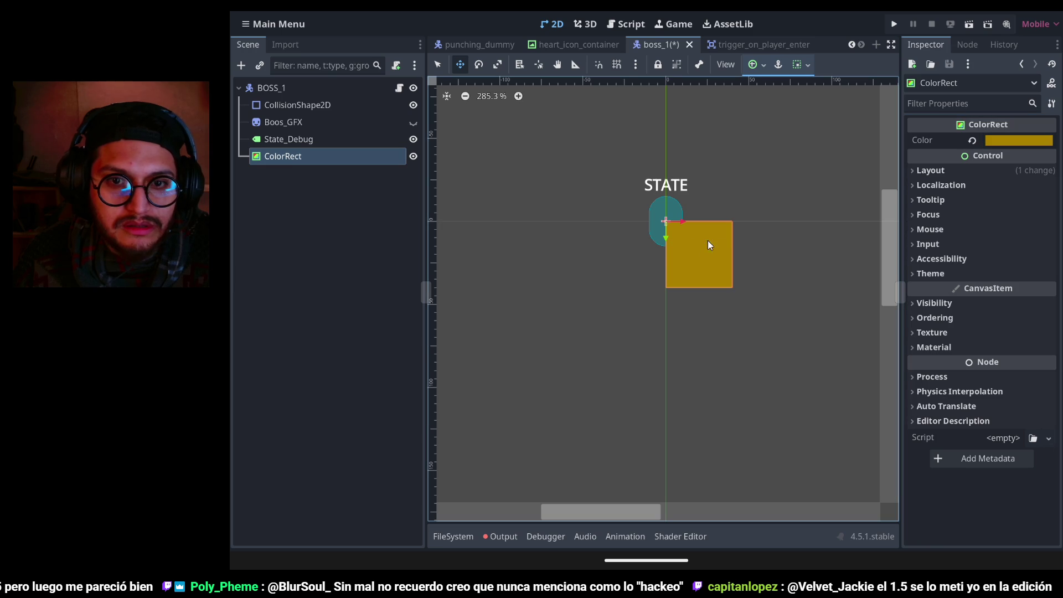
Move the gold square up so it sits just above the collision capsule.
{"action": "left_click", "coordinate": [299, 109]}
{"action": "mouse_move", "coordinate": [666, 239]}
{"action": "left_mouse_down"}
{"action": "mouse_move", "coordinate": [657, 171]}
{"action": "mouse_move", "coordinate": [683, 170]}
{"action": "mouse_move", "coordinate": [683, 155]}
{"action": "mouse_move", "coordinate": [643, 155]}
{"action": "left_mouse_up"}
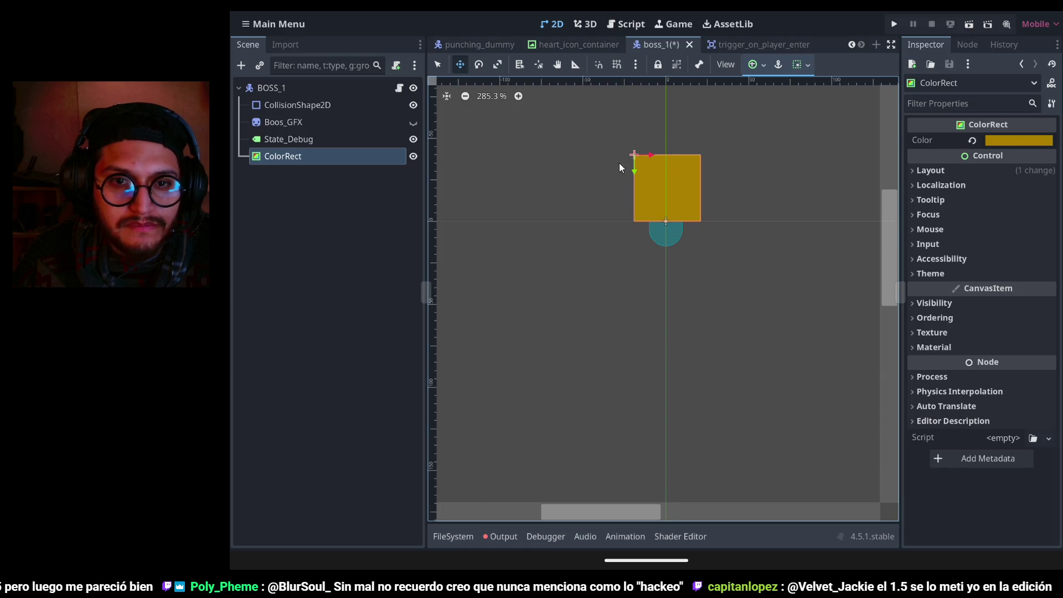
{"action": "left_click", "coordinate": [292, 121]}
{"action": "left_click", "coordinate": [296, 105]}
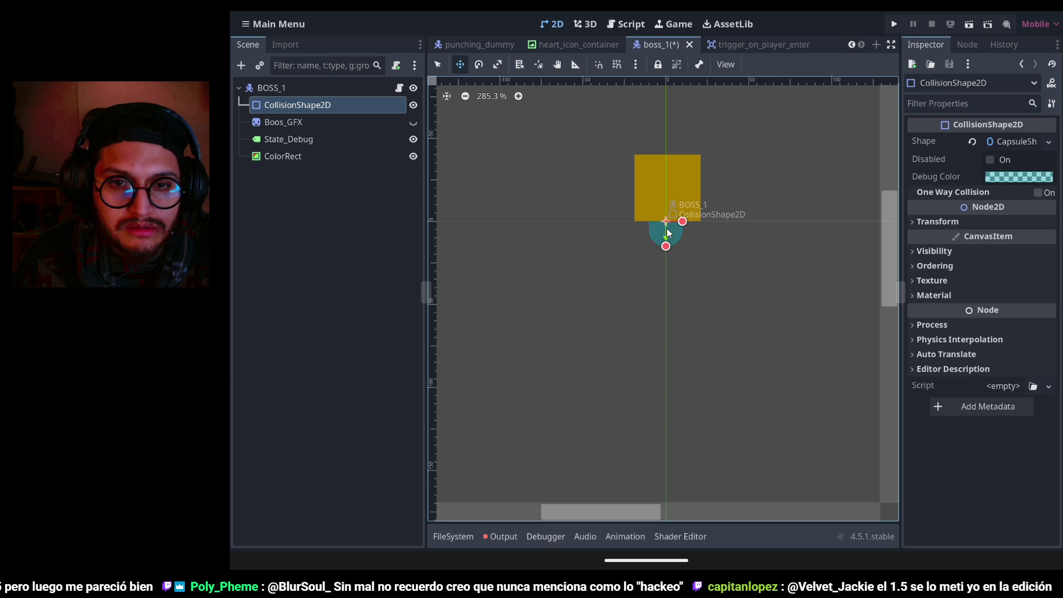
Move the collision capsule up and shorten its height to fit the gold square.
{"action": "scroll", "coordinate": [668, 231], "scroll_direction": "up", "scroll_amount": 6}
{"action": "mouse_move", "coordinate": [666, 214]}
{"action": "left_mouse_down"}
{"action": "mouse_move", "coordinate": [666, 166]}
{"action": "mouse_move", "coordinate": [738, 172]}
{"action": "mouse_move", "coordinate": [724, 174]}
{"action": "left_mouse_up"}
{"action": "left_click_drag", "start_coordinate": [663, 184], "coordinate": [670, 154]}
{"action": "scroll", "coordinate": [724, 168], "scroll_direction": "down", "scroll_amount": 1}
{"action": "mouse_move", "coordinate": [889, 231]}
{"action": "left_mouse_down"}
{"action": "mouse_move", "coordinate": [889, 218]}
{"action": "mouse_move", "coordinate": [882, 226]}
{"action": "left_mouse_up"}
{"action": "mouse_move", "coordinate": [667, 309]}
{"action": "left_mouse_down"}
{"action": "mouse_move", "coordinate": [667, 264]}
{"action": "mouse_move", "coordinate": [669, 283]}
{"action": "left_mouse_up"}
Put ColorRect above CollisionShape2D in the tree, enlarge the collision circle to fill the square, and save.
{"action": "left_click_drag", "start_coordinate": [308, 160], "coordinate": [294, 98]}
{"action": "left_click", "coordinate": [310, 124]}
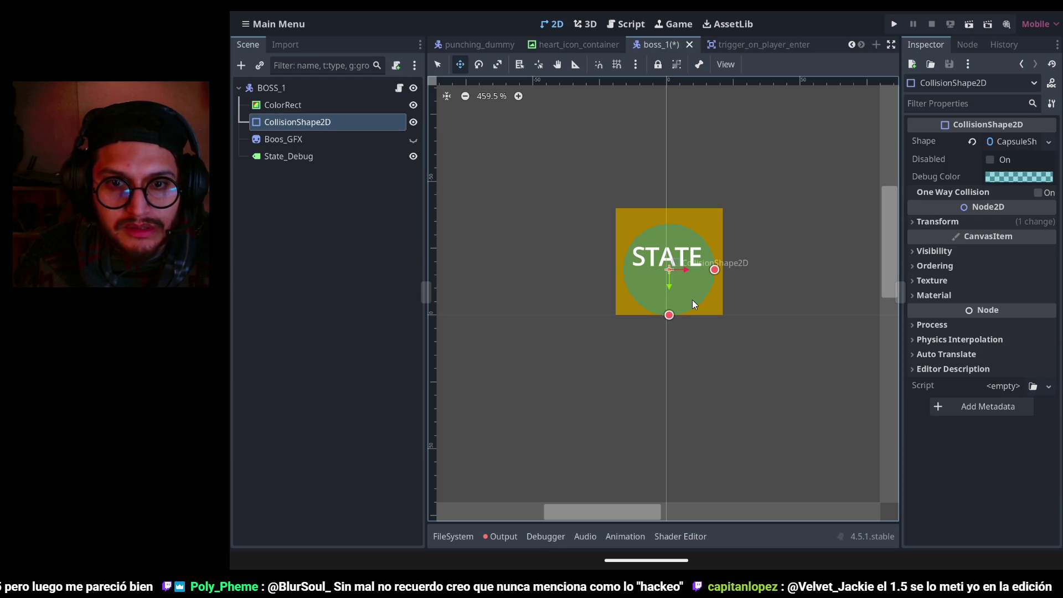
{"action": "right_click", "coordinate": [668, 281]}
{"action": "key", "text": "Escape"}
{"action": "mouse_move", "coordinate": [669, 284]}
{"action": "left_mouse_down"}
{"action": "mouse_move", "coordinate": [669, 275]}
{"action": "mouse_move", "coordinate": [670, 314]}
{"action": "left_mouse_up"}
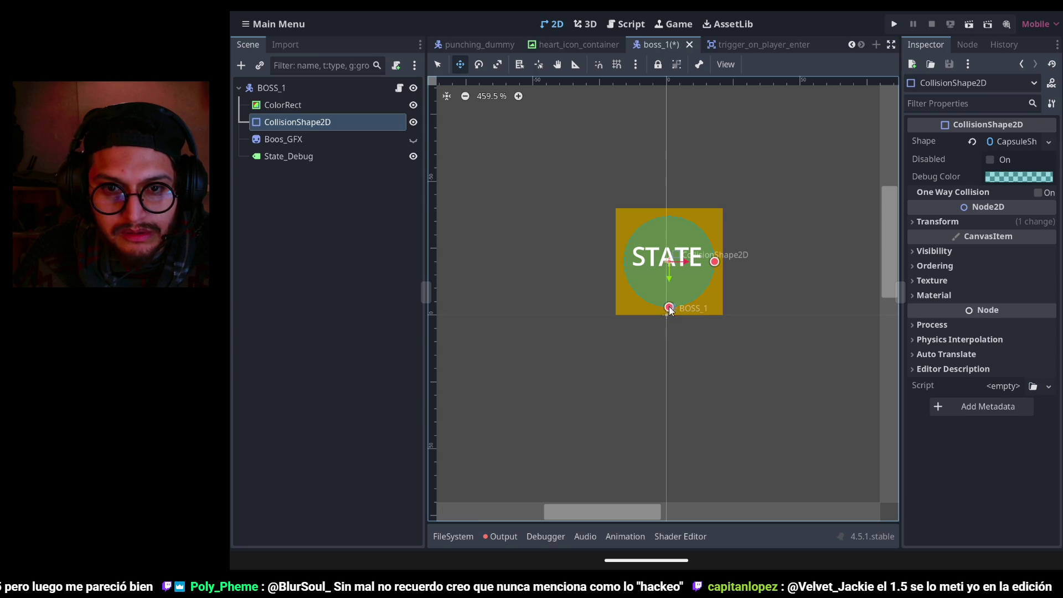
{"action": "left_click_drag", "start_coordinate": [722, 264], "coordinate": [723, 264]}
{"action": "left_click", "coordinate": [295, 250]}
{"action": "key", "text": "ctrl+s"}
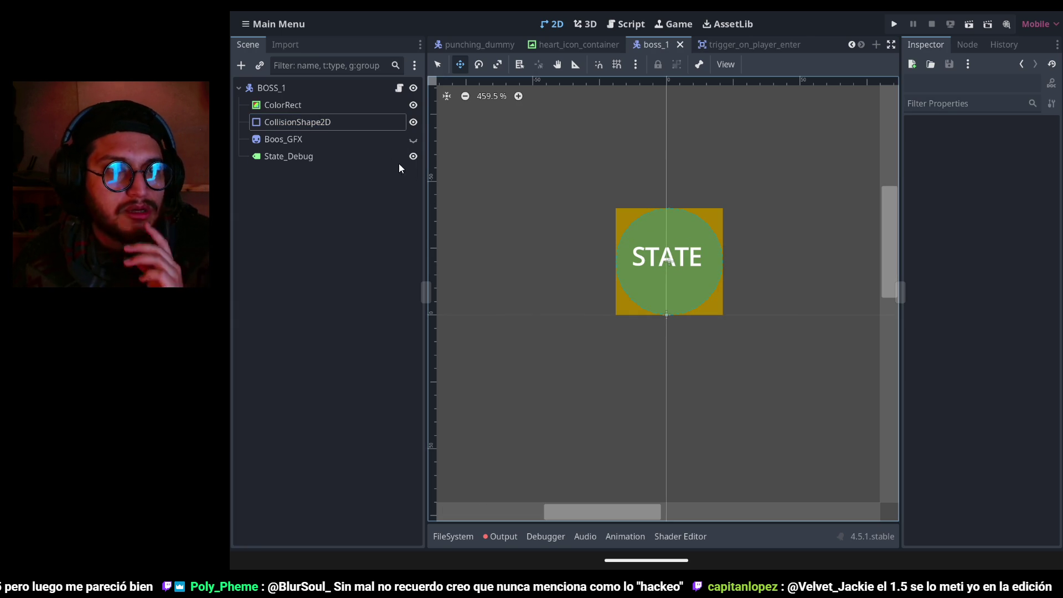
Move the State_Debug label above the gold square and save the boss scene.
{"action": "left_click", "coordinate": [308, 156]}
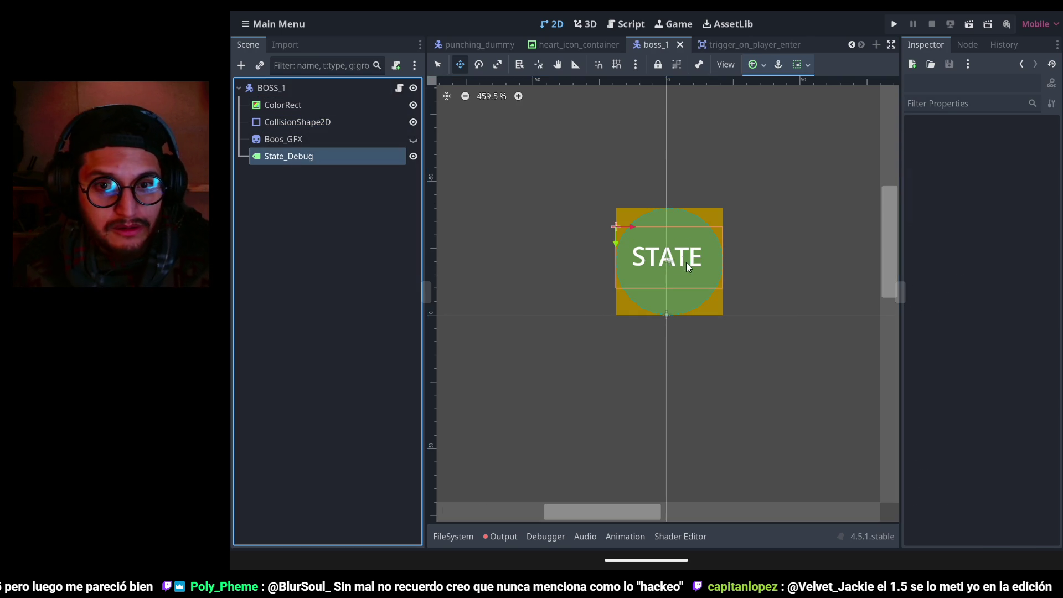
{"action": "left_click_drag", "start_coordinate": [616, 242], "coordinate": [617, 185]}
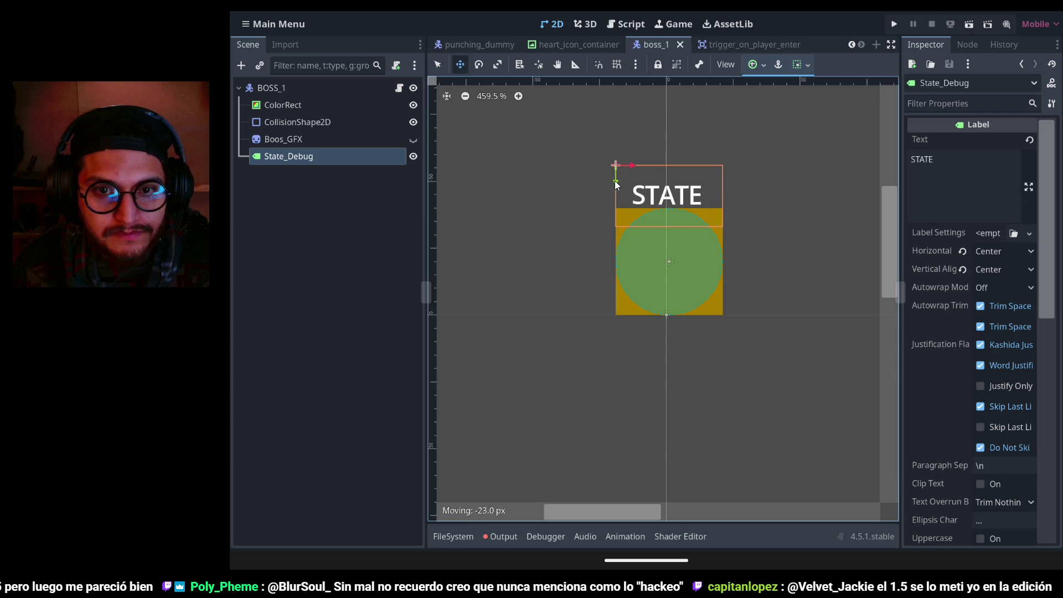
{"action": "left_click", "coordinate": [326, 228]}
{"action": "key", "text": "ctrl+s"}
{"action": "left_click", "coordinate": [282, 87]}
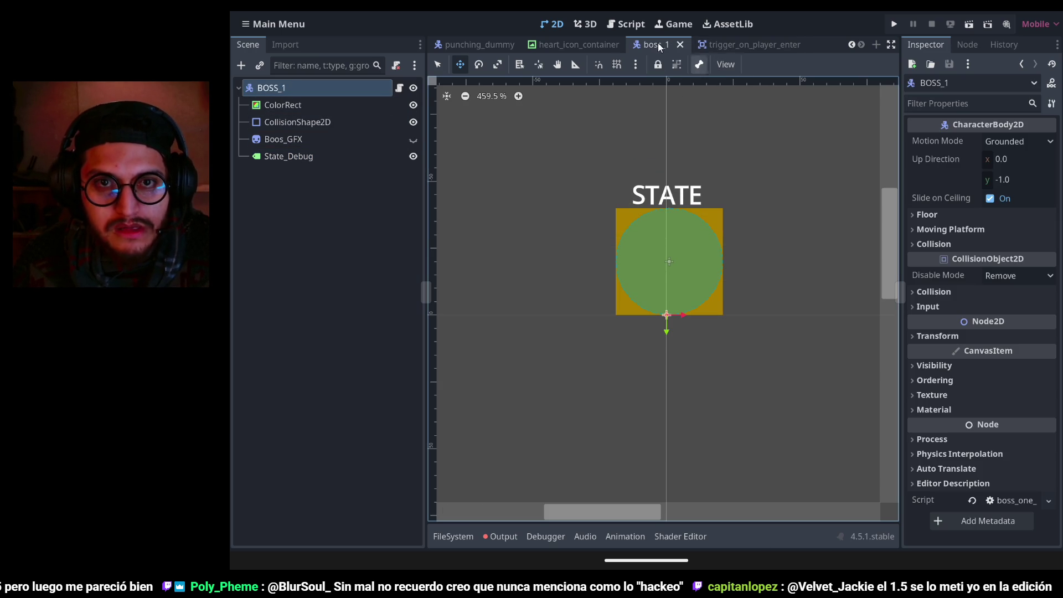
Check the IDLE and START states and the triggerAction function in the boss script, then save.
{"action": "left_click", "coordinate": [615, 24]}
{"action": "left_click", "coordinate": [701, 186]}
{"action": "scroll", "coordinate": [701, 187], "scroll_direction": "up", "scroll_amount": 2}
{"action": "scroll", "coordinate": [701, 188], "scroll_direction": "down", "scroll_amount": 2}
{"action": "left_click", "coordinate": [740, 295]}
{"action": "double_click", "coordinate": [742, 294]}
{"action": "double_click", "coordinate": [742, 323]}
{"action": "double_click", "coordinate": [626, 449]}
{"action": "key", "text": "ctrl+s"}
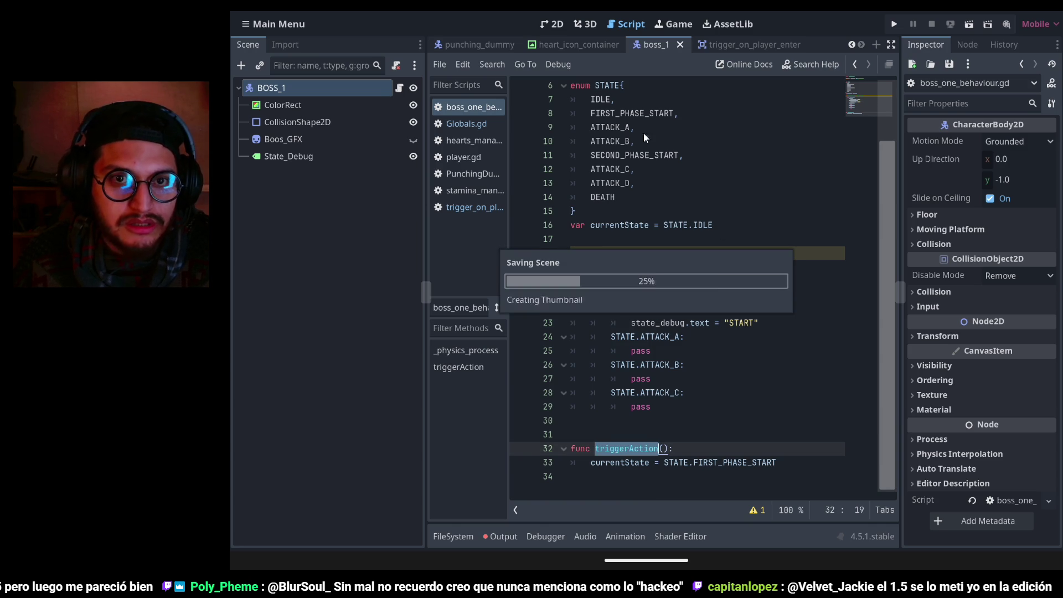
Tick DetectPlayer in the player scene's collision mask, then bring up TestScene.
{"action": "left_click", "coordinate": [862, 44]}
{"action": "left_click", "coordinate": [852, 45]}
{"action": "left_click", "coordinate": [853, 45]}
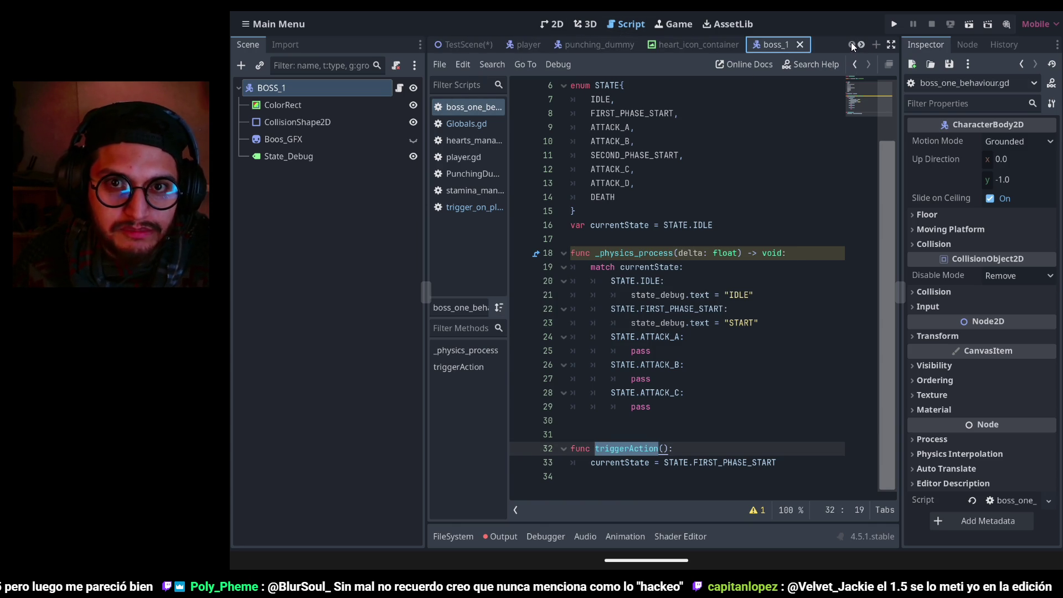
{"action": "left_click", "coordinate": [517, 43]}
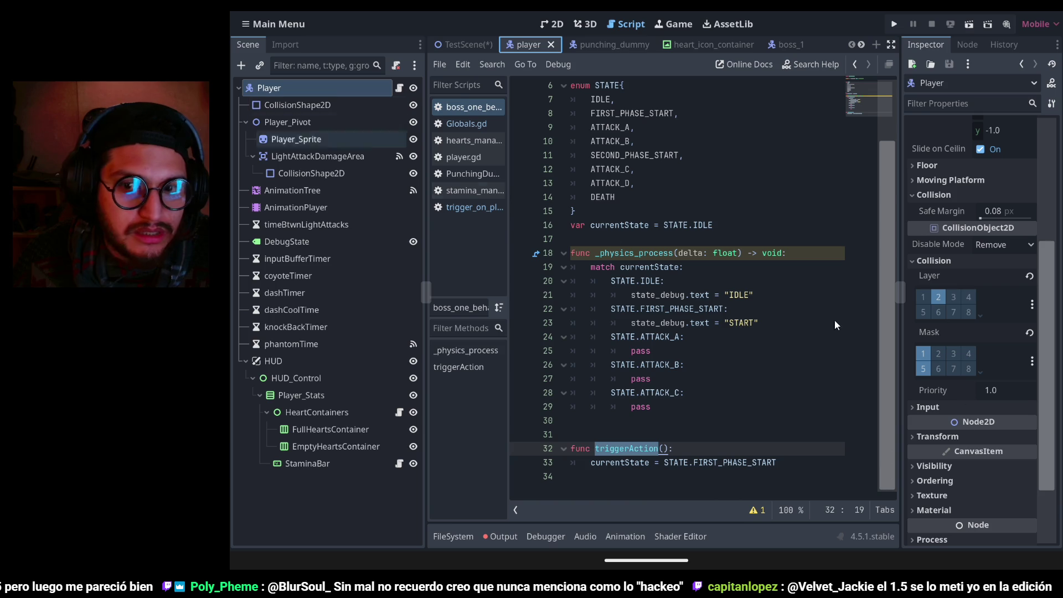
{"action": "left_click", "coordinate": [1032, 361]}
{"action": "left_click", "coordinate": [991, 435]}
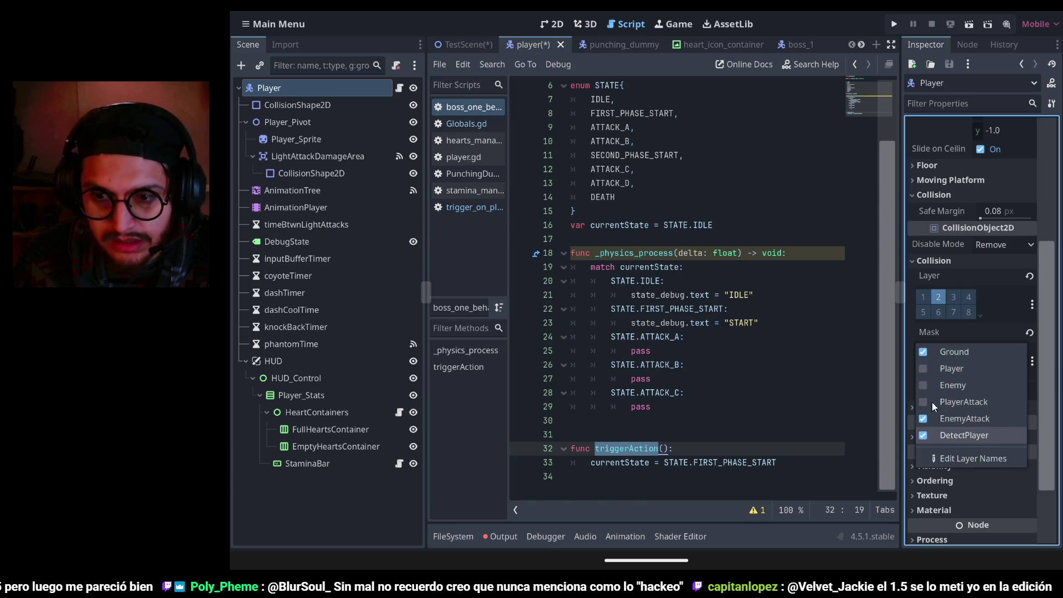
{"action": "left_click", "coordinate": [460, 45]}
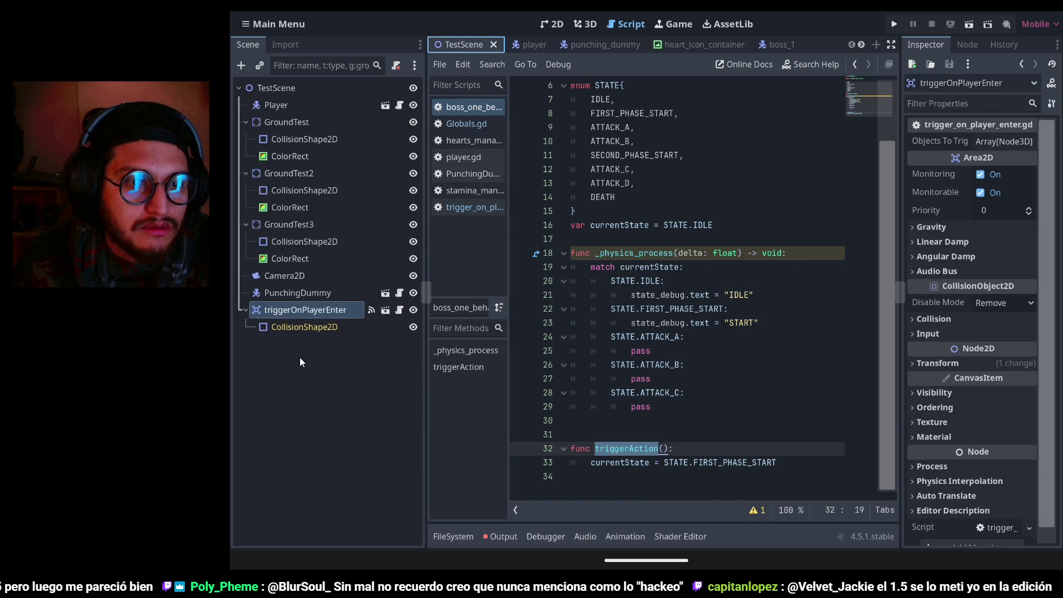
Add one element to triggerOnPlayerEnter's objectsToTrigger array.
{"action": "left_click", "coordinate": [552, 24]}
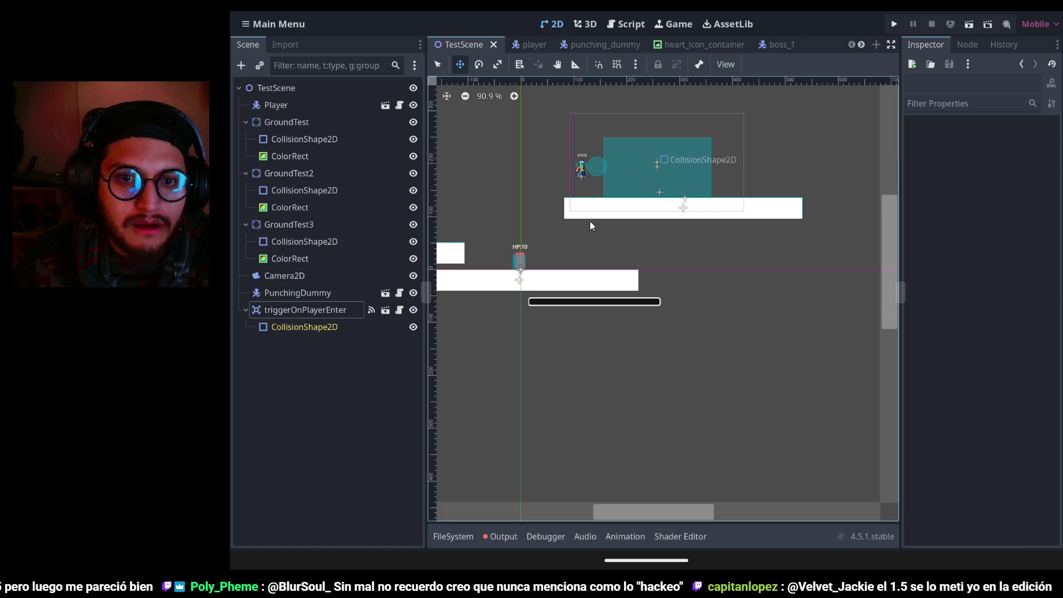
{"action": "left_click", "coordinate": [343, 311]}
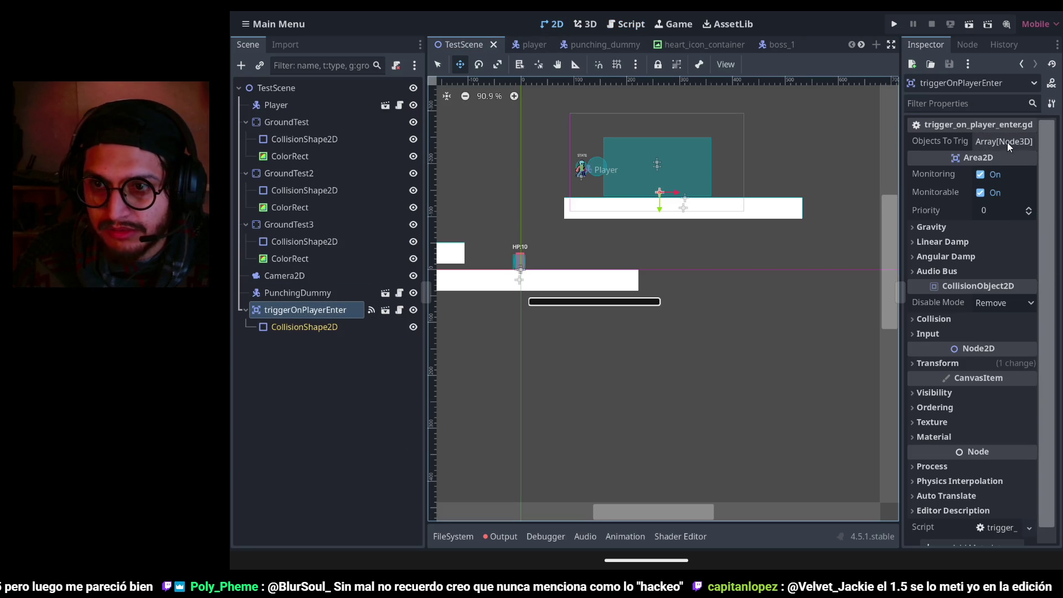
{"action": "left_click", "coordinate": [1008, 142]}
{"action": "left_click", "coordinate": [1026, 161]}
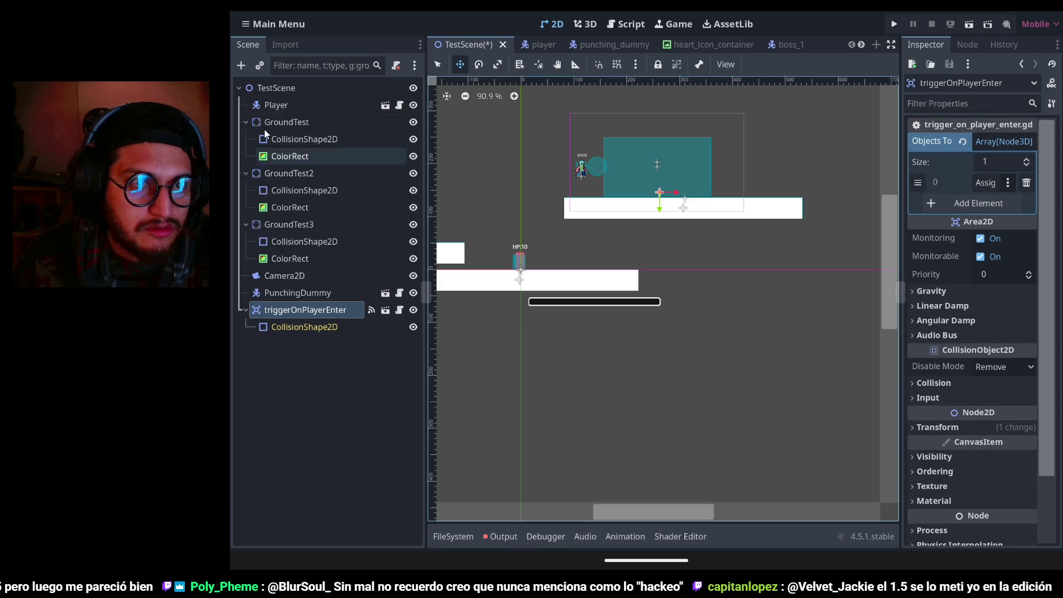
Instance boss_1.tscn from the Enemies/Bosses folder into TestScene and save.
{"action": "left_click", "coordinate": [458, 535]}
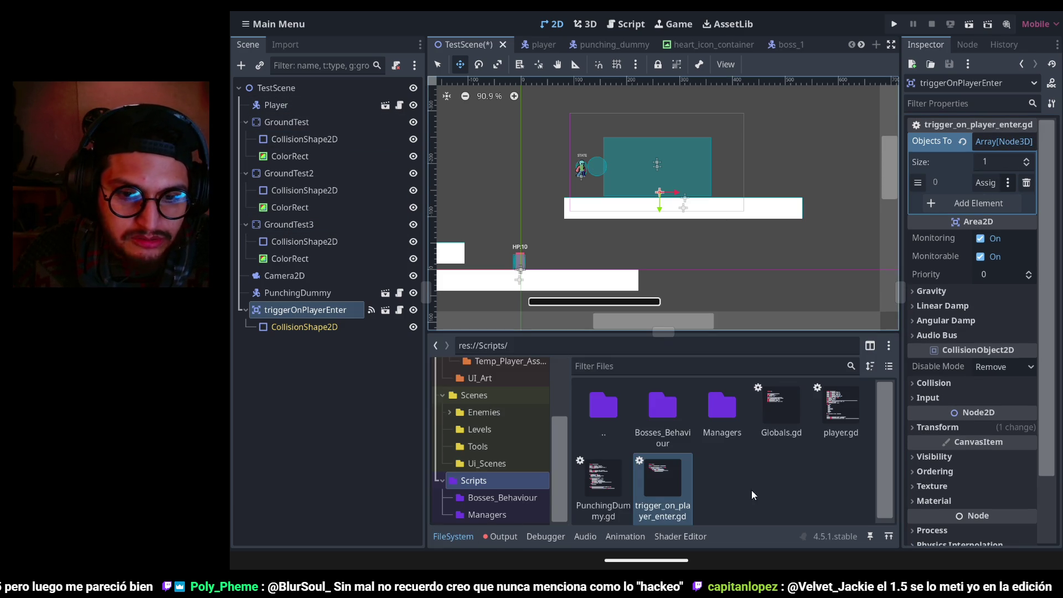
{"action": "left_click", "coordinate": [489, 412]}
{"action": "double_click", "coordinate": [662, 407]}
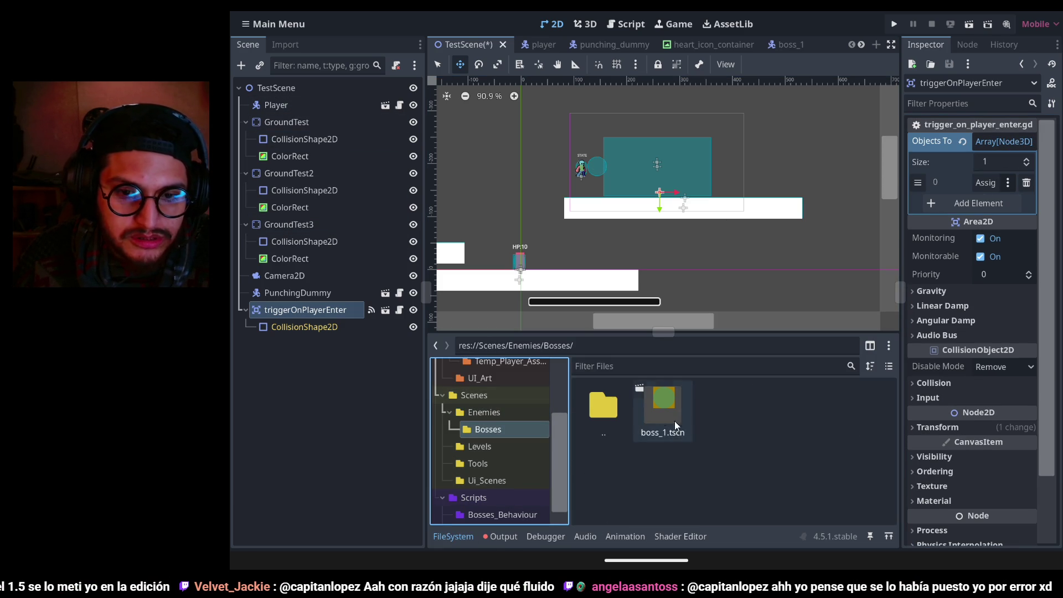
{"action": "mouse_move", "coordinate": [662, 407]}
{"action": "left_mouse_down"}
{"action": "mouse_move", "coordinate": [665, 185]}
{"action": "mouse_move", "coordinate": [673, 191]}
{"action": "mouse_move", "coordinate": [659, 196]}
{"action": "left_mouse_up"}
{"action": "left_click", "coordinate": [314, 402]}
{"action": "key", "text": "ctrl+s"}
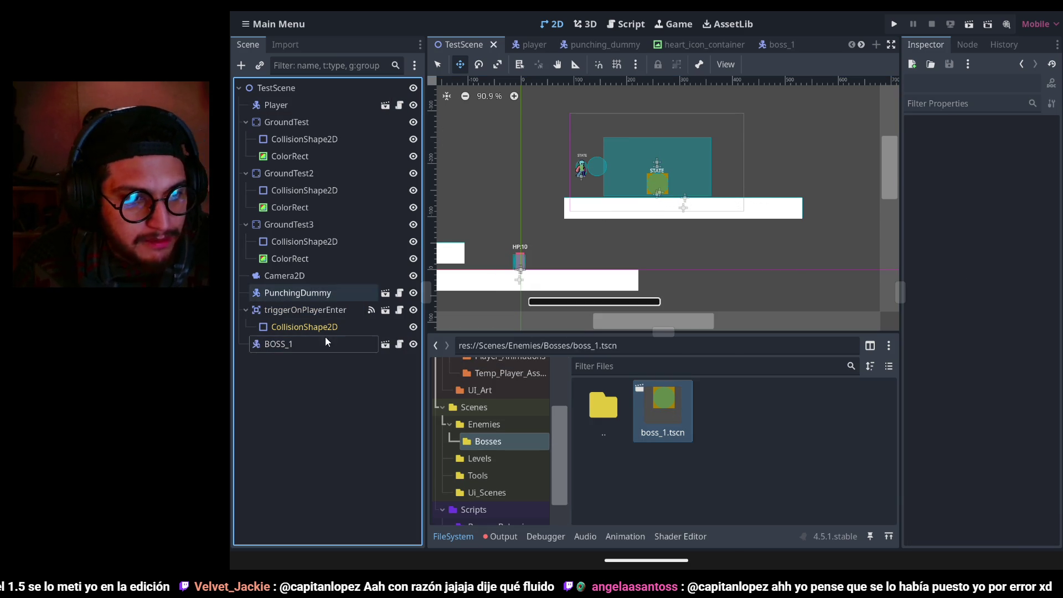
Try dragging BOSS_1 into the array's element 0, without success.
{"action": "left_click", "coordinate": [283, 309]}
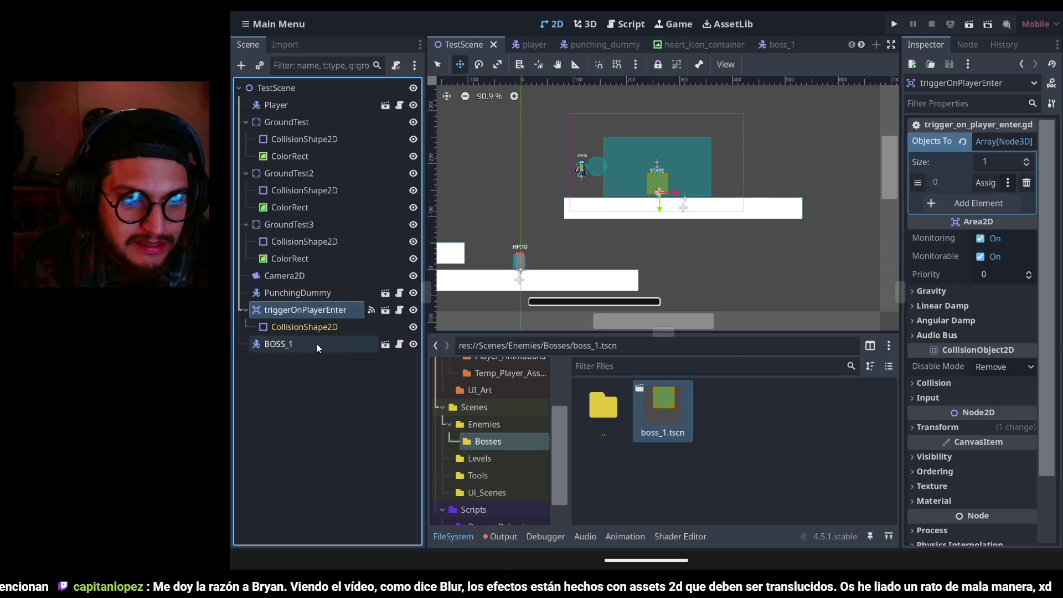
{"action": "left_click_drag", "start_coordinate": [320, 345], "coordinate": [933, 180]}
{"action": "left_click", "coordinate": [294, 344]}
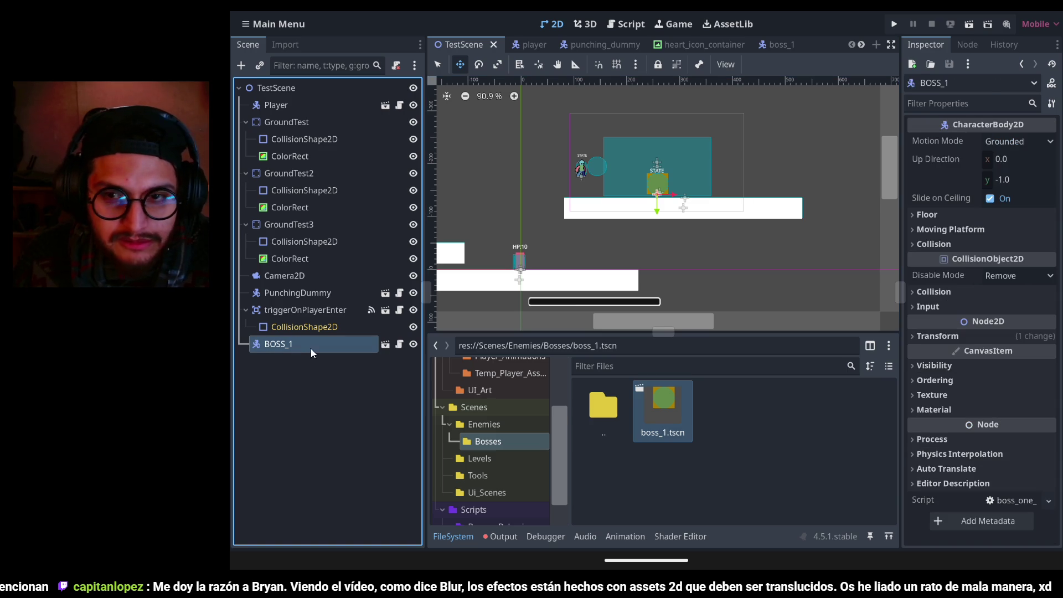
{"action": "left_click", "coordinate": [310, 312]}
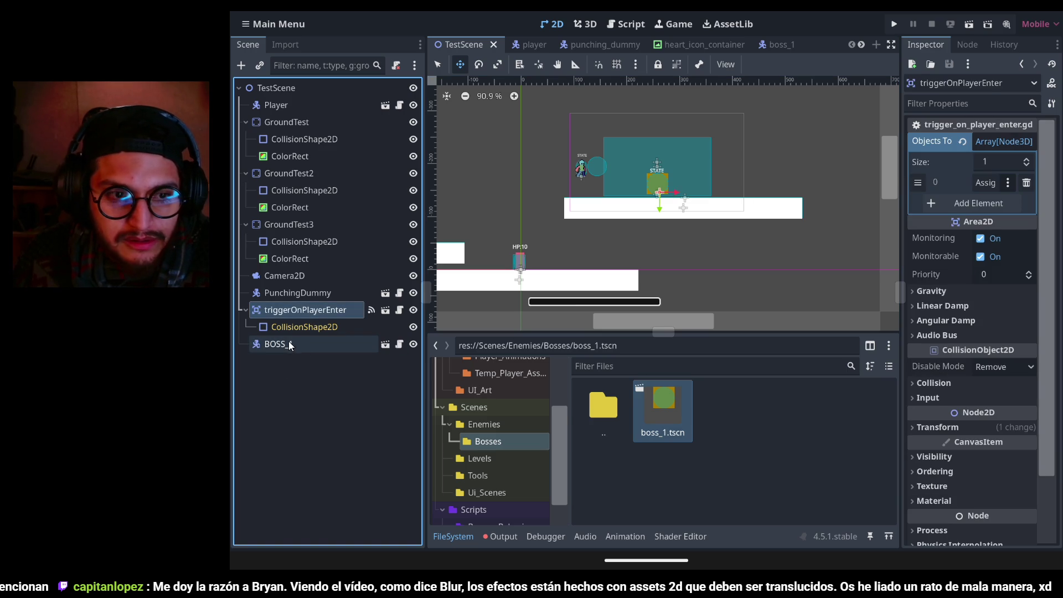
{"action": "left_click_drag", "start_coordinate": [281, 349], "coordinate": [407, 354]}
{"action": "left_click", "coordinate": [296, 344]}
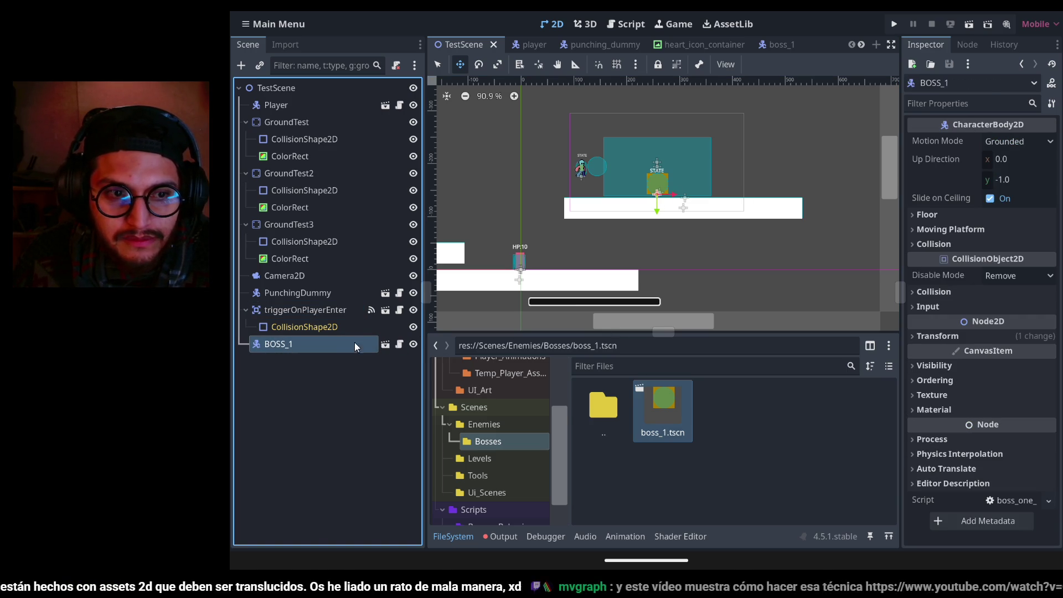
{"action": "left_click_drag", "start_coordinate": [296, 344], "coordinate": [942, 194]}
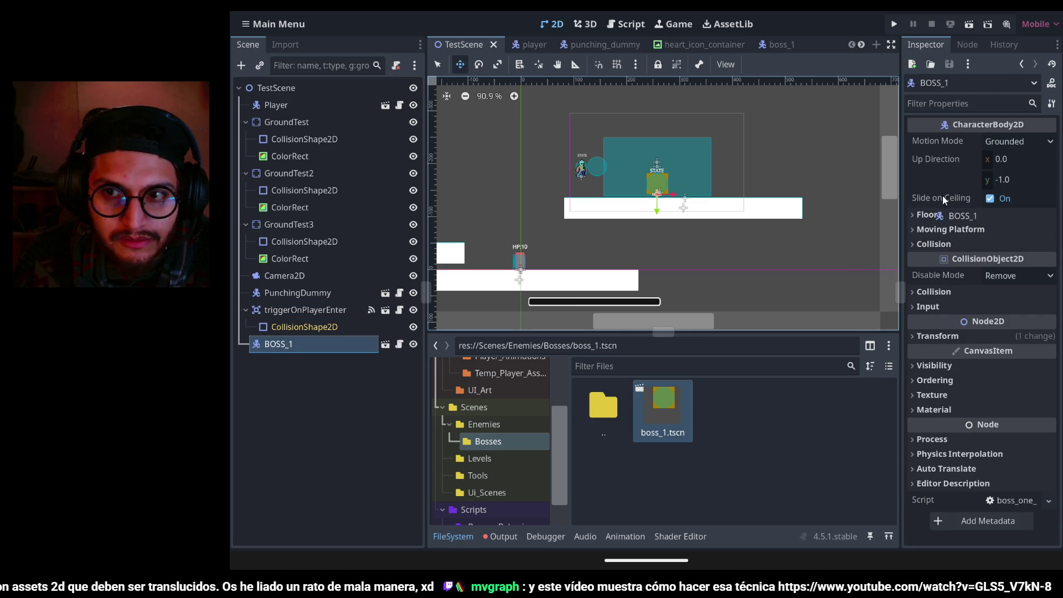
{"action": "left_click", "coordinate": [300, 308]}
{"action": "left_click_drag", "start_coordinate": [932, 179], "coordinate": [988, 181]}
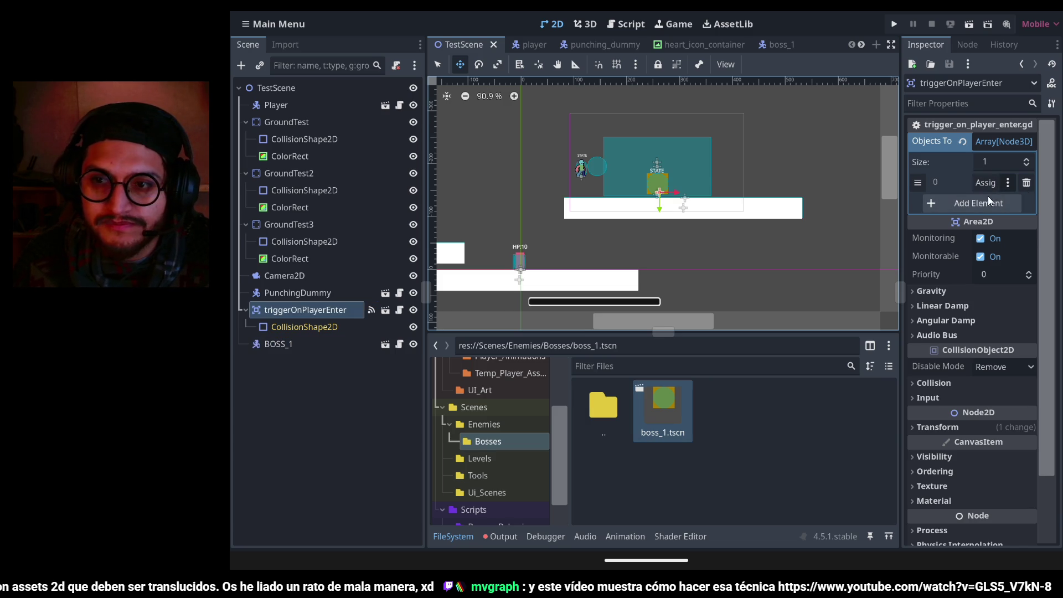
{"action": "left_click", "coordinate": [997, 189]}
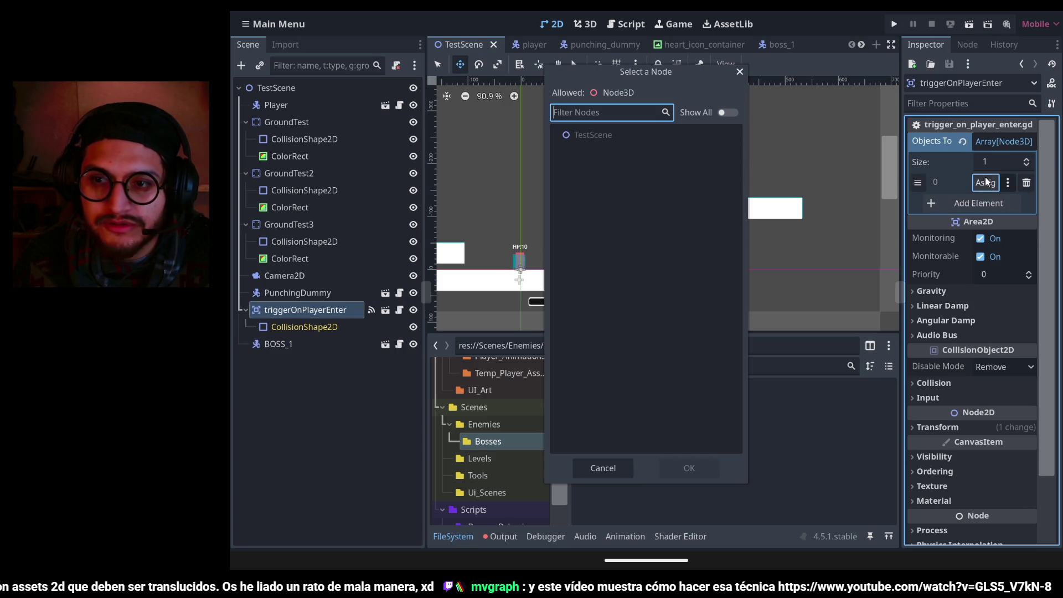
{"action": "left_click", "coordinate": [609, 466]}
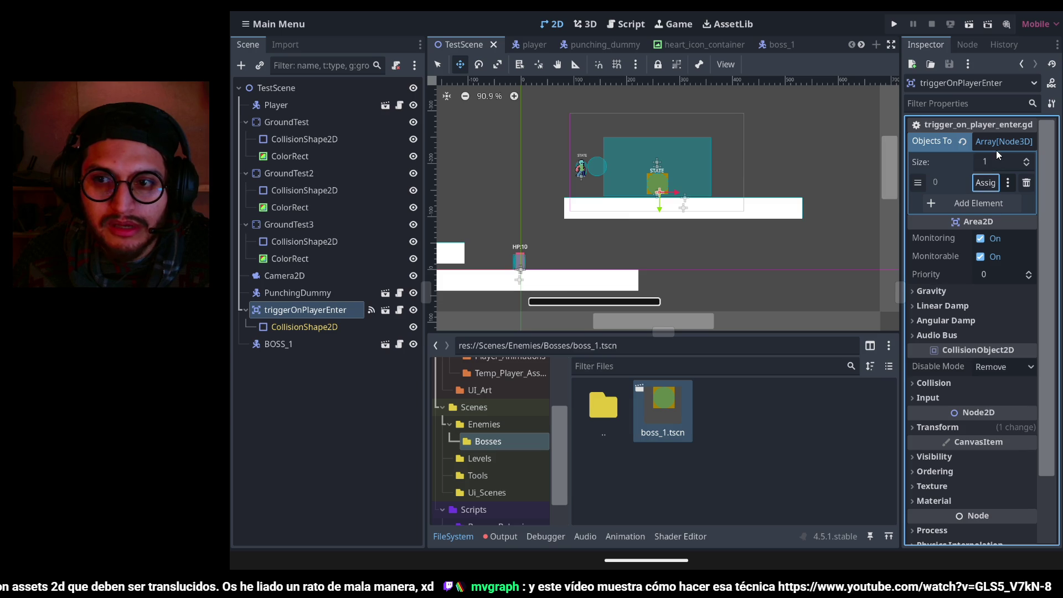
Change the array type in the trigger script from Node3D to Node and save.
{"action": "left_click", "coordinate": [400, 312]}
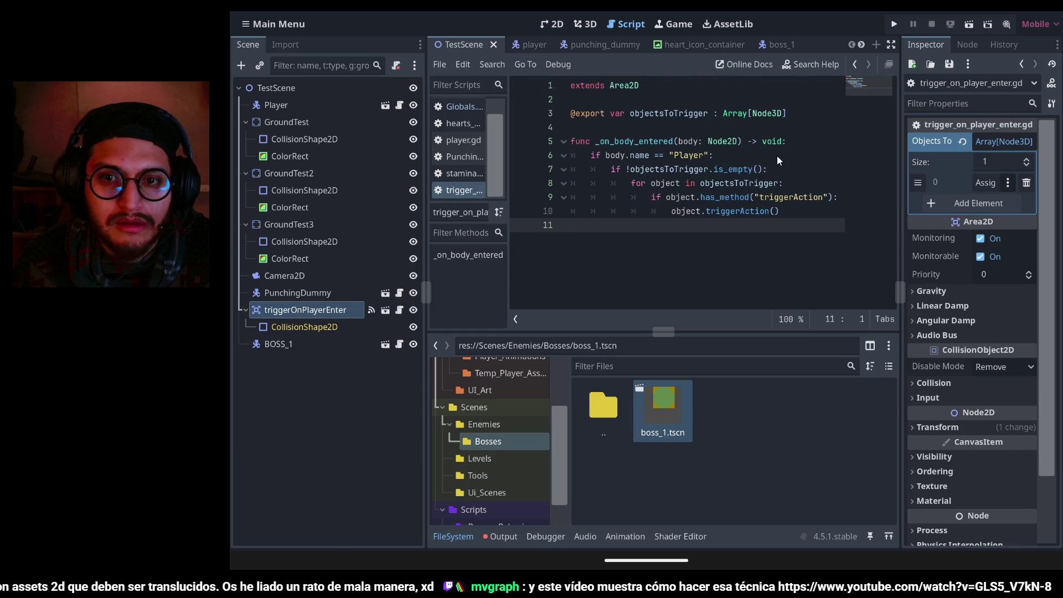
{"action": "double_click", "coordinate": [772, 115]}
{"action": "key", "text": "ctrl+s"}
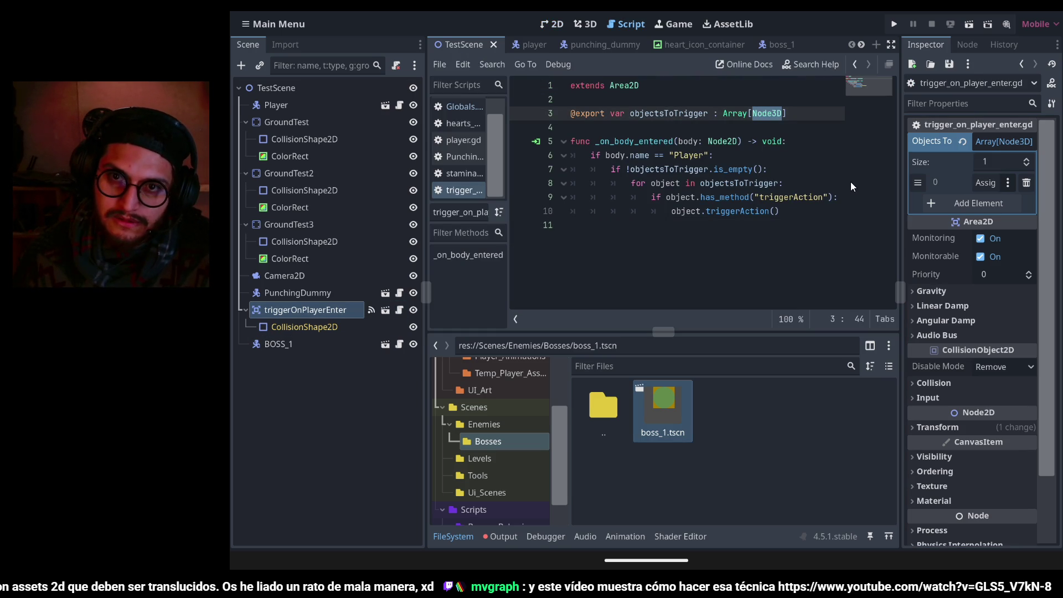
{"action": "key", "text": "Right"}
{"action": "key", "text": "BackSpace"}
{"action": "key", "text": "BackSpace"}
{"action": "left_click", "coordinate": [752, 169]}
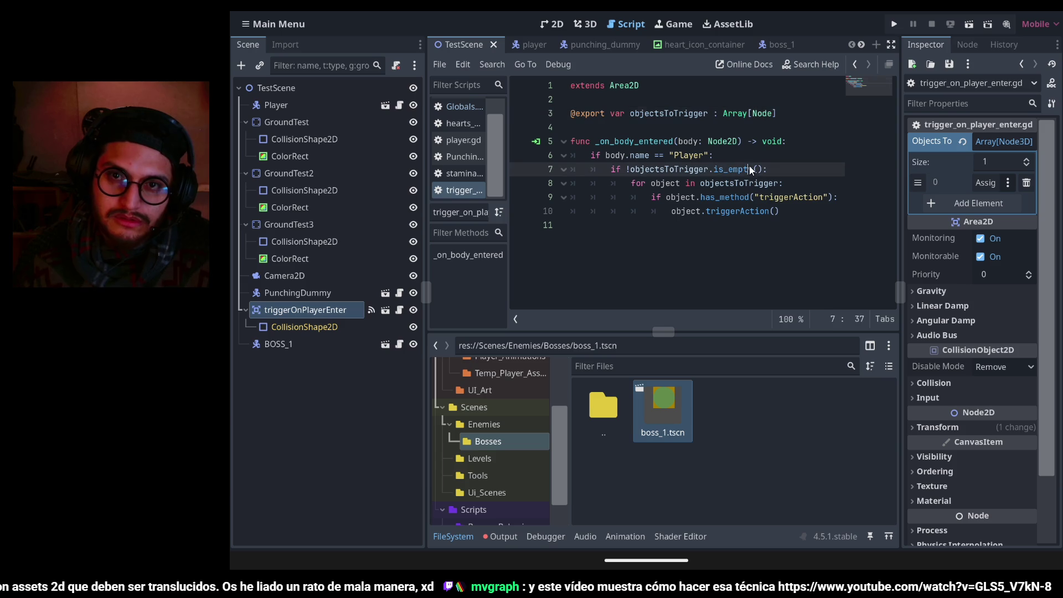
{"action": "key", "text": "ctrl+s"}
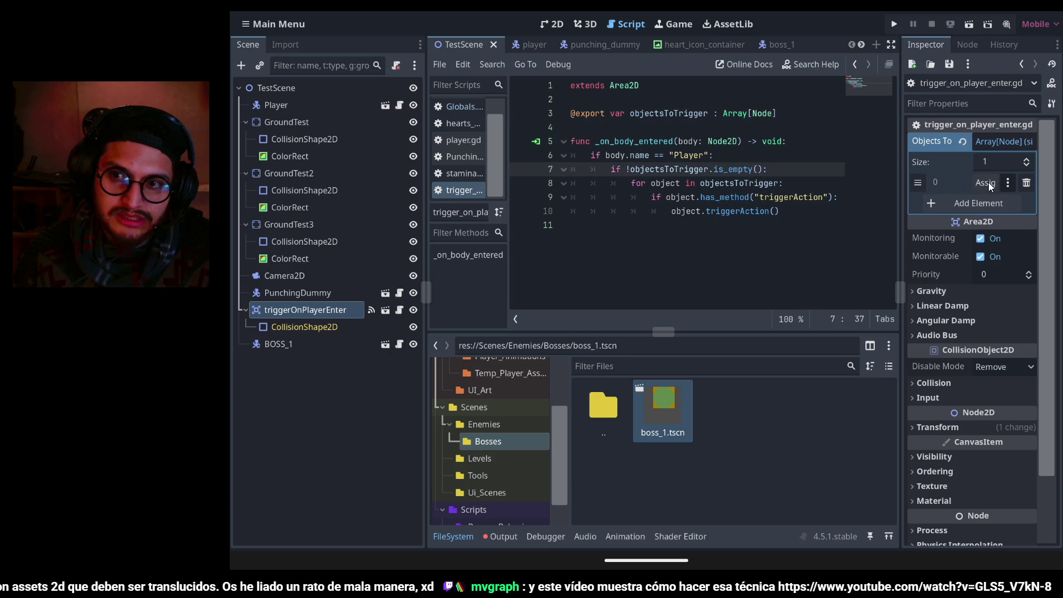
Try picking BOSS_1 for element 0 in the node picker.
{"action": "left_click", "coordinate": [986, 182]}
{"action": "left_click", "coordinate": [615, 394]}
{"action": "left_click", "coordinate": [689, 462]}
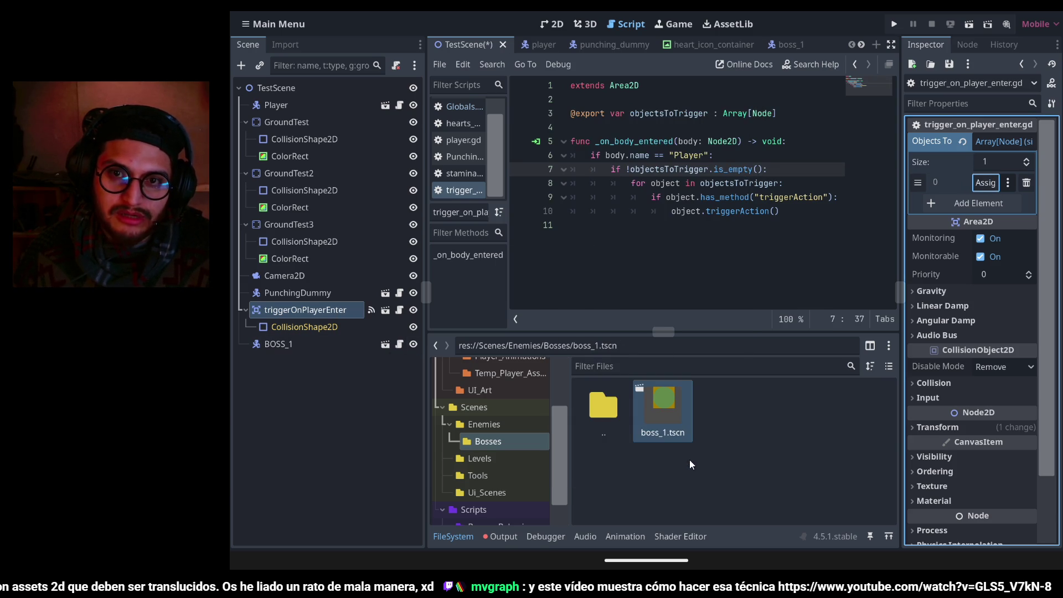
{"action": "left_click", "coordinate": [983, 184]}
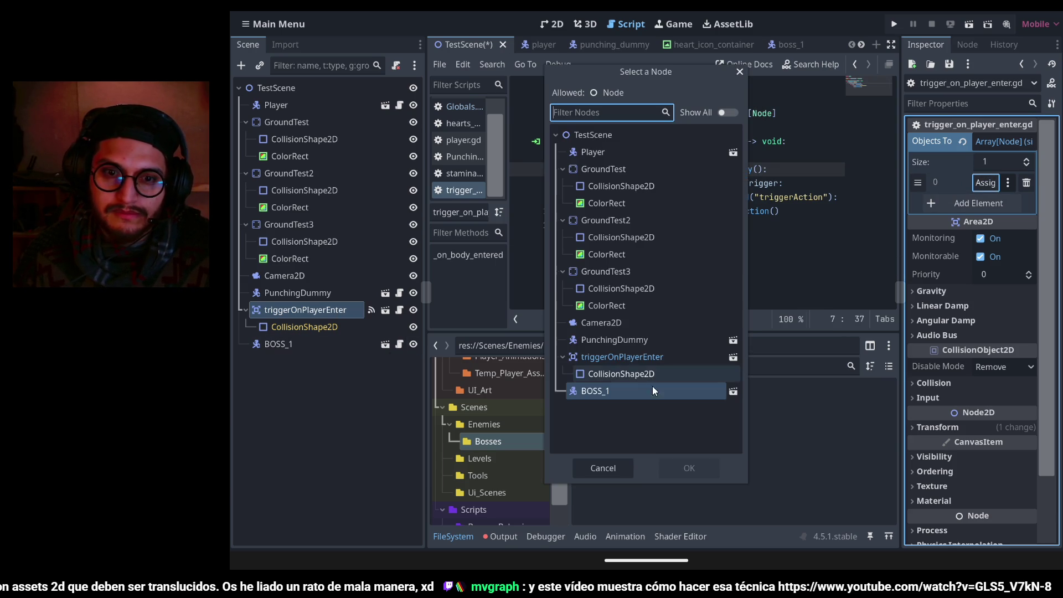
{"action": "left_click", "coordinate": [615, 392]}
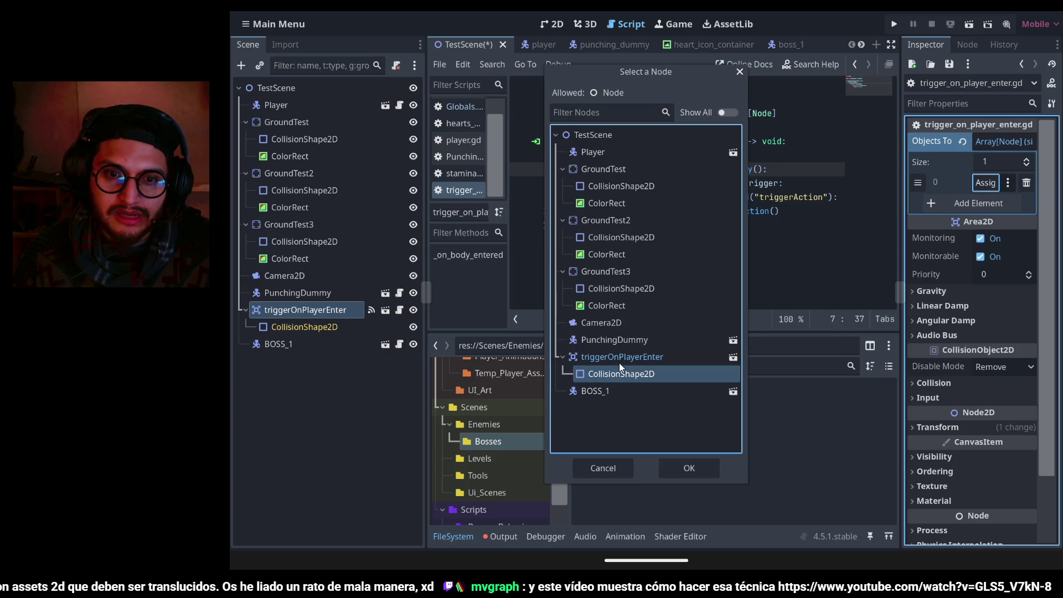
{"action": "left_click", "coordinate": [743, 65]}
{"action": "left_click", "coordinate": [790, 158]}
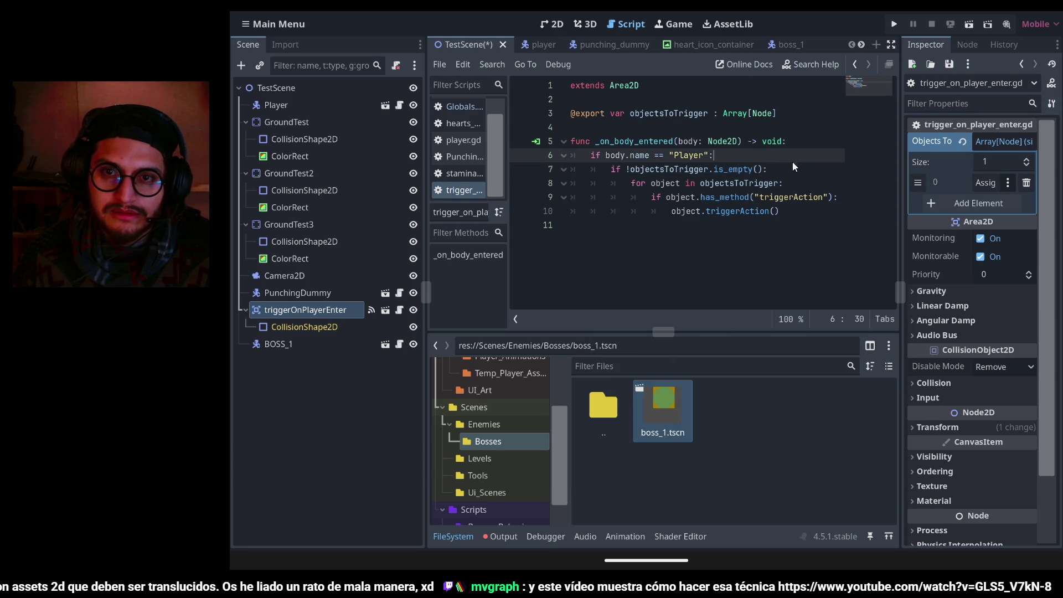
Set the array type back to Node3D from the suggestions and save.
{"action": "triple_click", "coordinate": [761, 113]}
{"action": "left_click", "coordinate": [764, 113]}
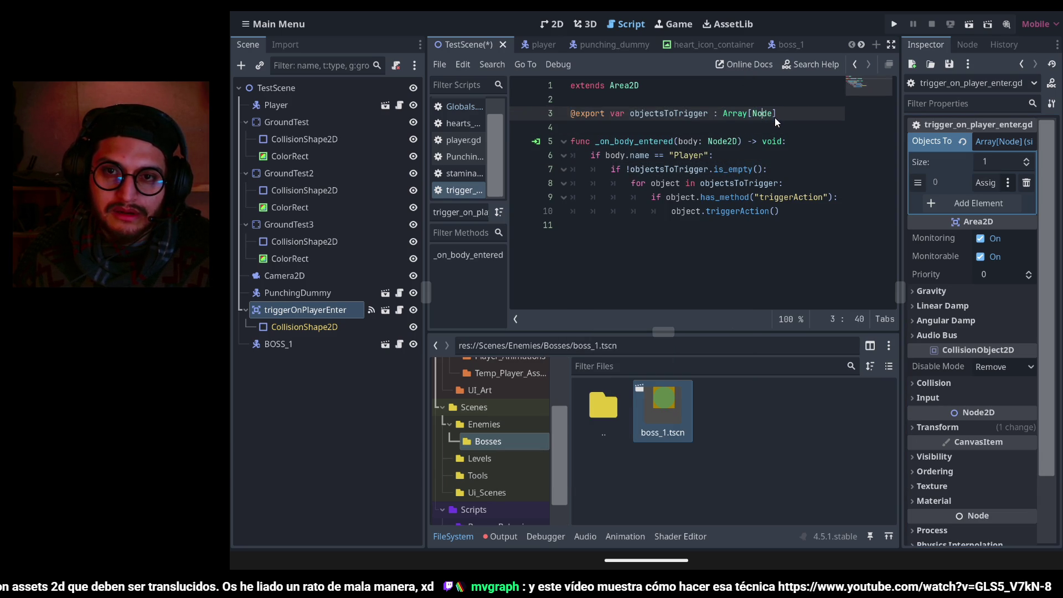
{"action": "key", "text": "Right"}
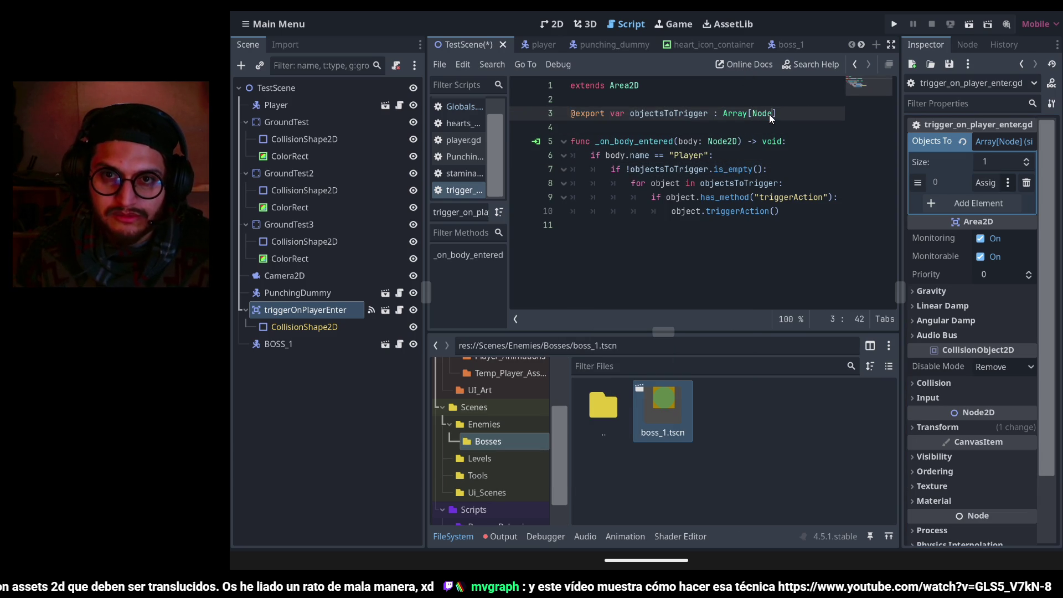
{"action": "key", "text": "ctrl+space"}
{"action": "type", "text": "3"}
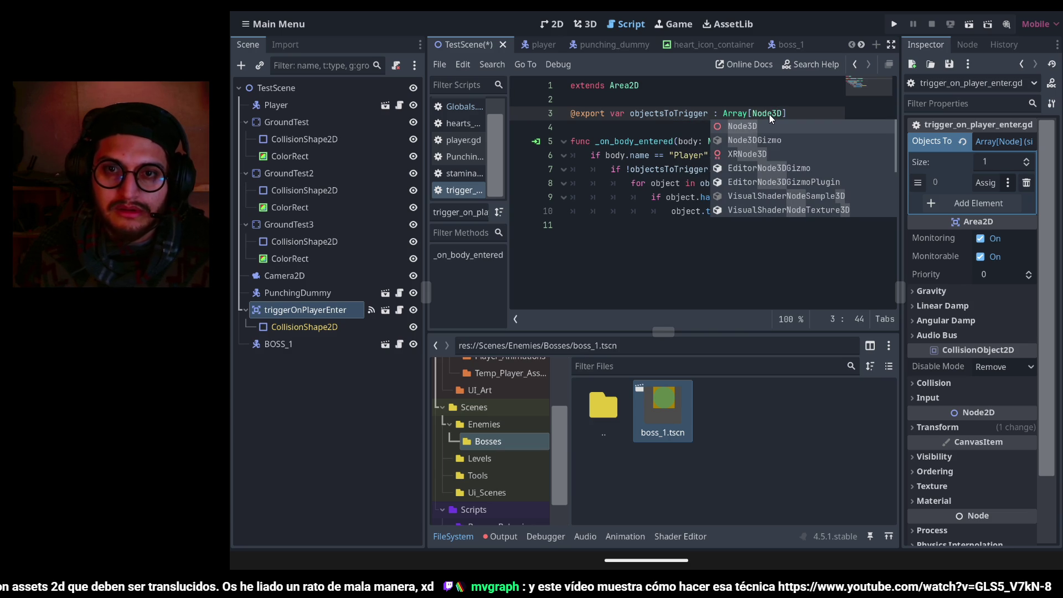
{"action": "key", "text": "Return"}
{"action": "key", "text": "ctrl+s"}
{"action": "left_click", "coordinate": [987, 180]}
{"action": "key", "text": "Escape"}
{"action": "key", "text": "ctrl+s"}
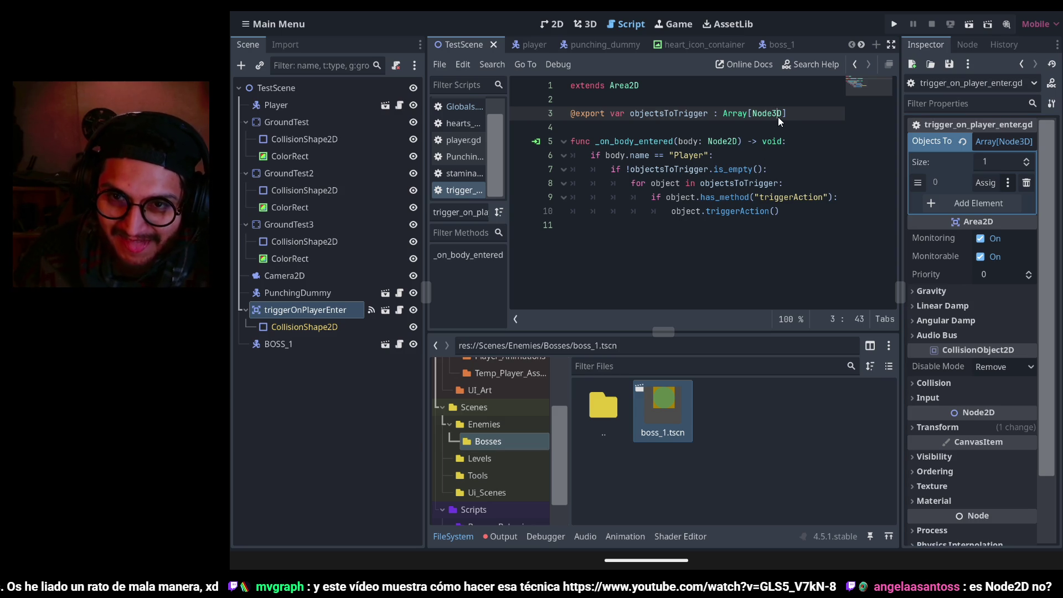
Change the array declaration to Array[Node2D] and save.
{"action": "key", "text": "BackSpace"}
{"action": "type", "text": "2"}
{"action": "key", "text": "ctrl+s"}
{"action": "left_click", "coordinate": [753, 101]}
Assign BOSS_1 to element 0 through the node picker.
{"action": "left_click", "coordinate": [987, 180]}
{"action": "left_click", "coordinate": [623, 341]}
{"action": "double_click", "coordinate": [623, 341]}
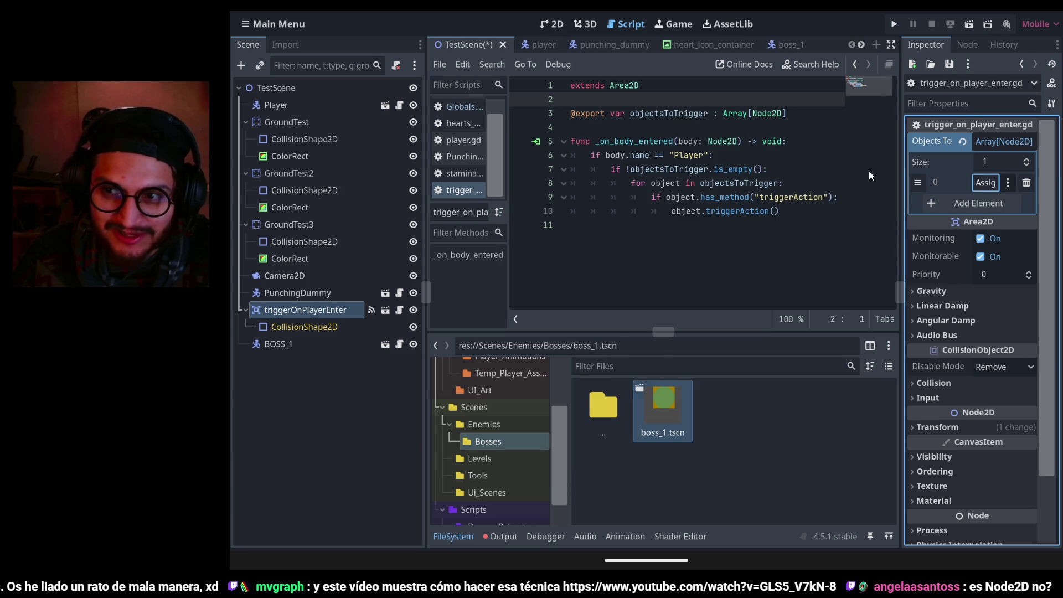
{"action": "left_click", "coordinate": [984, 183]}
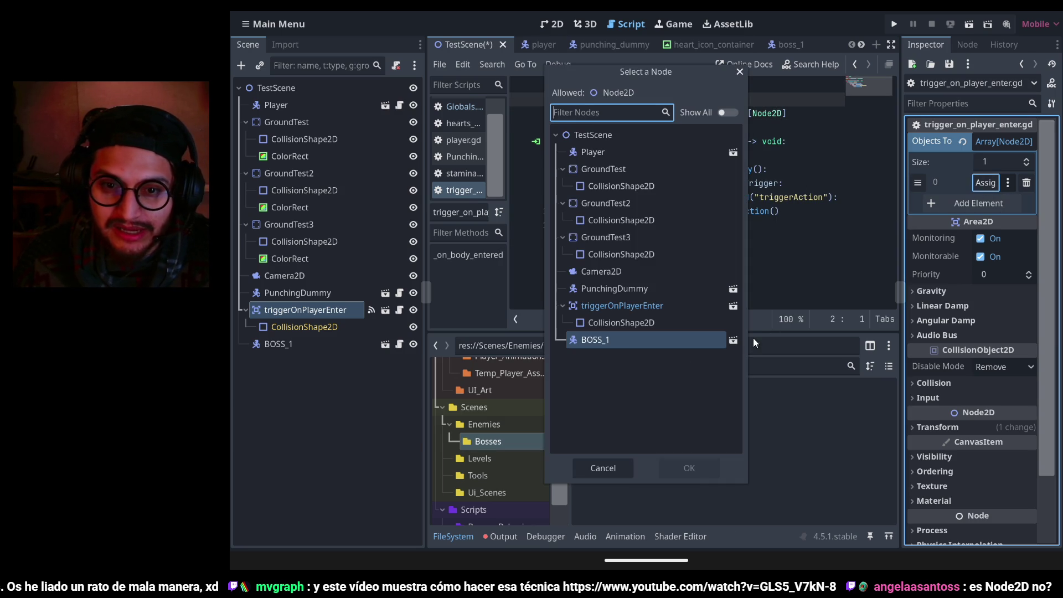
{"action": "left_click", "coordinate": [618, 338]}
{"action": "left_click", "coordinate": [683, 460]}
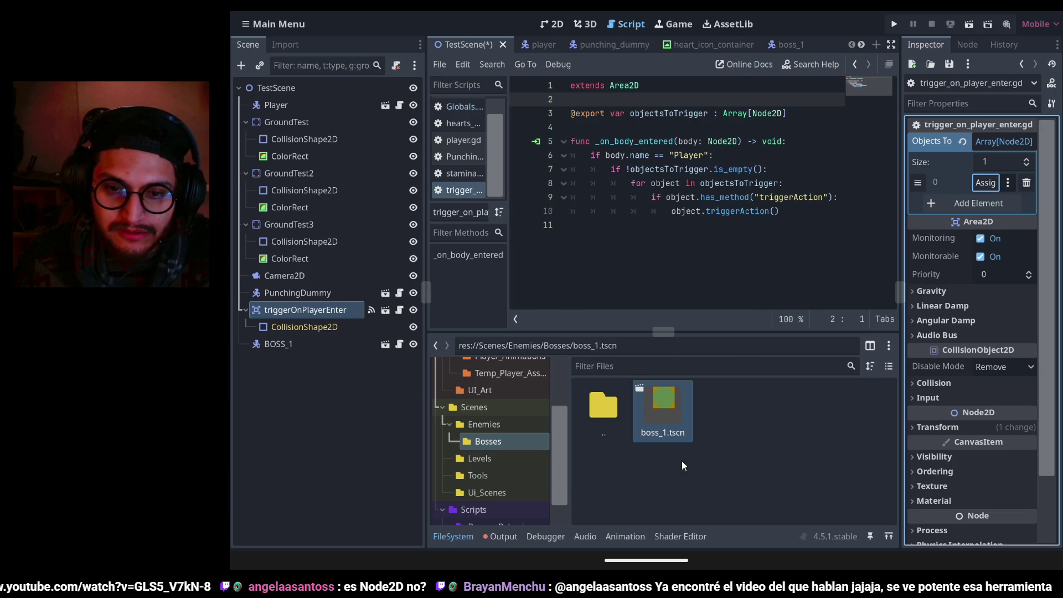
{"action": "left_click", "coordinate": [652, 211]}
Remove element 0, add a fresh element holding BOSS_1, and save the scene.
{"action": "left_click", "coordinate": [1025, 183]}
{"action": "left_click", "coordinate": [1024, 185]}
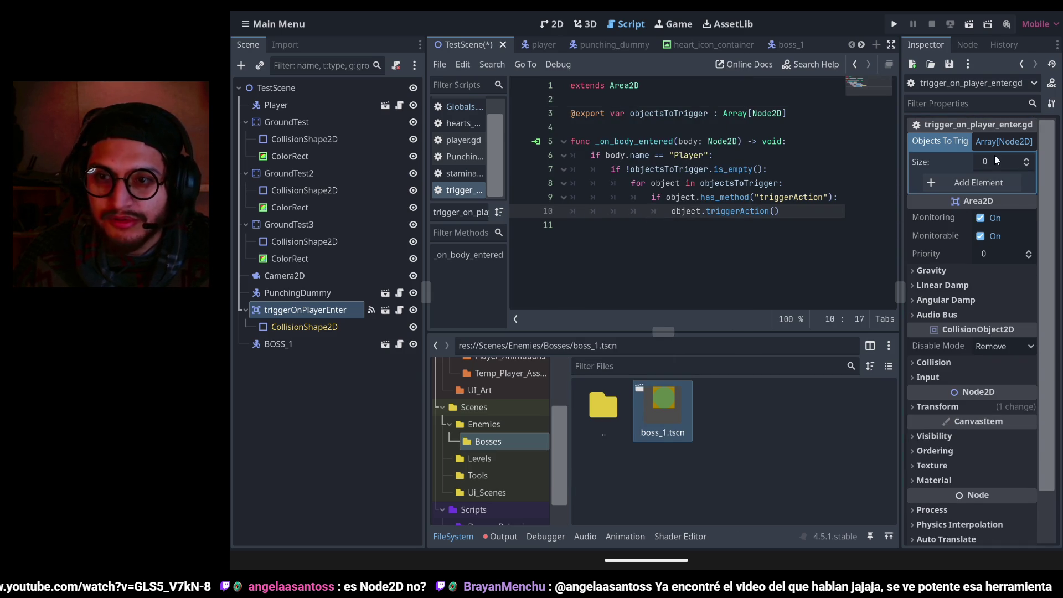
{"action": "left_click", "coordinate": [991, 180]}
{"action": "left_click", "coordinate": [984, 181]}
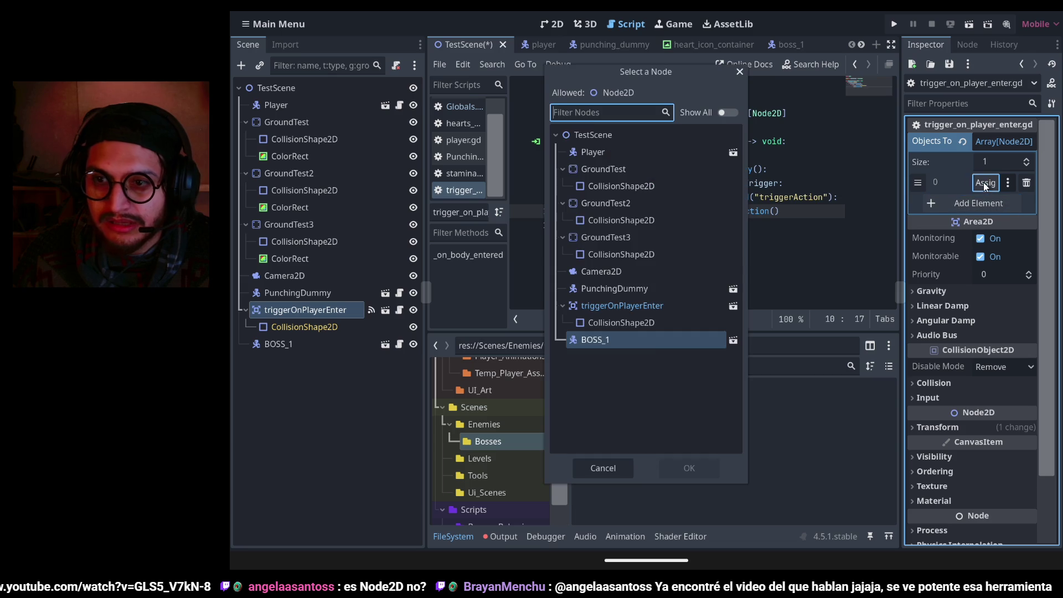
{"action": "left_click", "coordinate": [622, 342]}
{"action": "left_click", "coordinate": [684, 466]}
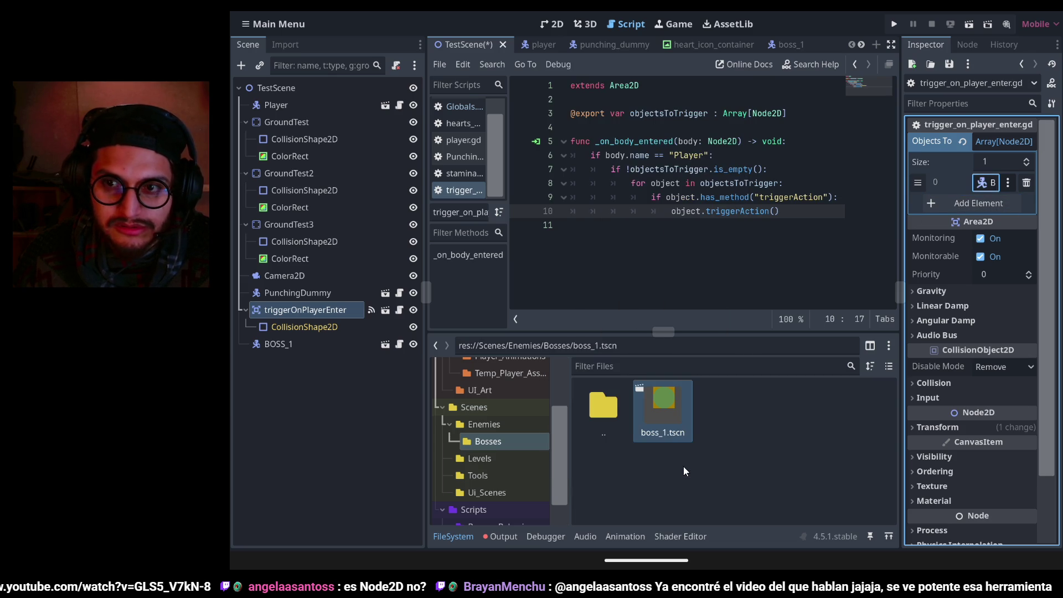
{"action": "key", "text": "ctrl+s"}
{"action": "left_click", "coordinate": [726, 170]}
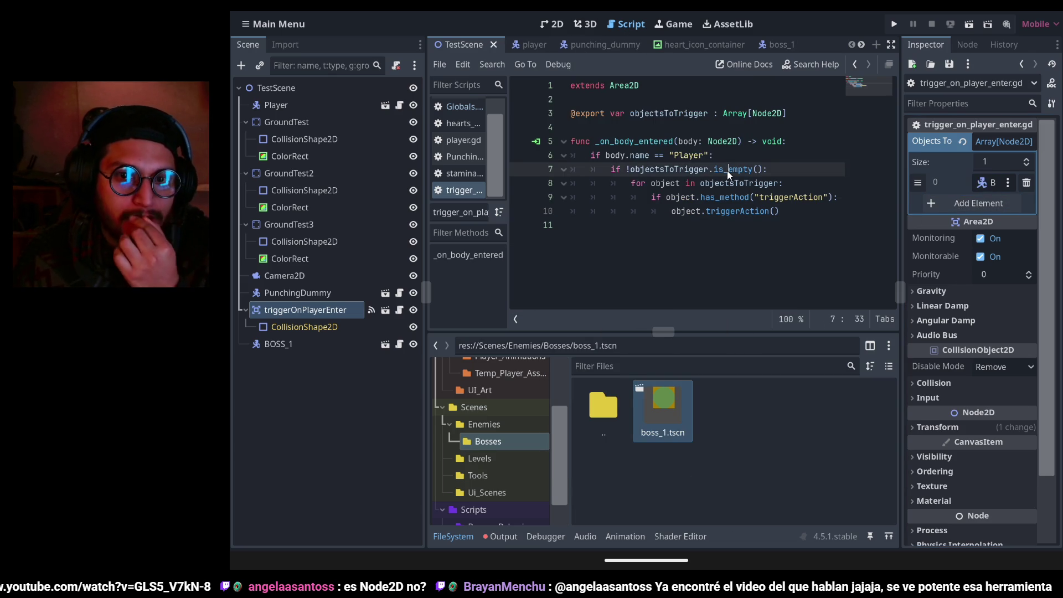
{"action": "left_click", "coordinate": [658, 113]}
{"action": "left_click", "coordinate": [372, 358]}
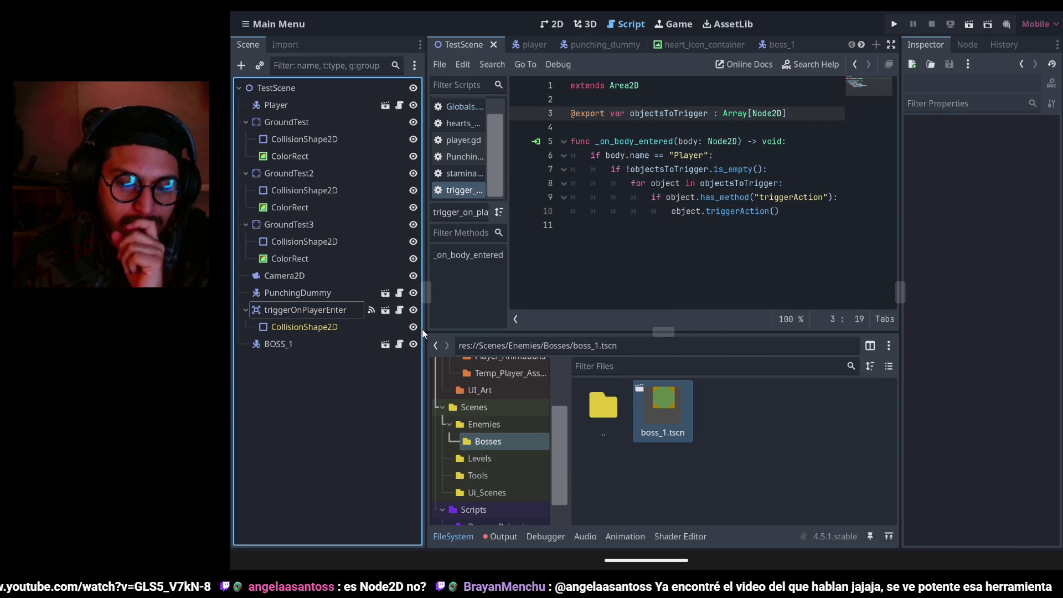
Run the scene and walk the player into the trigger to see START, then open boss_one_behaviour.gd.
{"action": "left_click", "coordinate": [559, 24]}
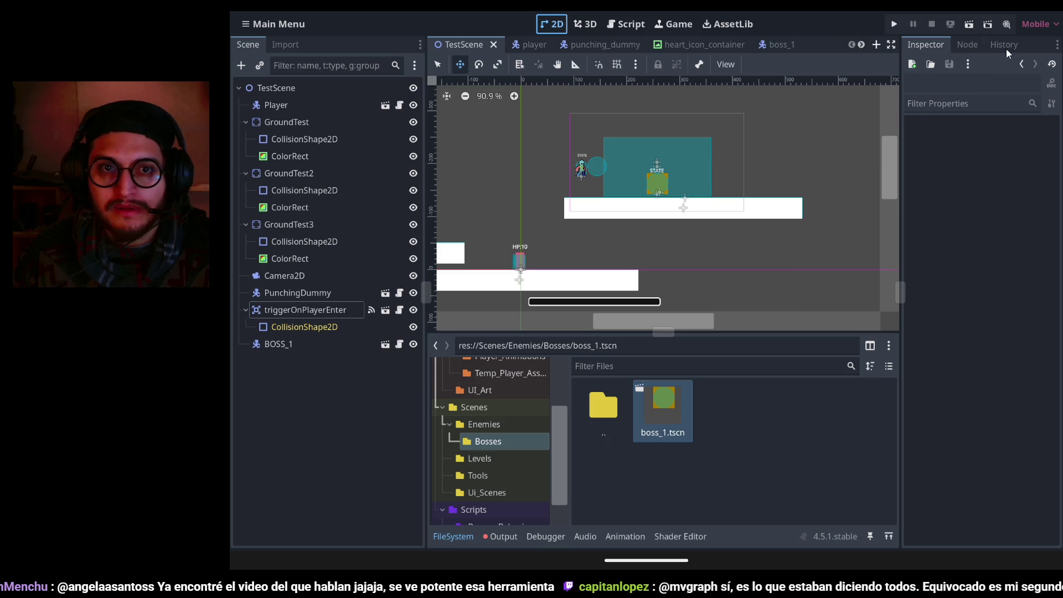
{"action": "left_click", "coordinate": [894, 24]}
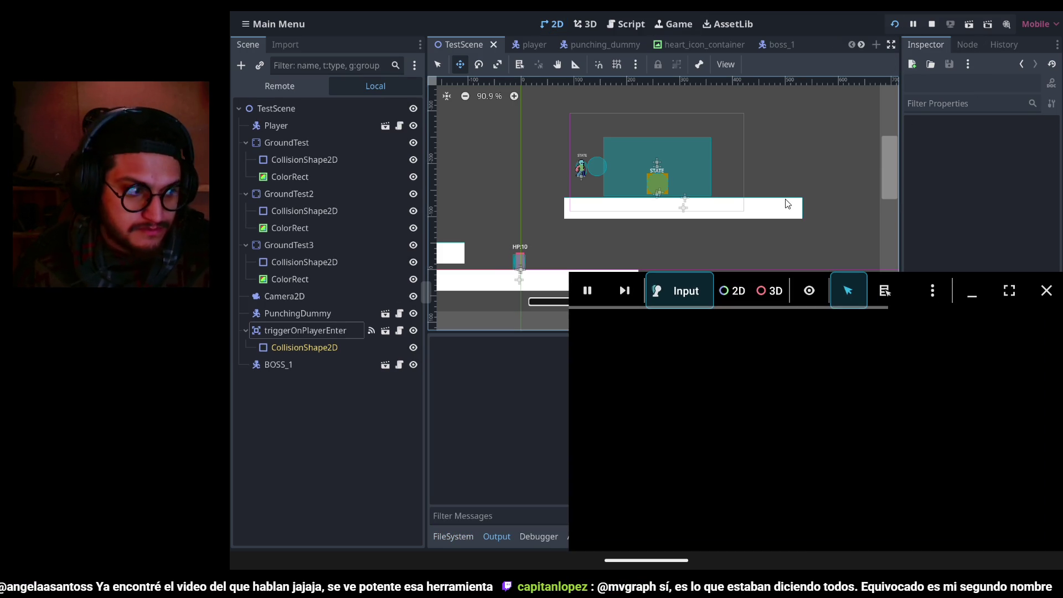
{"action": "key", "text": "d"}
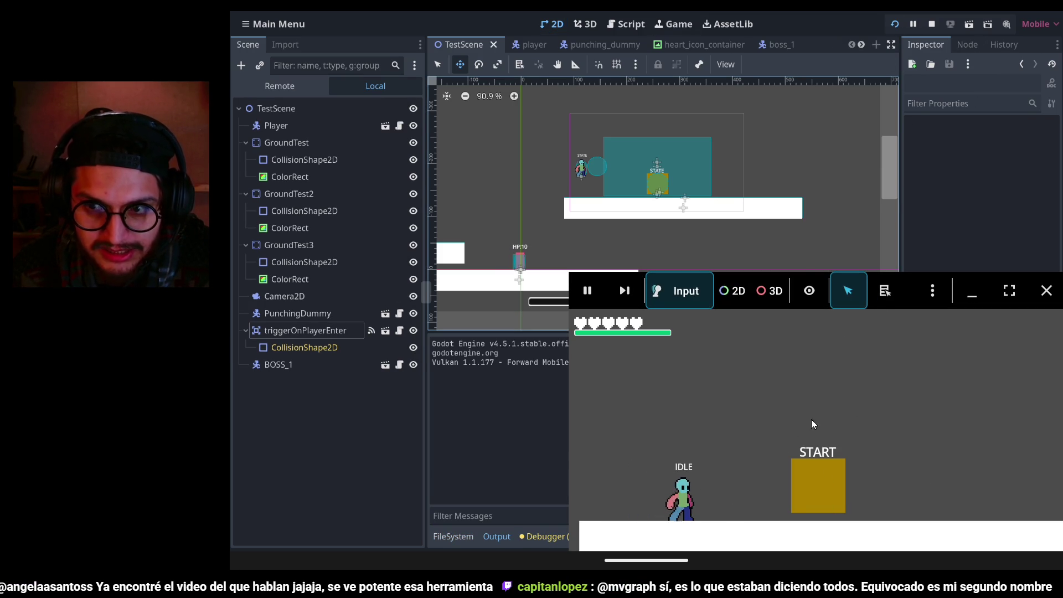
{"action": "left_click", "coordinate": [1047, 290]}
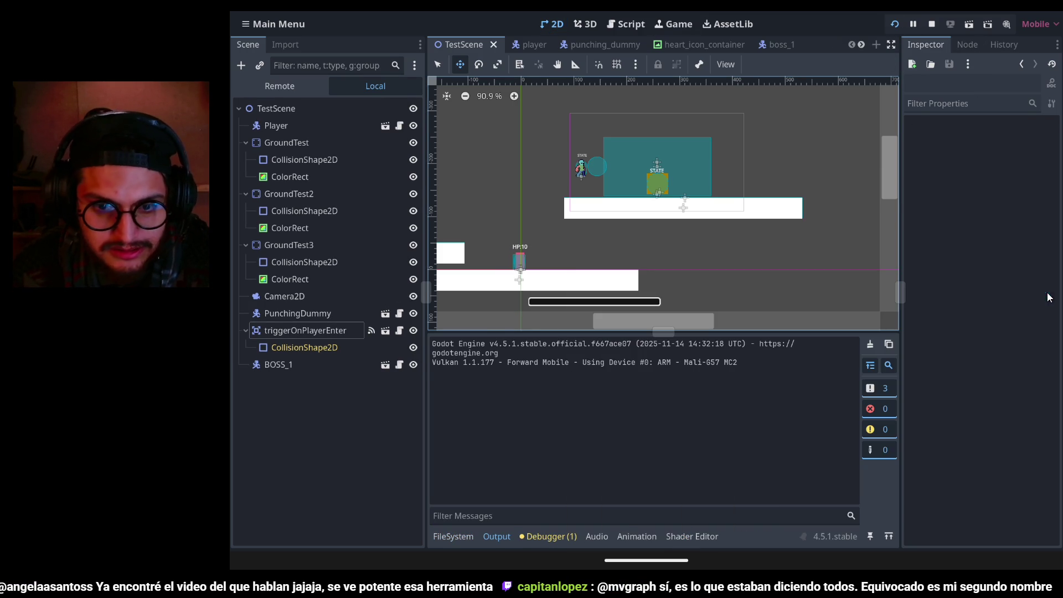
{"action": "left_click", "coordinate": [781, 44]}
{"action": "left_click", "coordinate": [398, 89]}
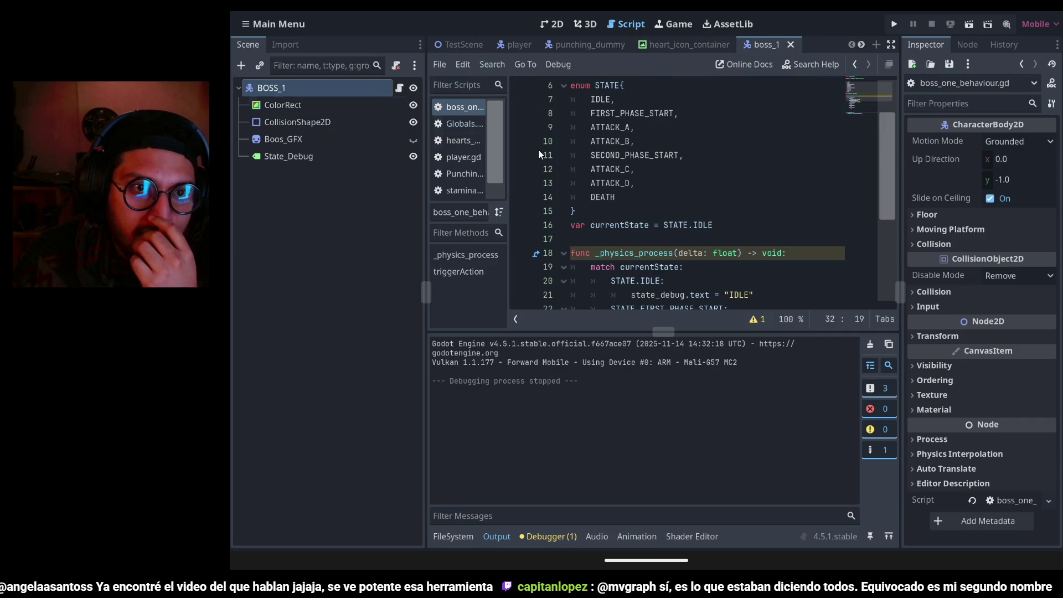
{"action": "left_click", "coordinate": [793, 200]}
{"action": "scroll", "coordinate": [675, 161], "scroll_direction": "down", "scroll_amount": 3}
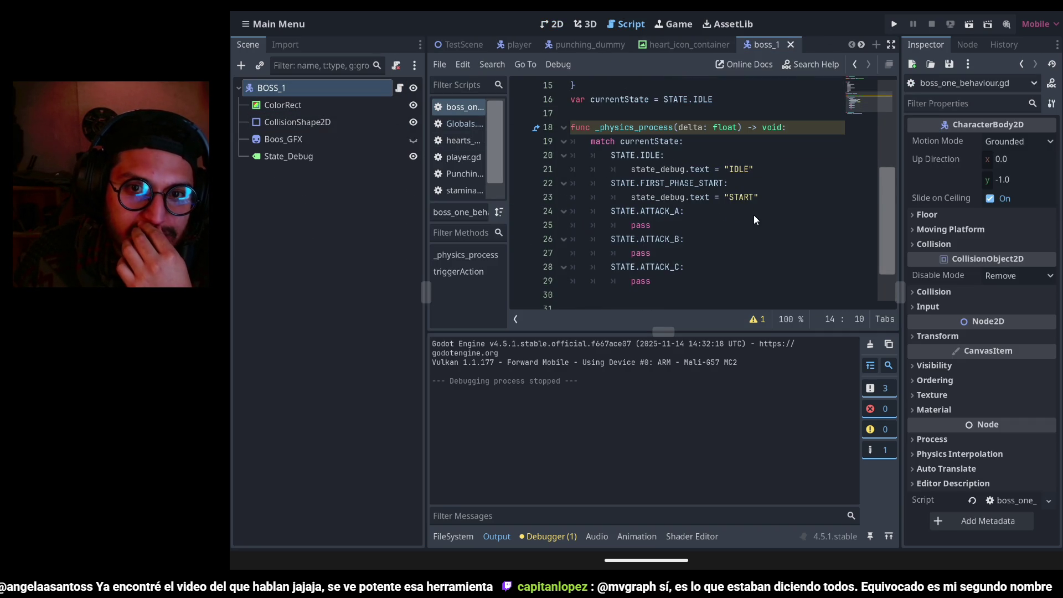
{"action": "left_click", "coordinate": [668, 169]}
{"action": "left_click", "coordinate": [762, 184]}
{"action": "left_click", "coordinate": [681, 211]}
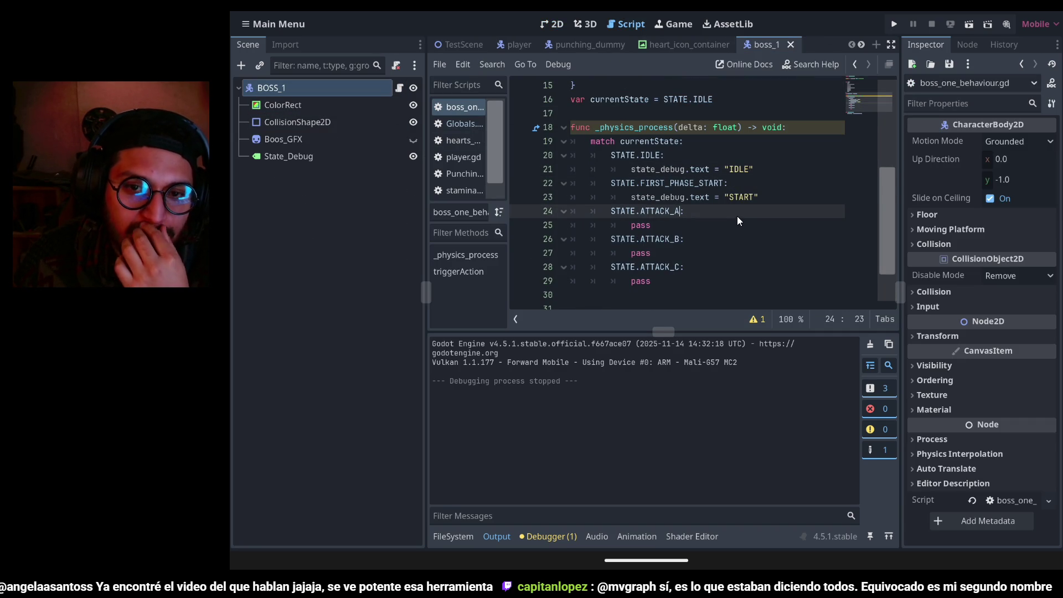
{"action": "left_click", "coordinate": [649, 223]}
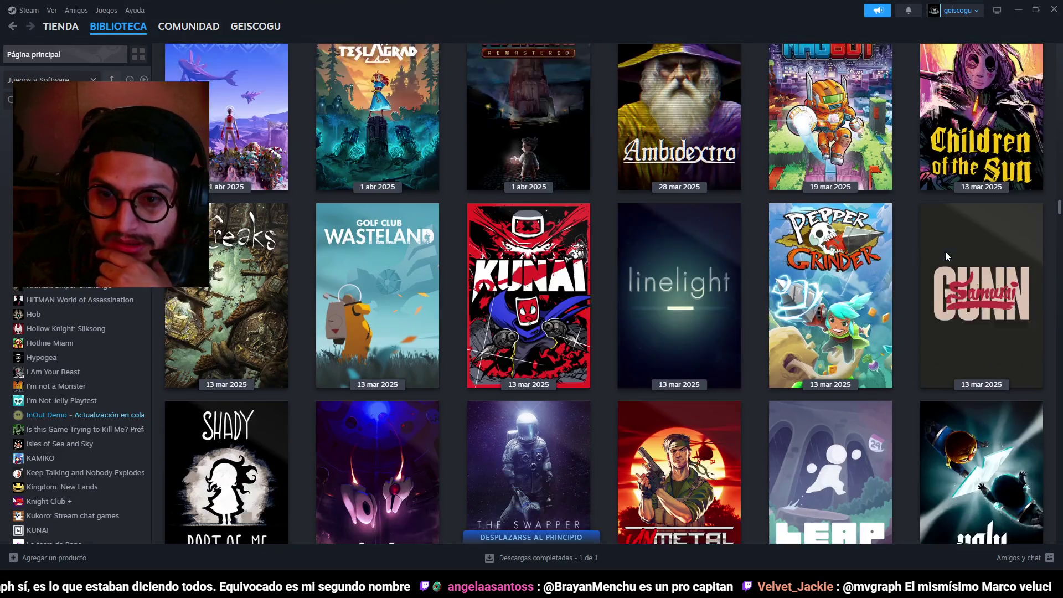
Scroll the Steam library and open the Nuclear Blaze store page.
{"action": "scroll", "coordinate": [945, 251], "scroll_direction": "down", "scroll_amount": 5}
{"action": "scroll", "coordinate": [902, 247], "scroll_direction": "down", "scroll_amount": 8}
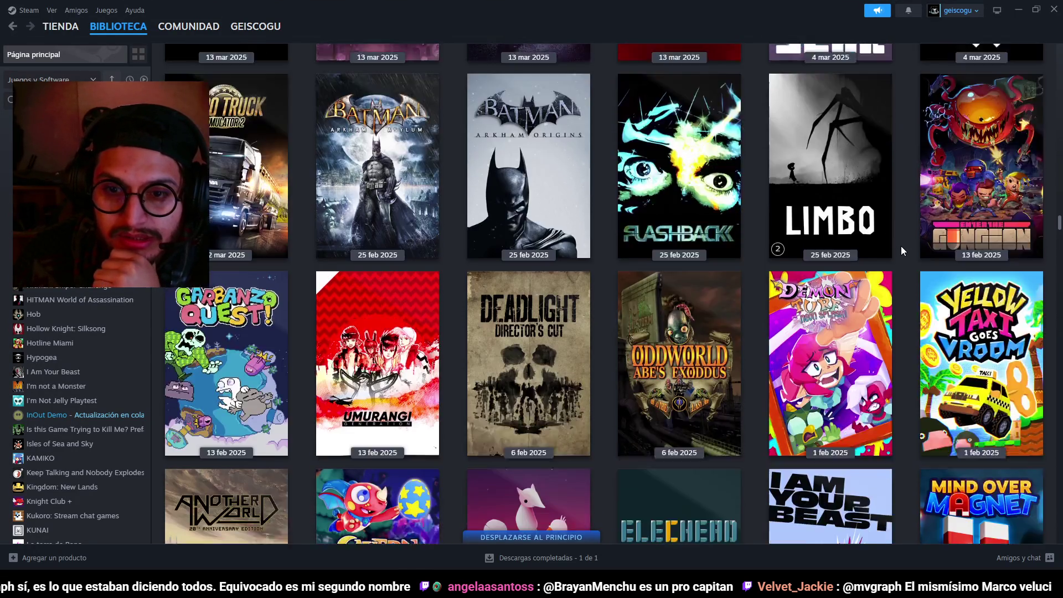
{"action": "scroll", "coordinate": [901, 246], "scroll_direction": "down", "scroll_amount": 13}
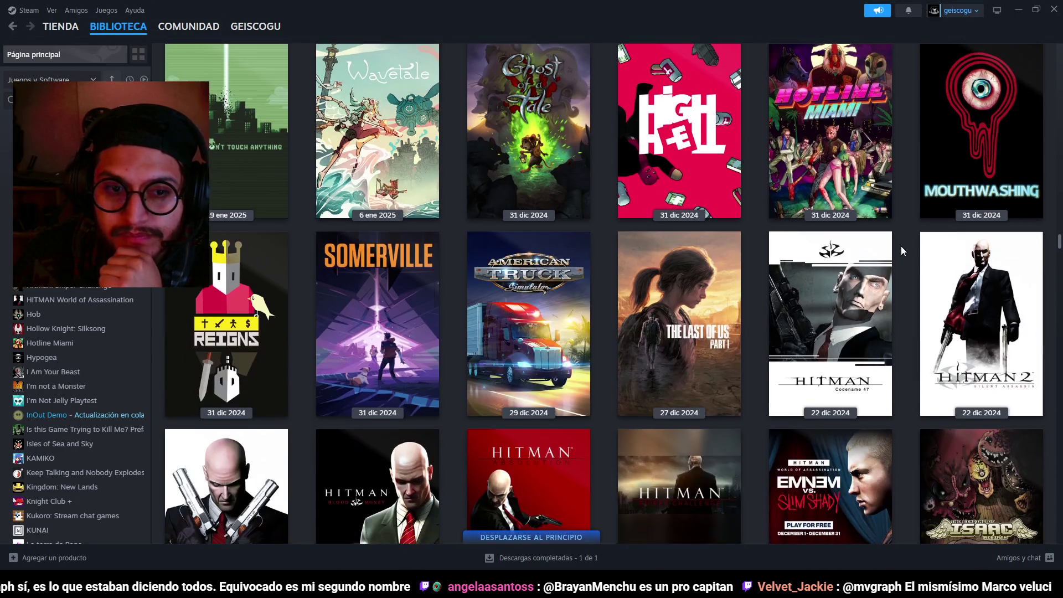
{"action": "scroll", "coordinate": [902, 246], "scroll_direction": "down", "scroll_amount": 3}
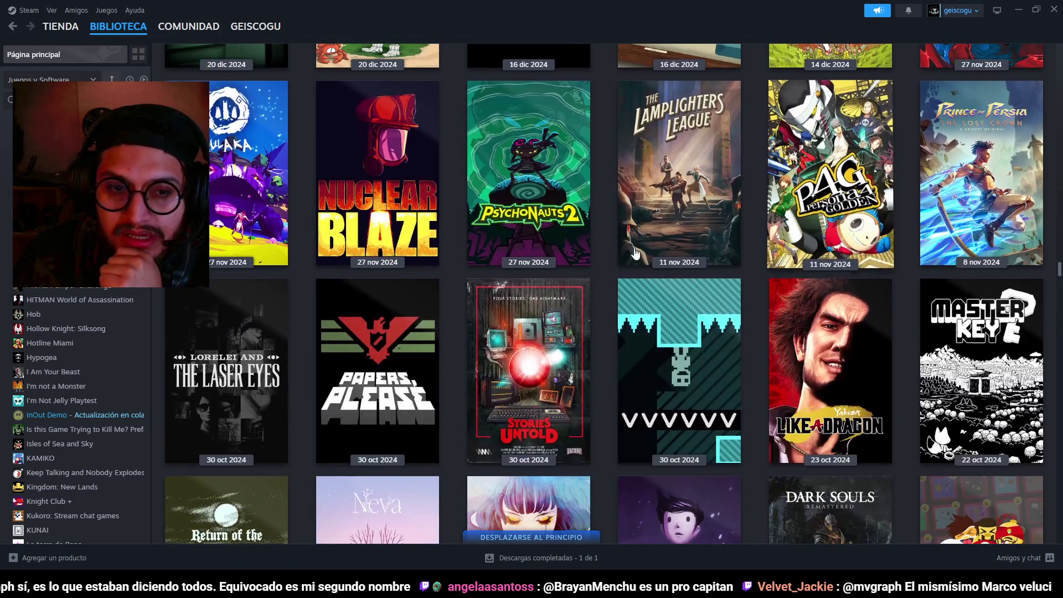
{"action": "left_click", "coordinate": [378, 182]}
{"action": "left_click", "coordinate": [216, 279]}
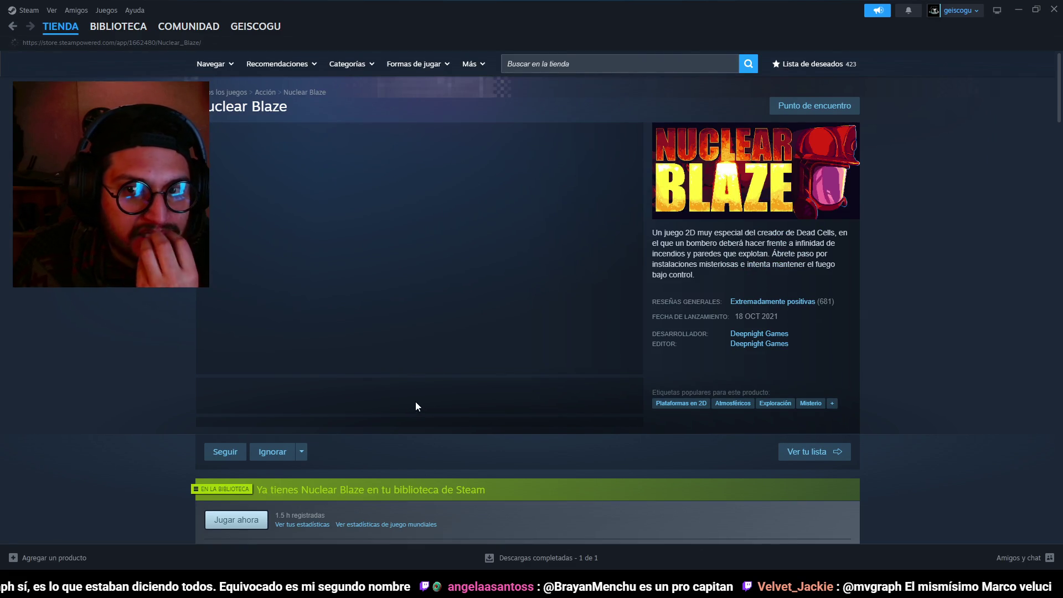
Browse Nuclear Blaze screenshots like HIVE and LABORATORY, then bring the YouTube tutorial window forward.
{"action": "left_click", "coordinate": [351, 408]}
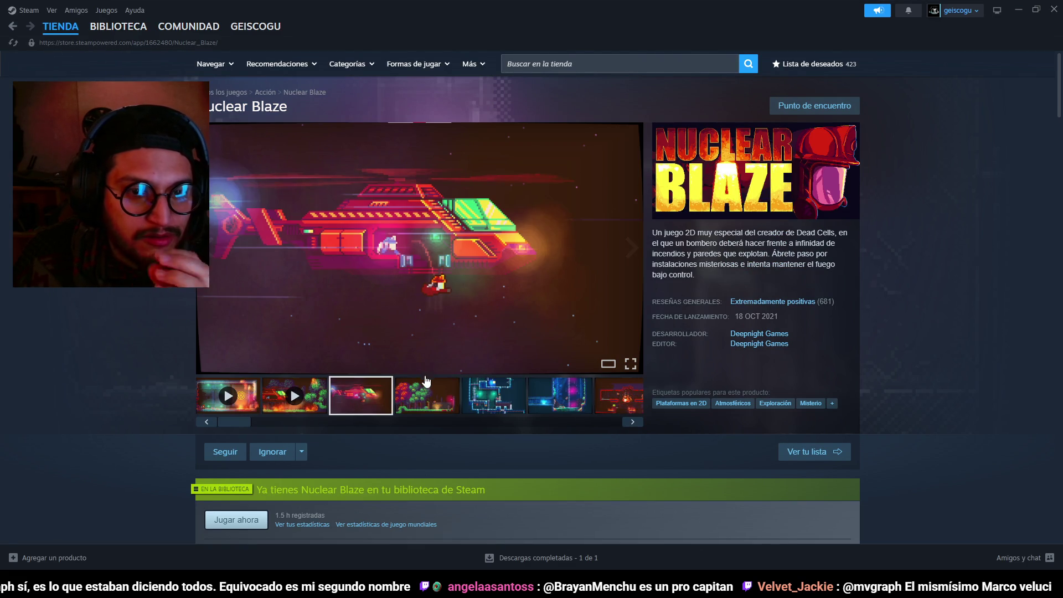
{"action": "left_click", "coordinate": [429, 399]}
{"action": "left_click", "coordinate": [493, 397]}
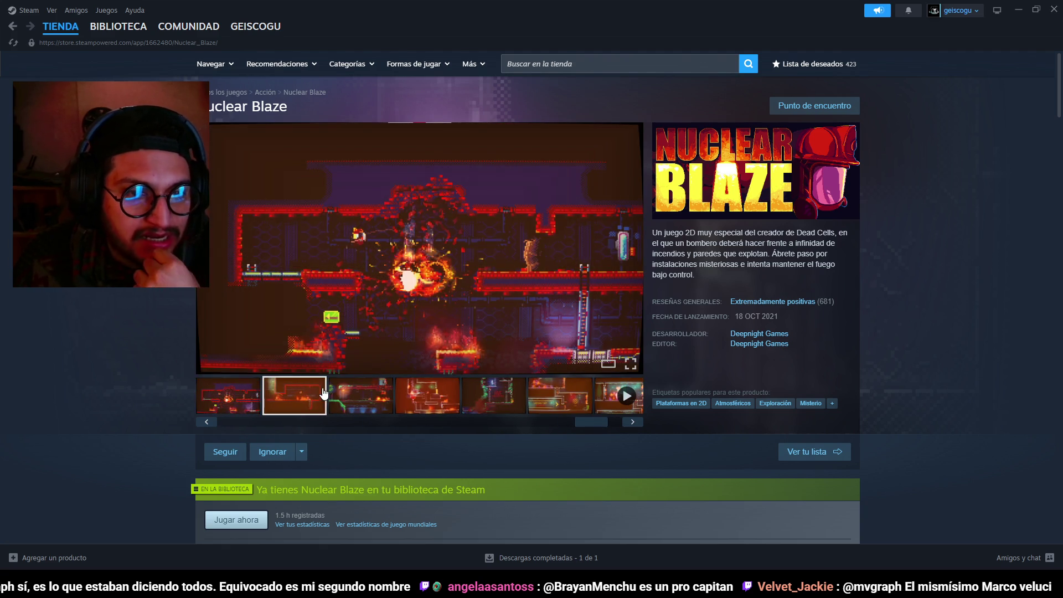
{"action": "left_click", "coordinate": [434, 399]}
{"action": "left_click", "coordinate": [492, 400]}
{"action": "left_click", "coordinate": [566, 397]}
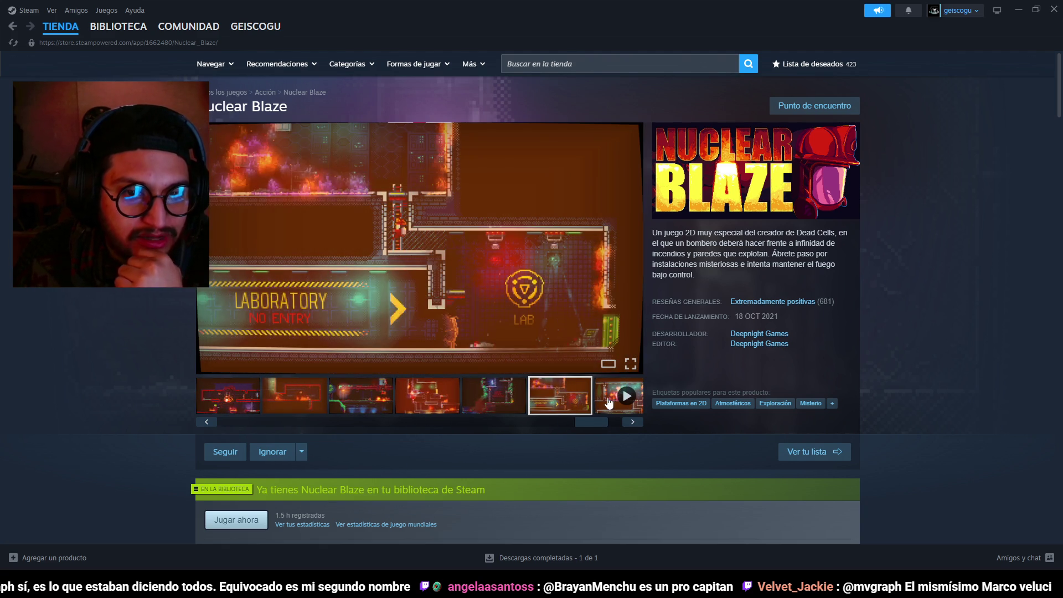
{"action": "left_click", "coordinate": [609, 403]}
{"action": "left_click", "coordinate": [532, 399]}
{"action": "left_click", "coordinate": [508, 398]}
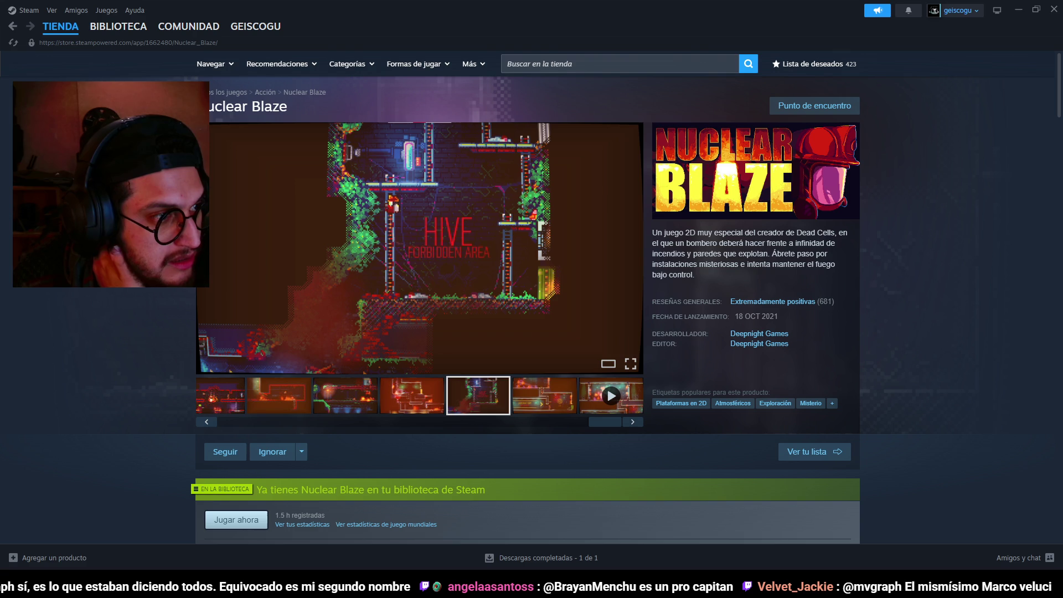
{"action": "mouse_move", "coordinate": [0, 343]}
{"action": "left_mouse_down"}
{"action": "mouse_move", "coordinate": [211, 321]}
{"action": "mouse_move", "coordinate": [753, 2]}
{"action": "left_mouse_up"}
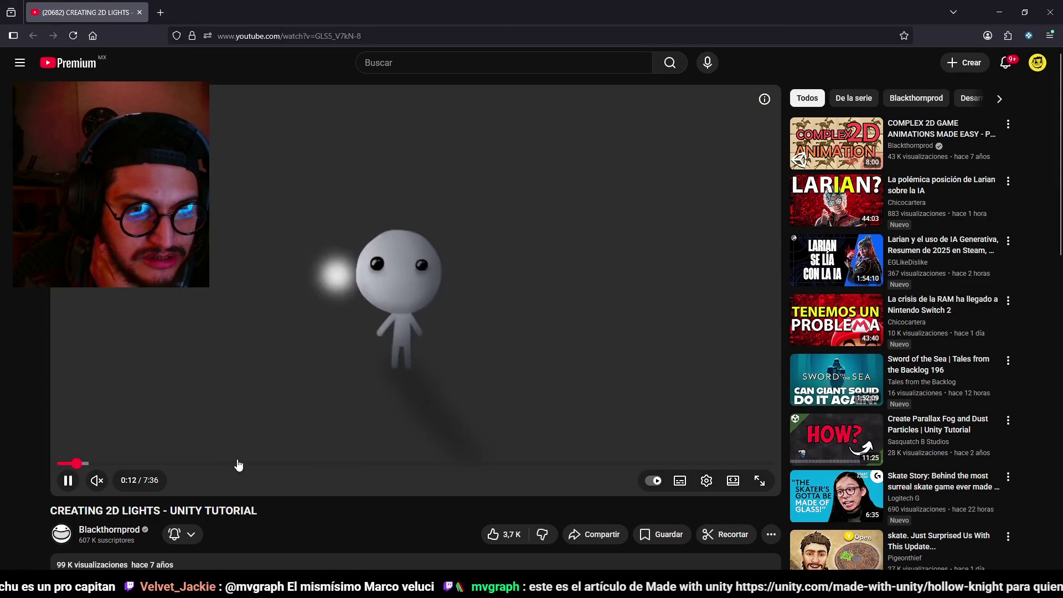
Skim the Unity 2D lights tutorial, jumping to about 1:55, 3:13, 4:11, the light-cone demo and 5:57.
{"action": "left_click", "coordinate": [238, 463]}
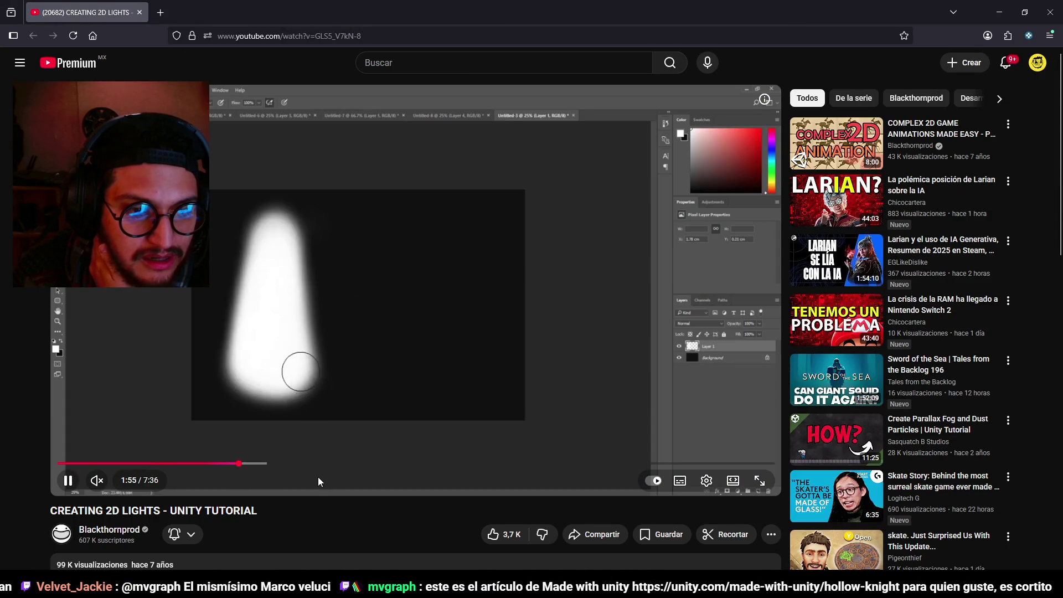
{"action": "left_click", "coordinate": [363, 464]}
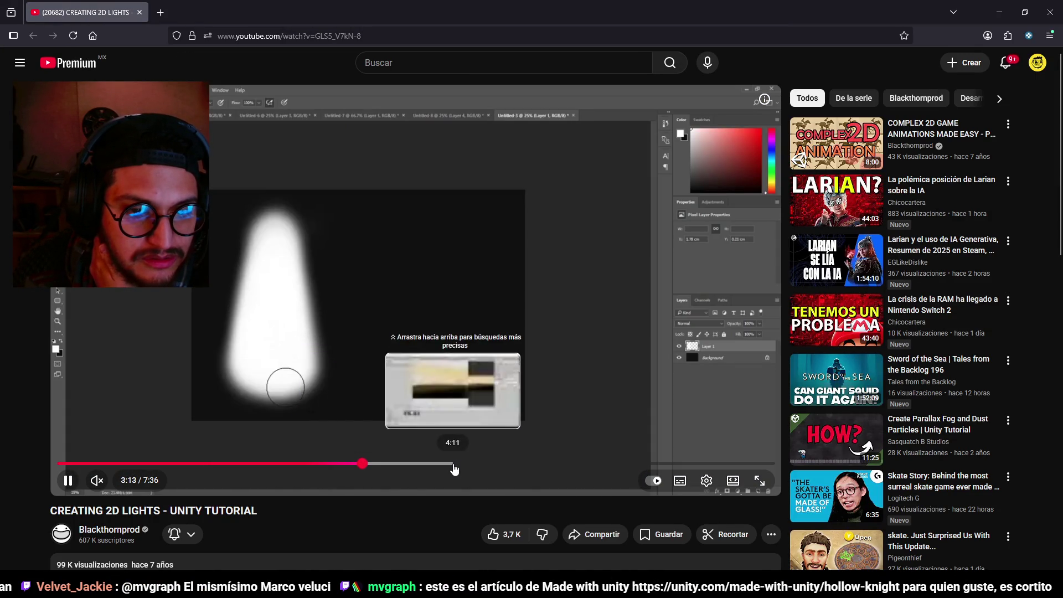
{"action": "left_click", "coordinate": [453, 464]}
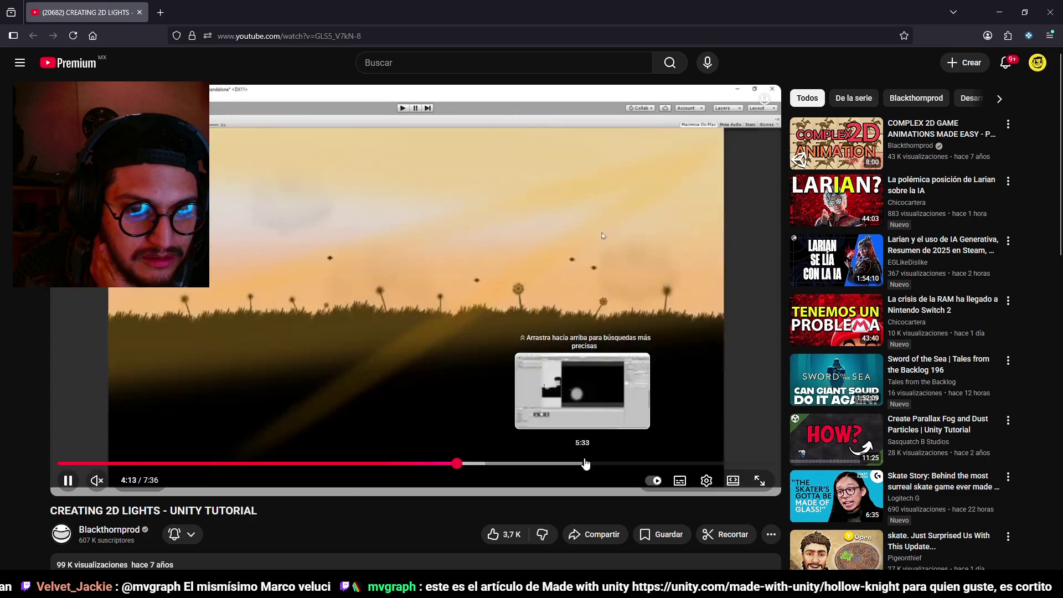
{"action": "left_click", "coordinate": [586, 464]}
{"action": "left_click", "coordinate": [620, 464]}
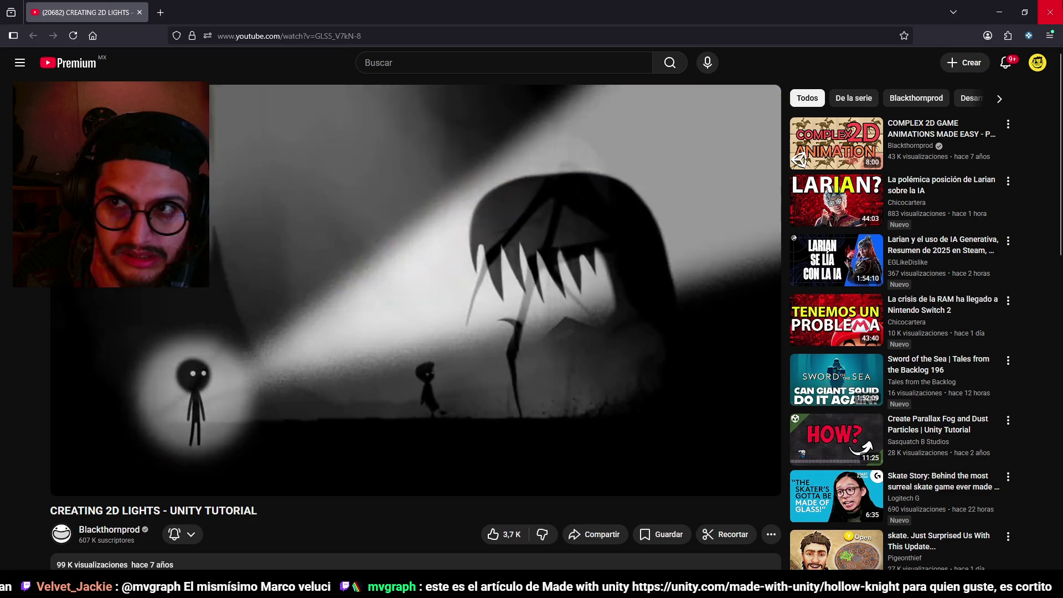
Return to the Nuclear Blaze Steam page, scroll through it, and close Steam.
{"action": "key", "text": "alt+Tab"}
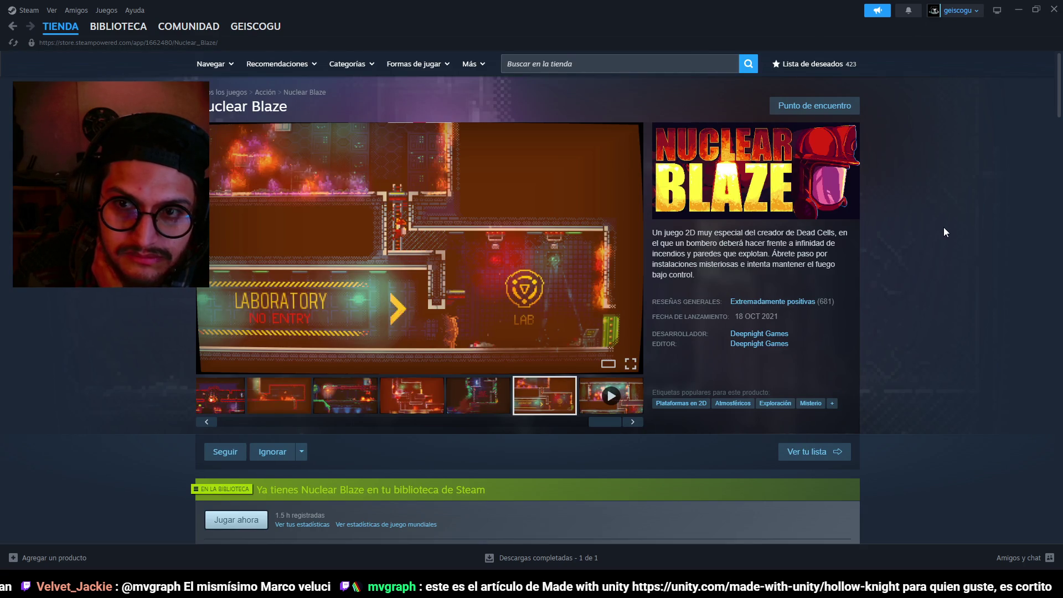
{"action": "scroll", "coordinate": [944, 227], "scroll_direction": "down", "scroll_amount": 7}
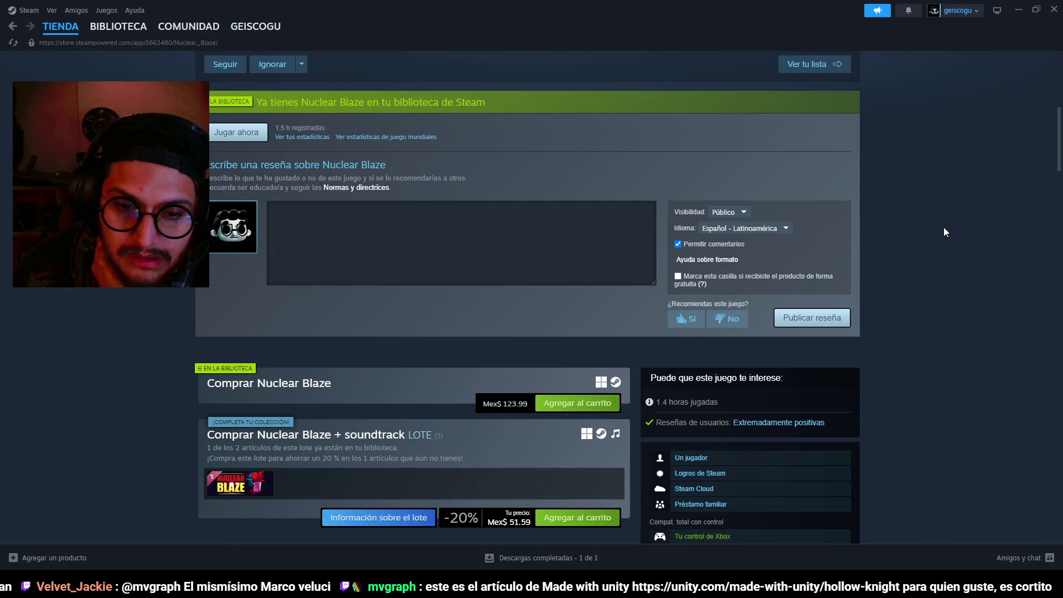
{"action": "scroll", "coordinate": [944, 229], "scroll_direction": "up", "scroll_amount": 1}
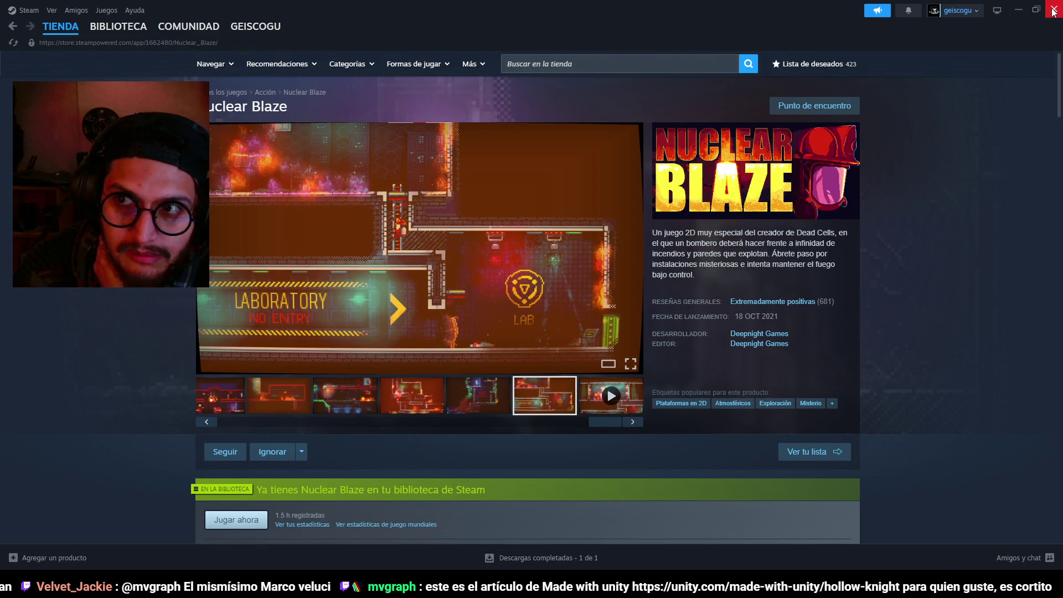
{"action": "left_click", "coordinate": [1053, 10]}
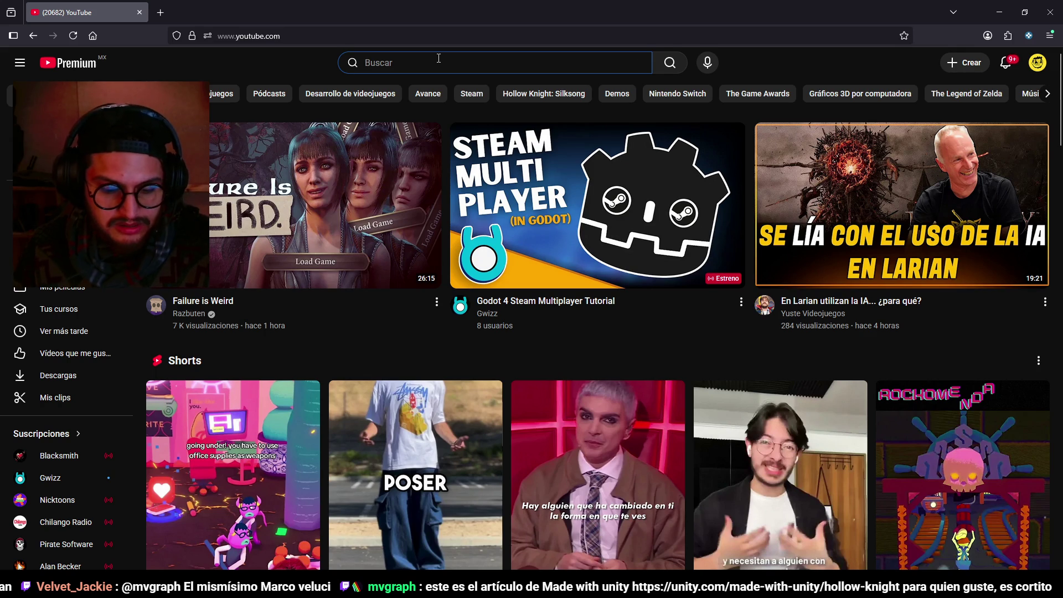
Search YouTube for 'karmelita boss fight silksong' and start the Skarrsinger Karmelita Boss Fight (4K 60FPS) video.
{"action": "type", "text": "karmelita boss fight s"}
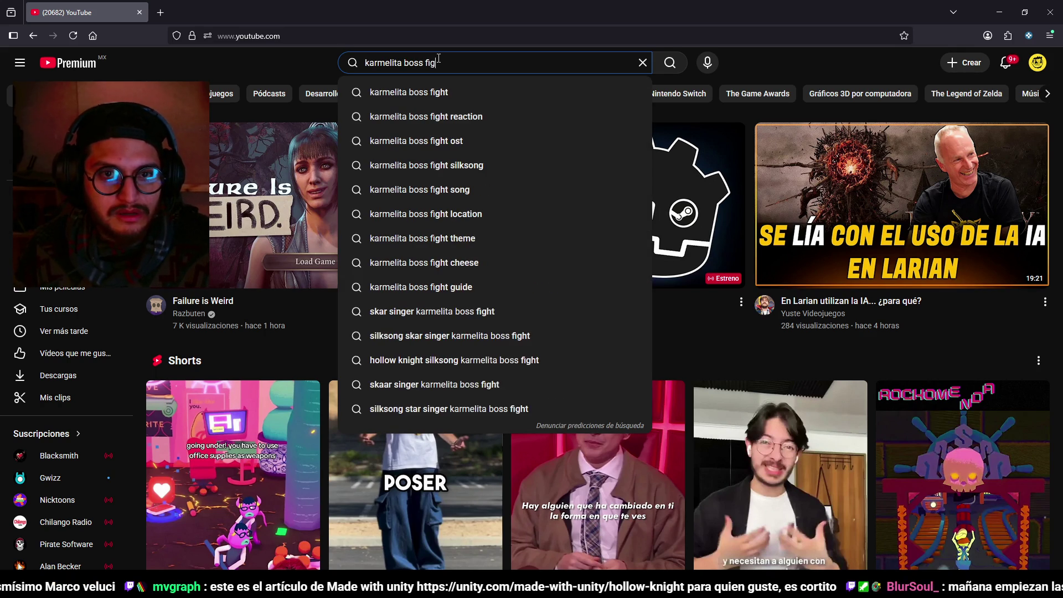
{"action": "type", "text": "ilksong"}
{"action": "key", "text": "Return"}
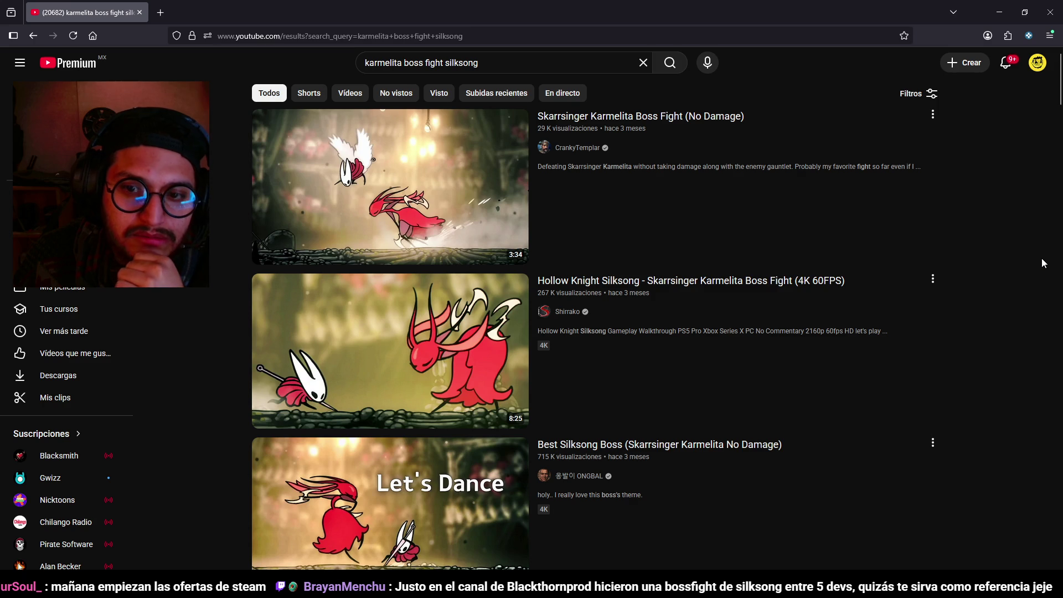
{"action": "left_click", "coordinate": [411, 308]}
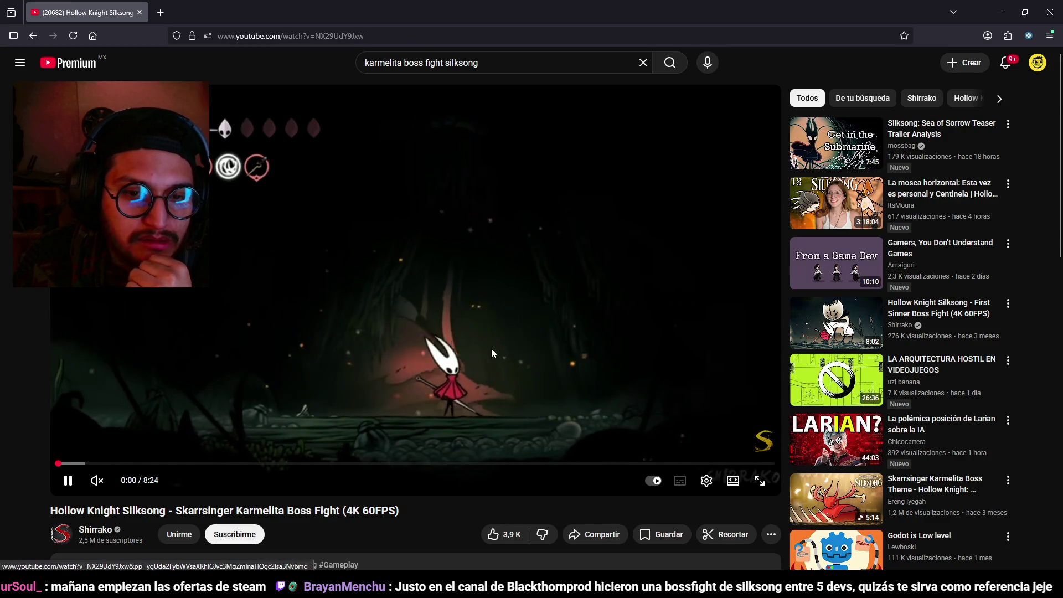
Watch the Karmelita fight fullscreen, skip ahead twice, go back five seconds, and pause it.
{"action": "key", "text": "f"}
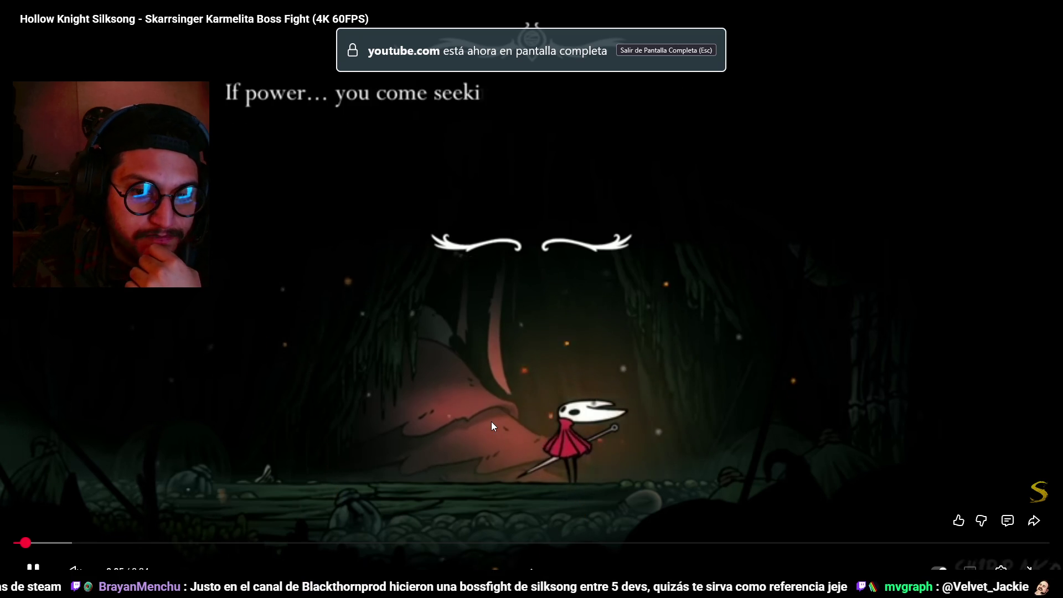
{"action": "key", "text": "Right"}
{"action": "key", "text": "Right"}
{"action": "key", "text": "Right"}
{"action": "key", "text": "Right"}
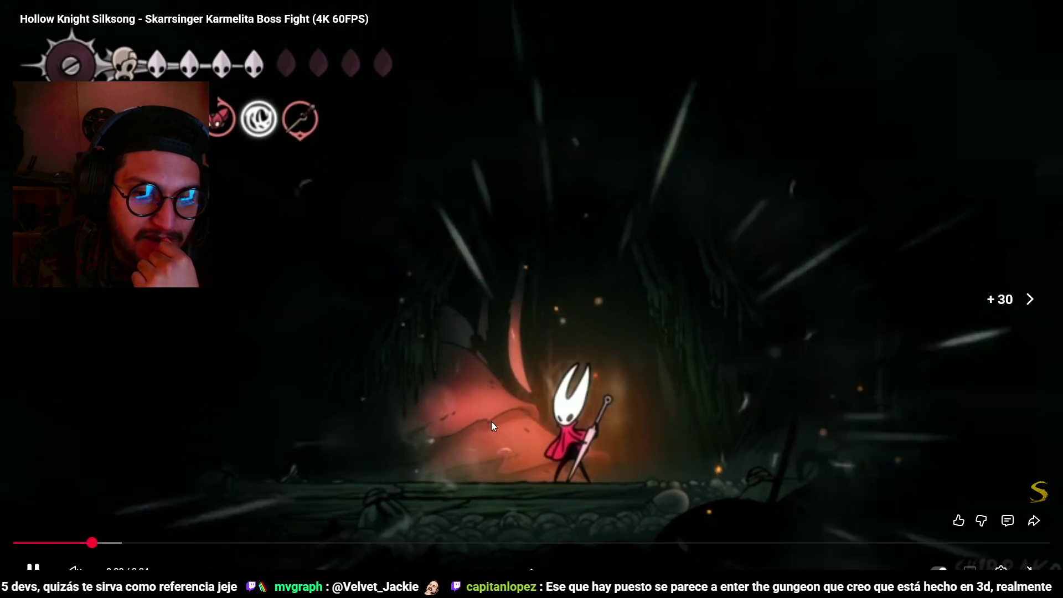
{"action": "key", "text": "Right"}
{"action": "key", "text": "Right"}
{"action": "key", "text": "Right"}
{"action": "key", "text": "Right"}
{"action": "key", "text": "Right"}
{"action": "key", "text": "Right"}
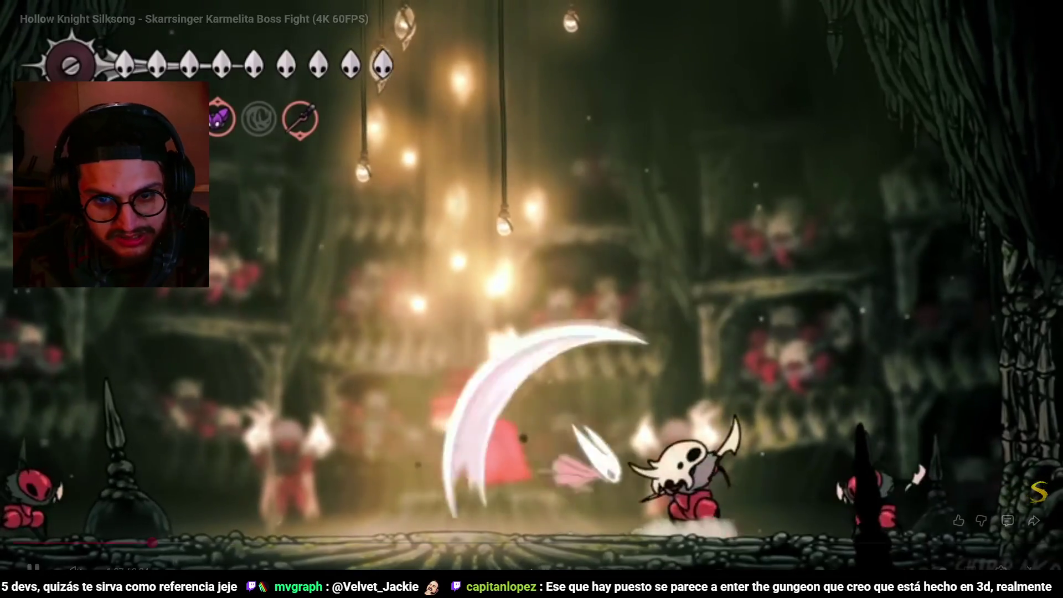
{"action": "key", "text": "Left"}
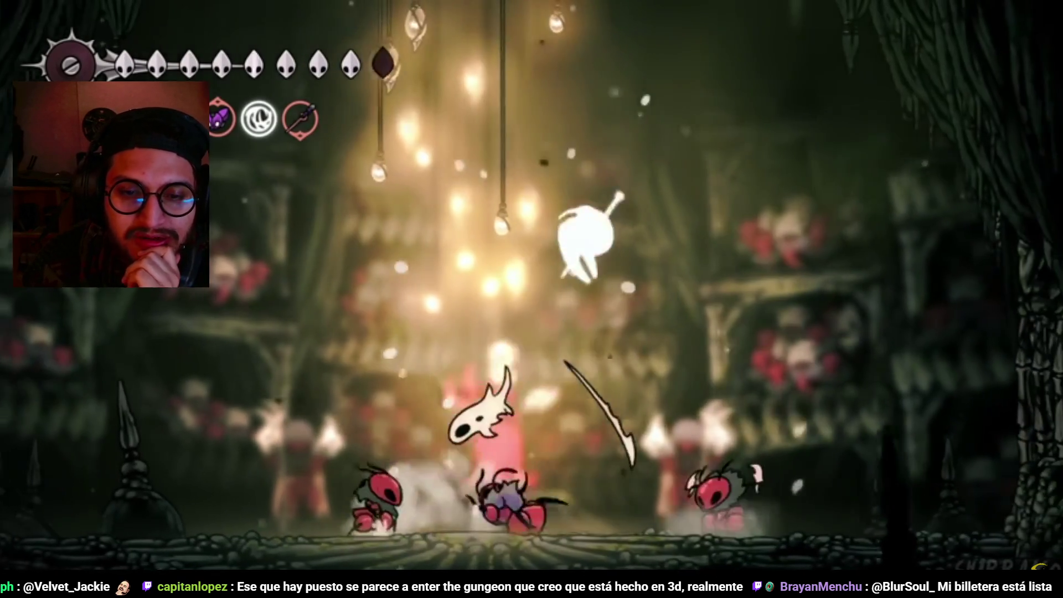
{"action": "mouse_move", "coordinate": [75, 568]}
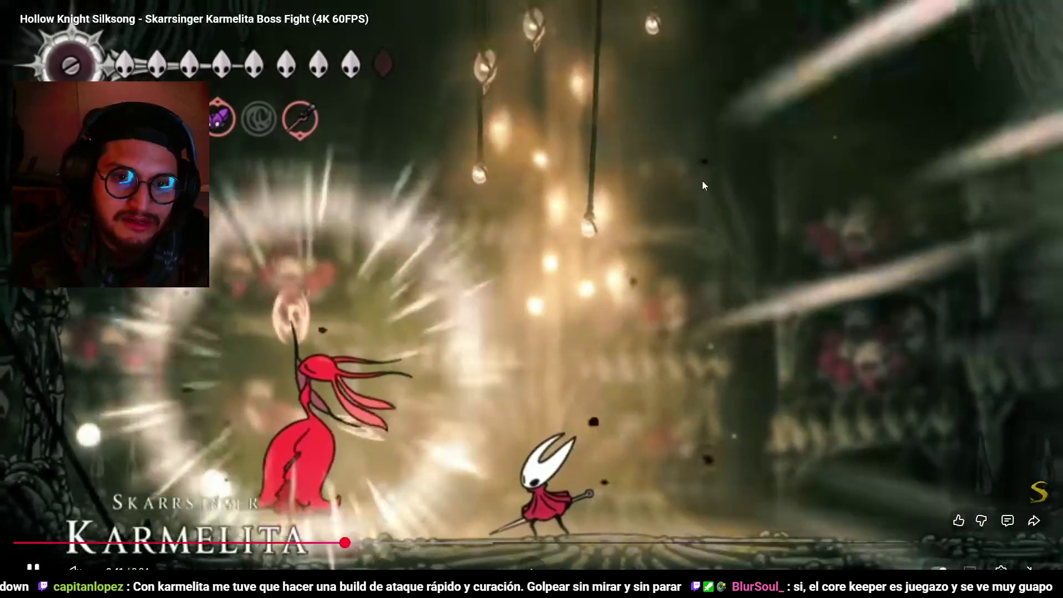
{"action": "left_click", "coordinate": [705, 243]}
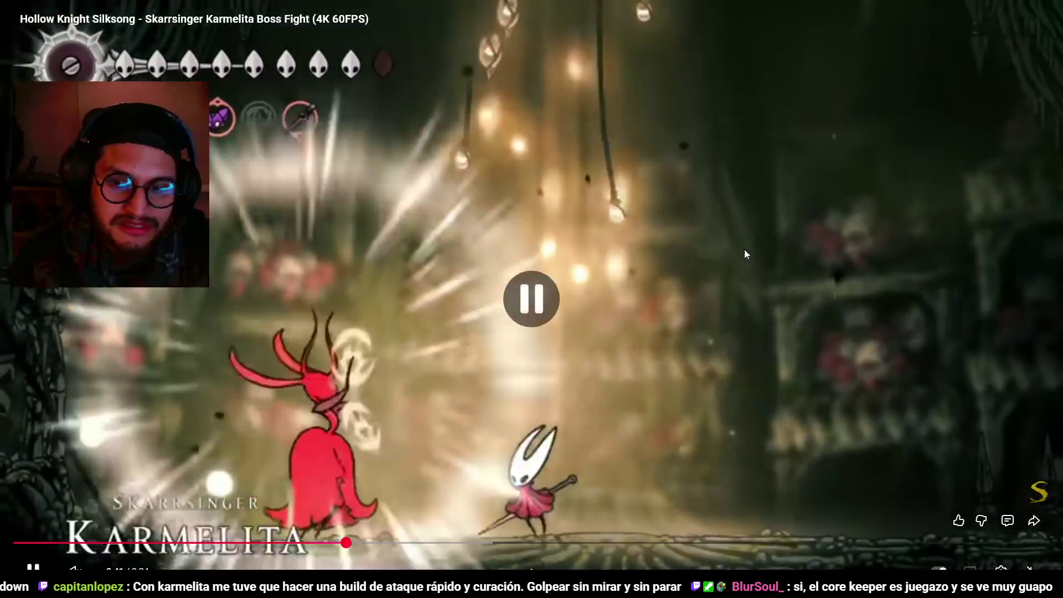
Set the Karmelita fight to 0.75 playback speed, jump to another moment, and resume.
{"action": "left_click", "coordinate": [1003, 554]}
{"action": "left_click", "coordinate": [917, 503]}
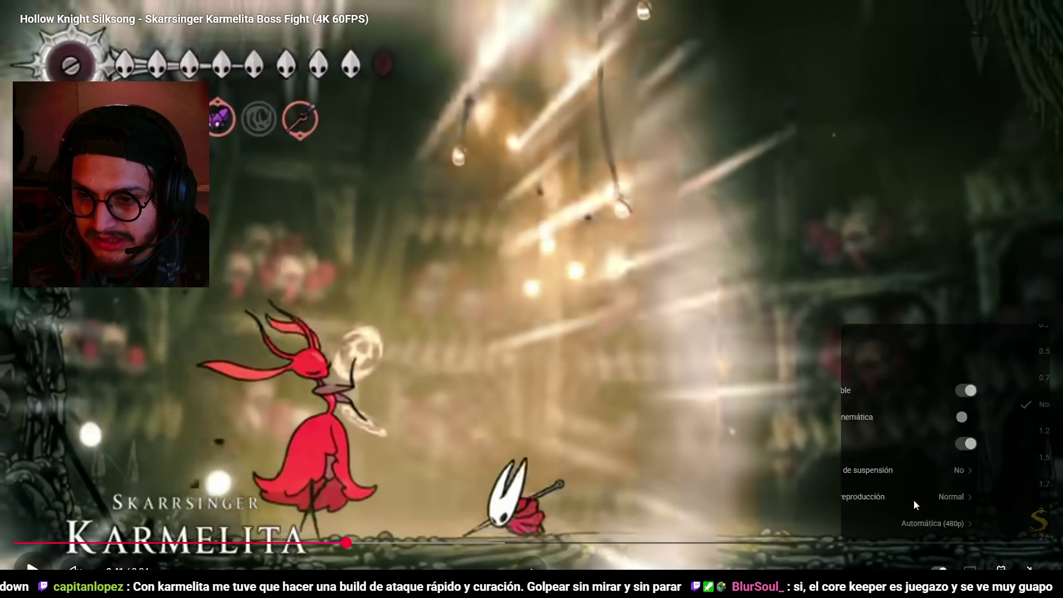
{"action": "left_click", "coordinate": [950, 383]}
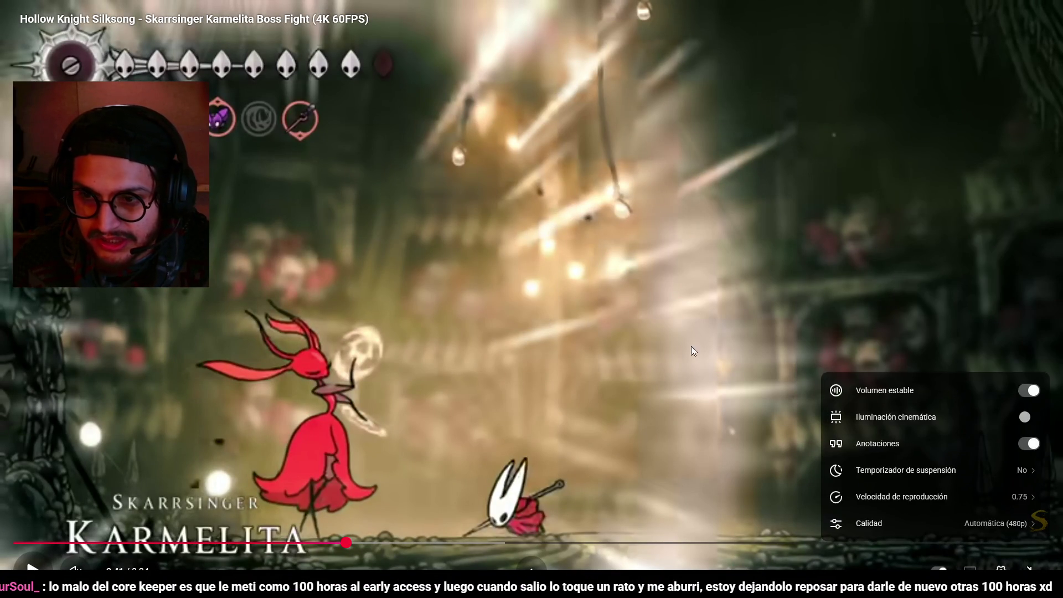
{"action": "left_click", "coordinate": [746, 324]}
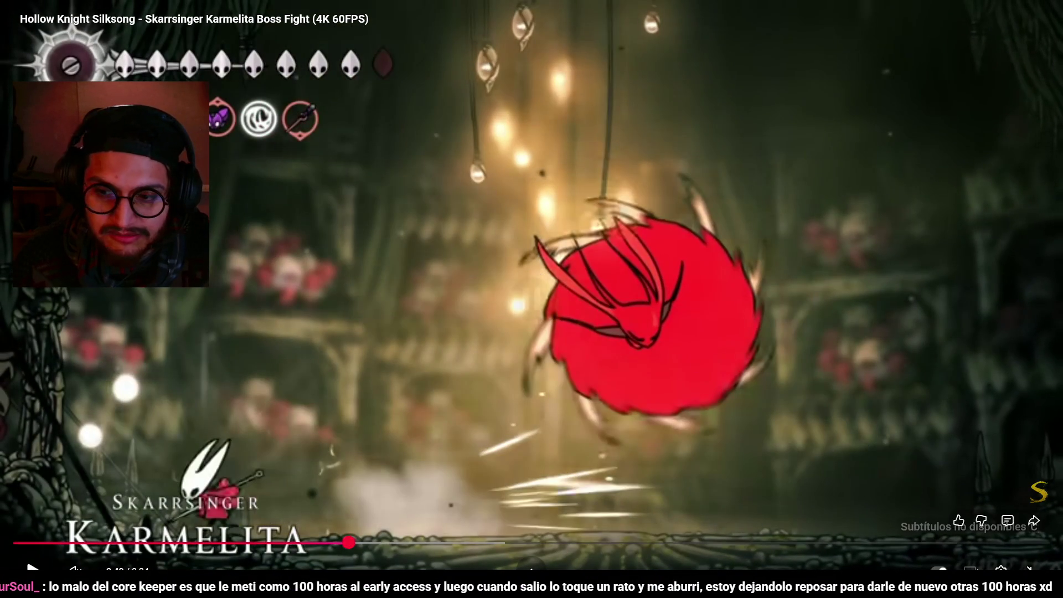
{"action": "left_click", "coordinate": [996, 556]}
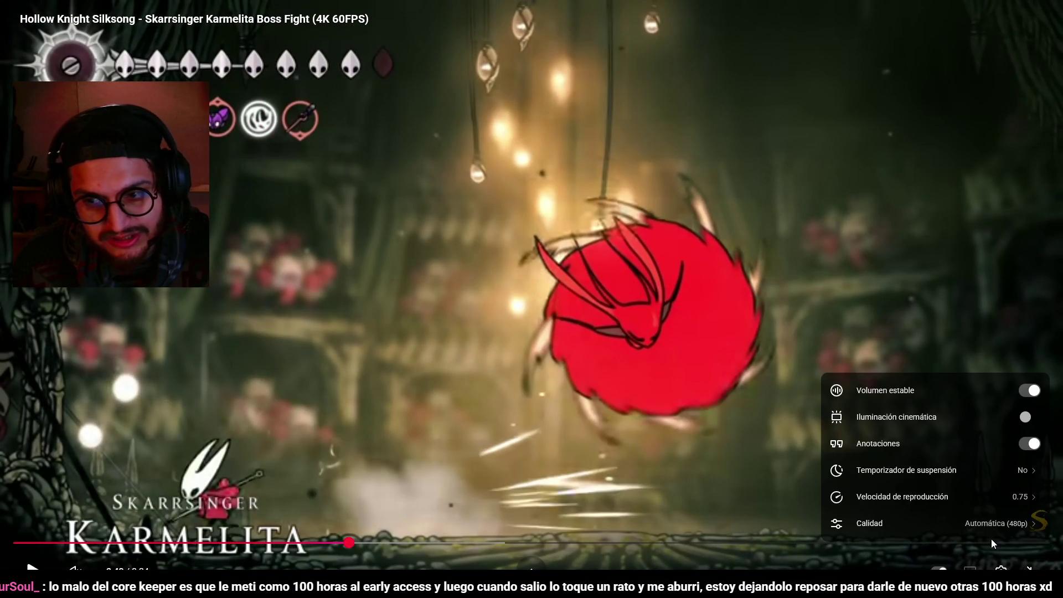
{"action": "left_click", "coordinate": [912, 495]}
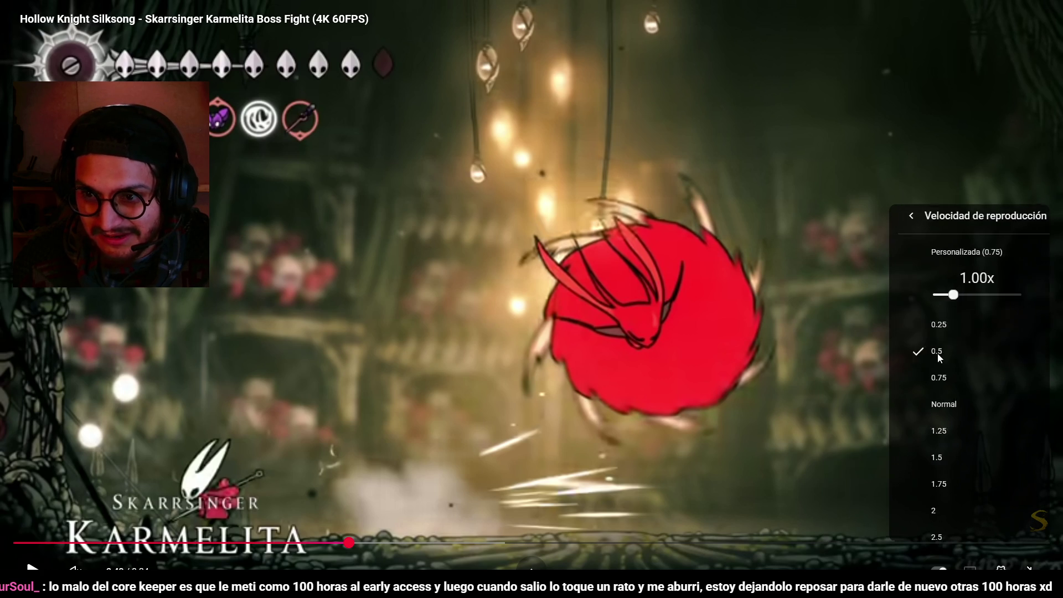
{"action": "left_click", "coordinate": [340, 544]}
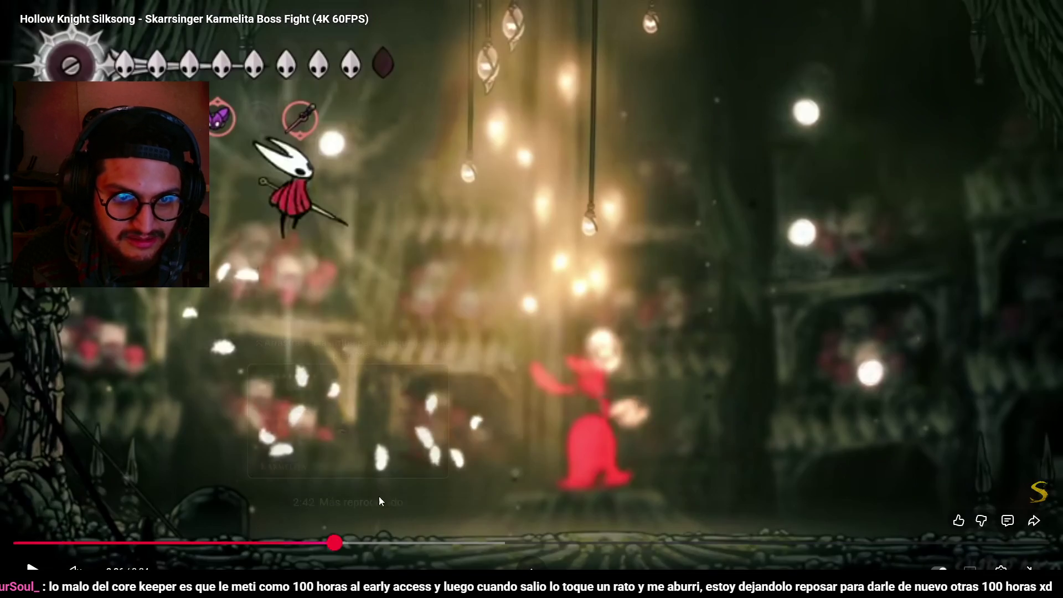
{"action": "left_click", "coordinate": [764, 341]}
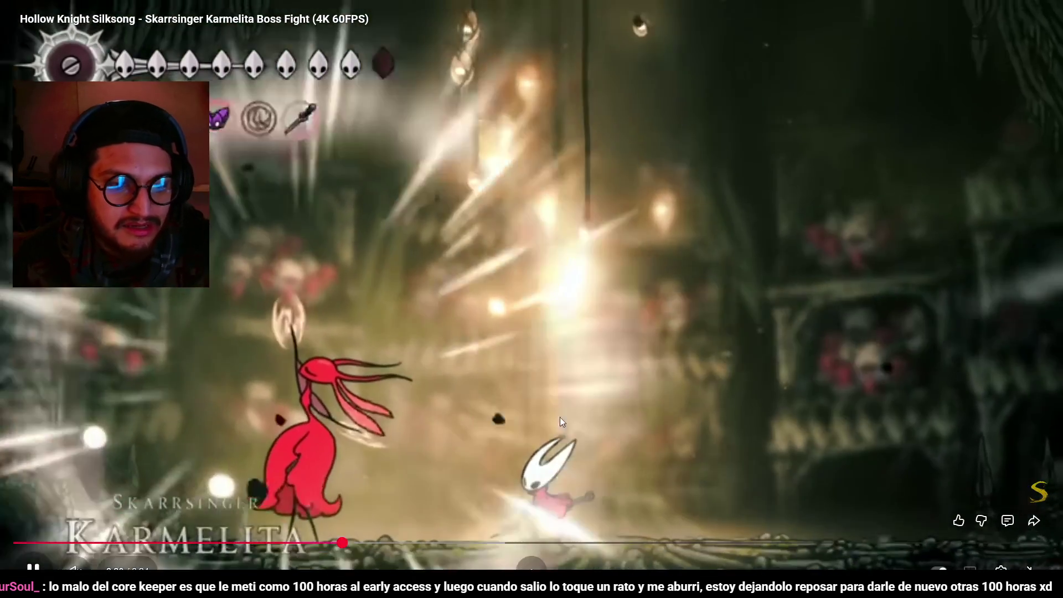
Pause and resume the fight several times around the boss's attacks, then rewind five seconds.
{"action": "left_click", "coordinate": [614, 408]}
{"action": "left_click", "coordinate": [613, 409]}
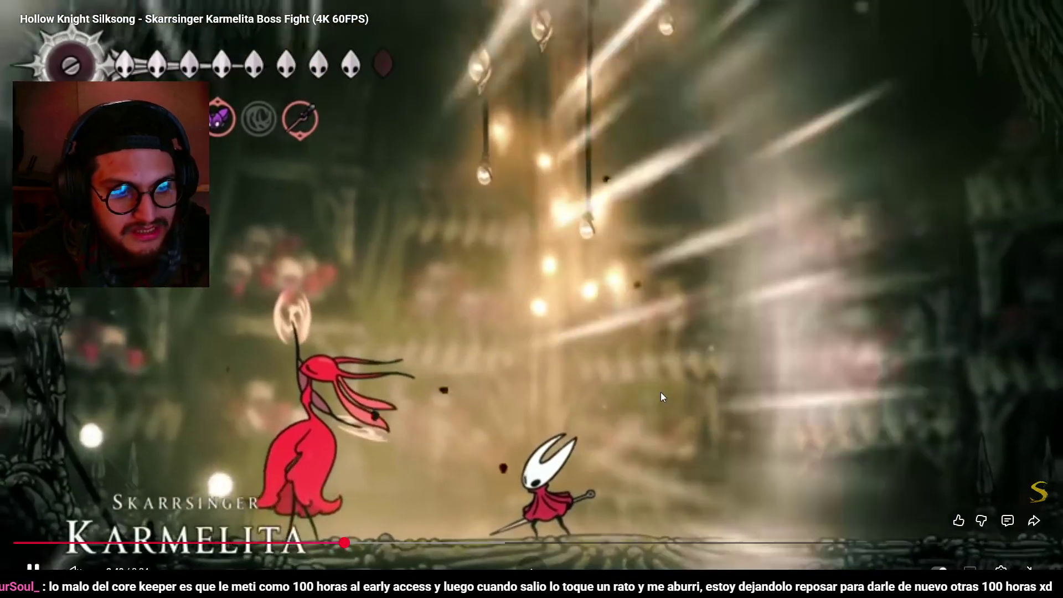
{"action": "left_click", "coordinate": [488, 357]}
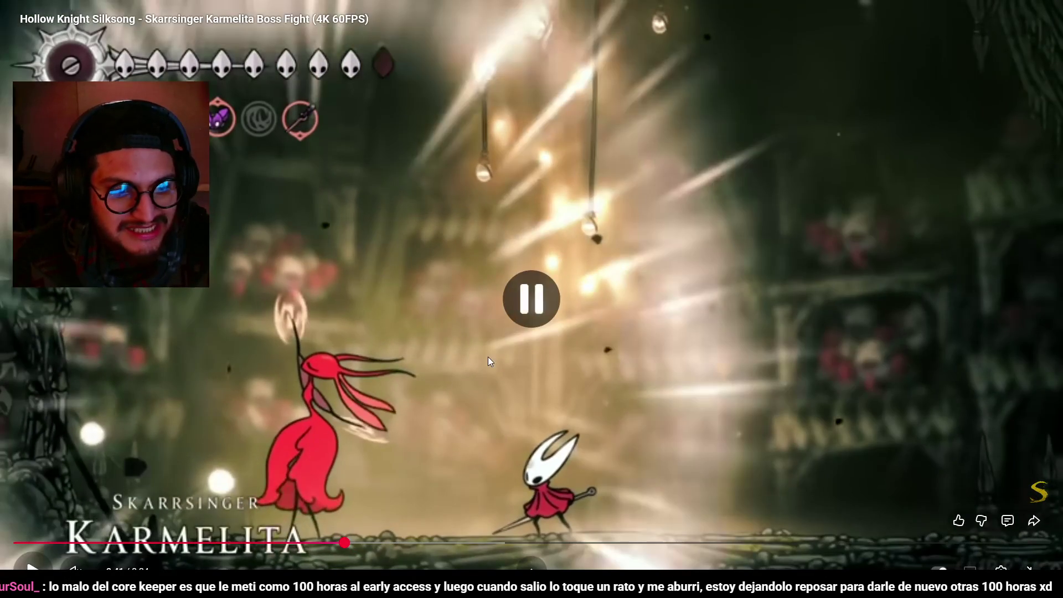
{"action": "left_click", "coordinate": [487, 356]}
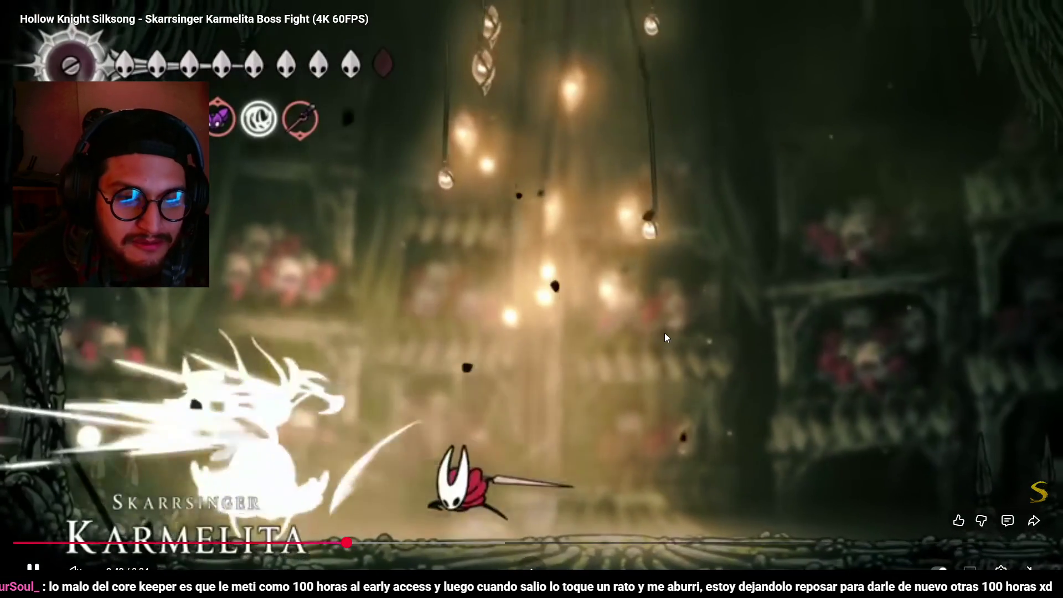
{"action": "left_click", "coordinate": [665, 334]}
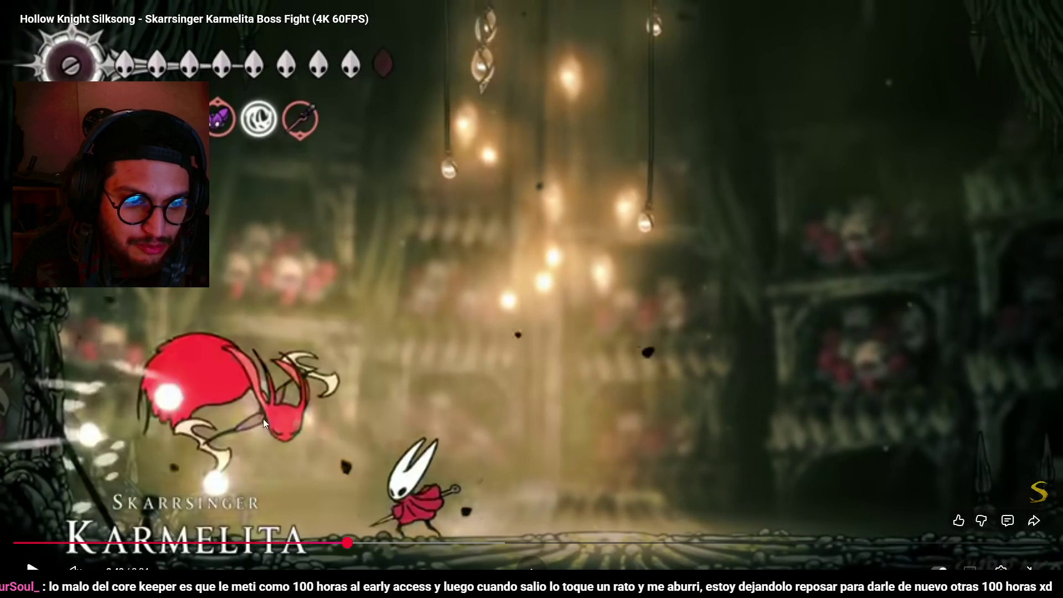
{"action": "left_click", "coordinate": [613, 313]}
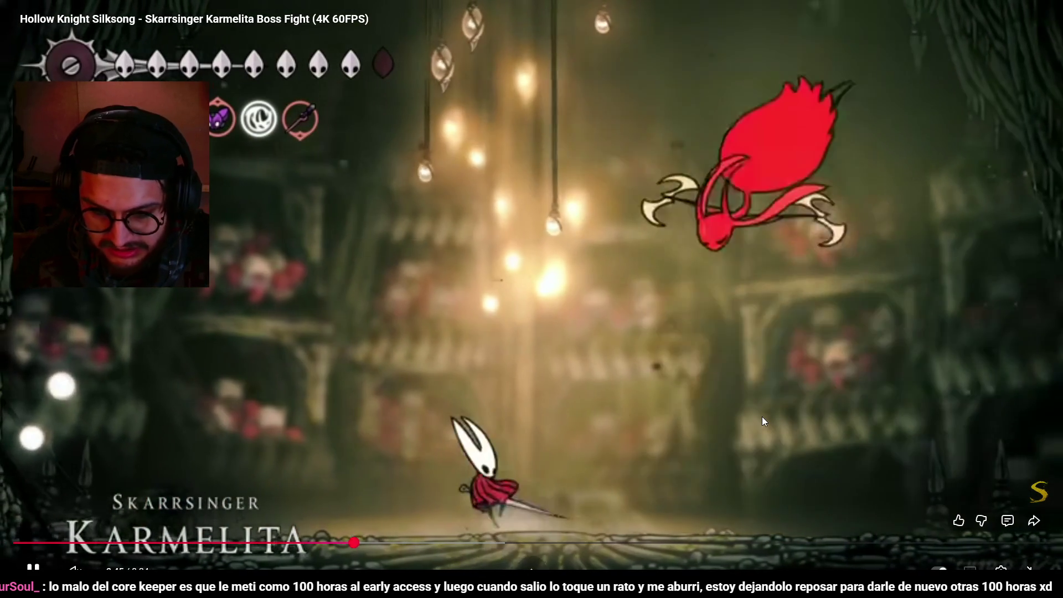
{"action": "key", "text": "Left"}
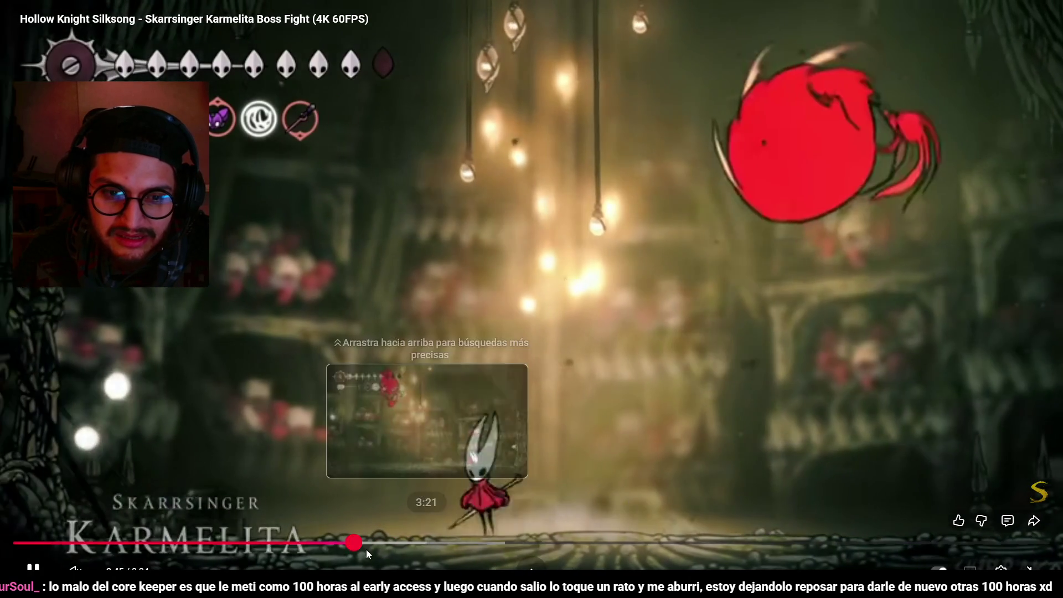
Rewind the Karmelita fight a bit further, pause it at 2:59, and leave fullscreen.
{"action": "key", "text": "Left"}
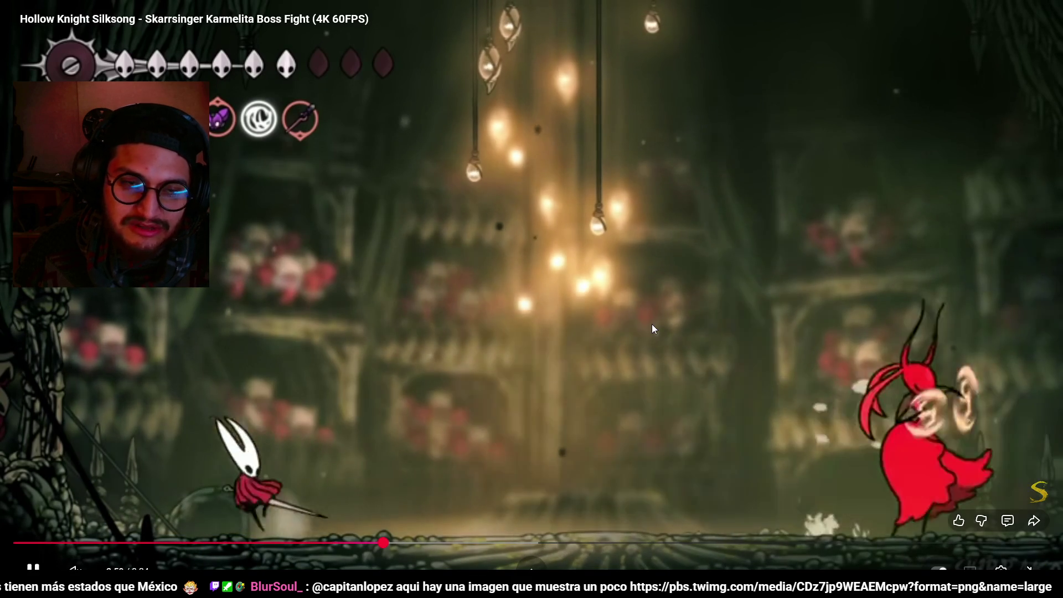
{"action": "left_click", "coordinate": [481, 233]}
{"action": "key", "text": "Escape"}
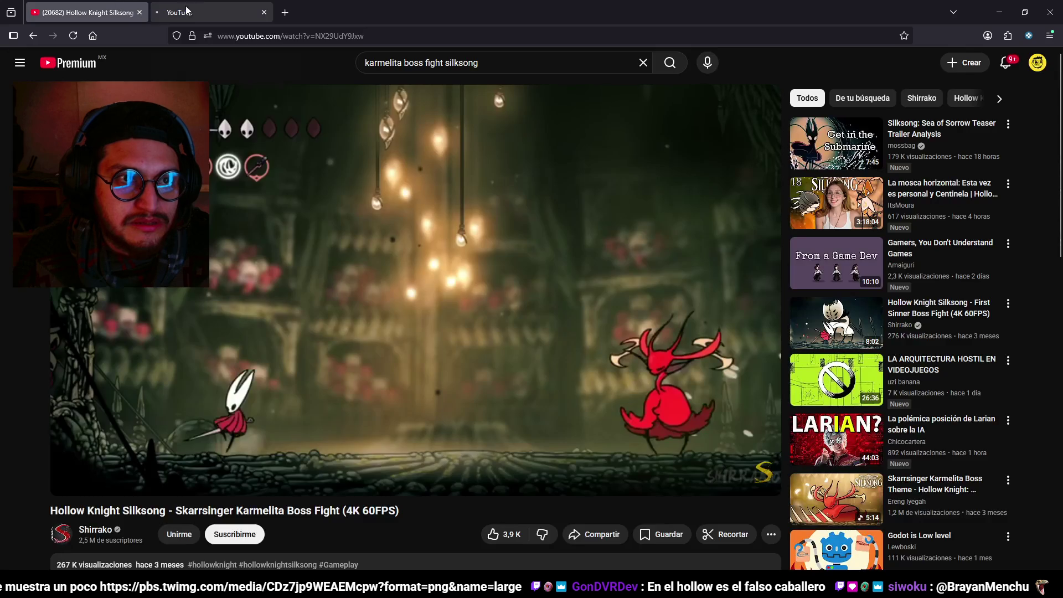
In the second tab, search 'hollow knight first boss' and open Hollow Knight First Boss And Mini Boss.
{"action": "left_click", "coordinate": [235, 11]}
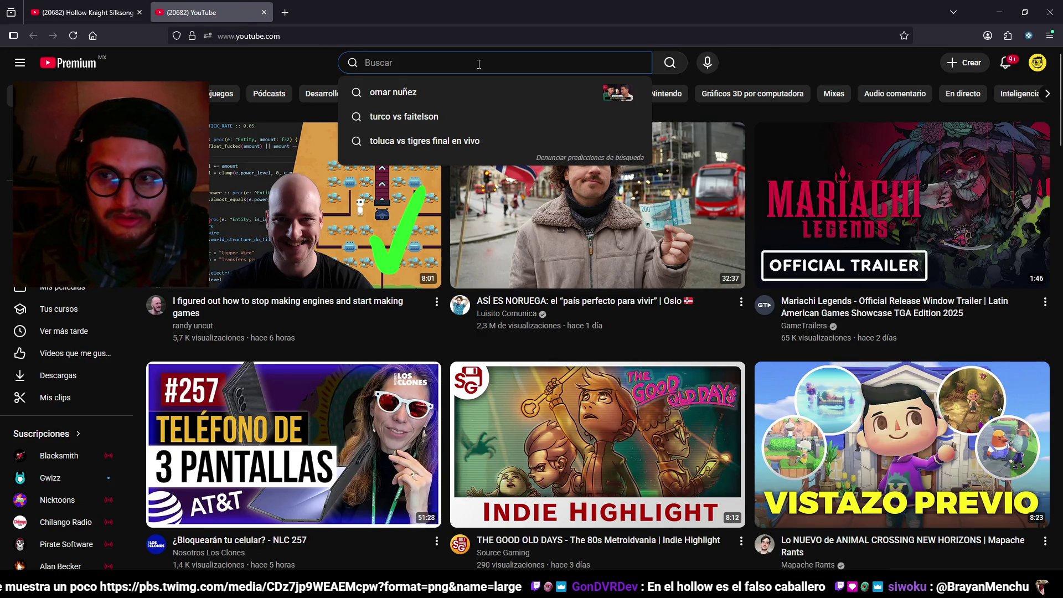
{"action": "type", "text": "gho"}
{"action": "type", "text": "o"}
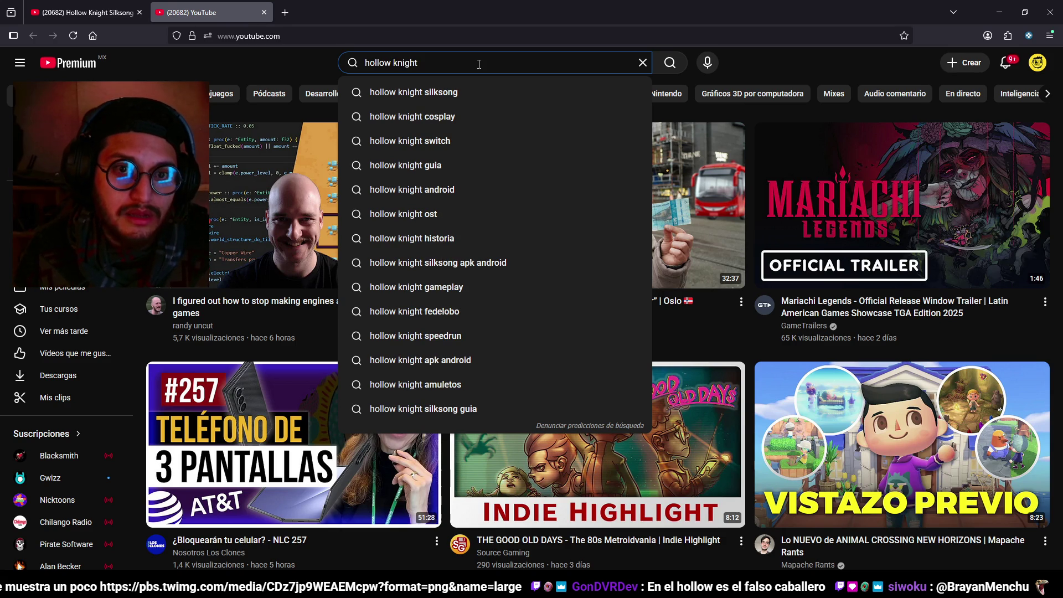
{"action": "key", "text": "Return"}
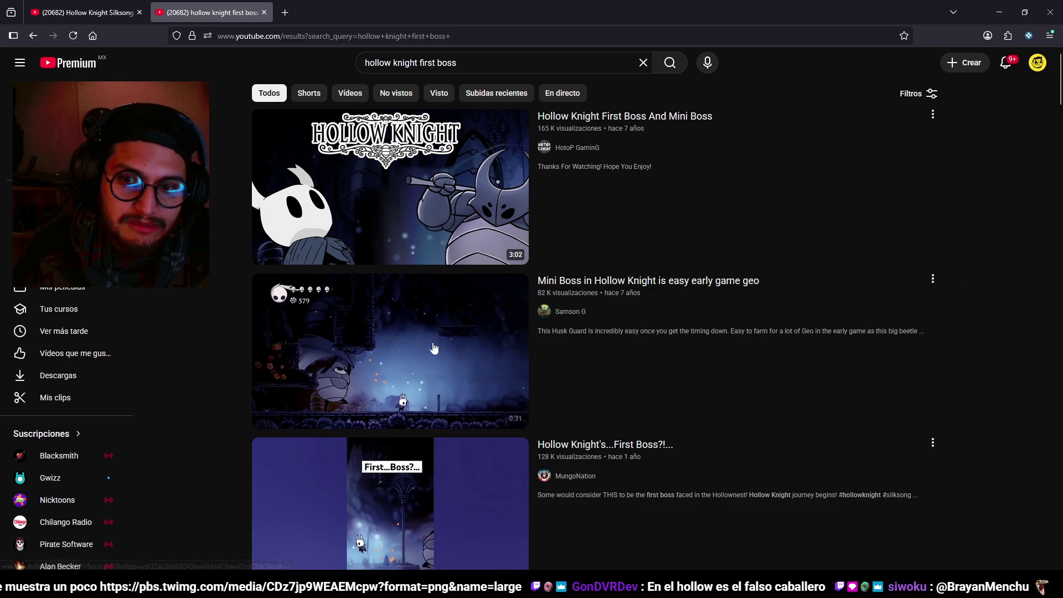
{"action": "left_click", "coordinate": [478, 169]}
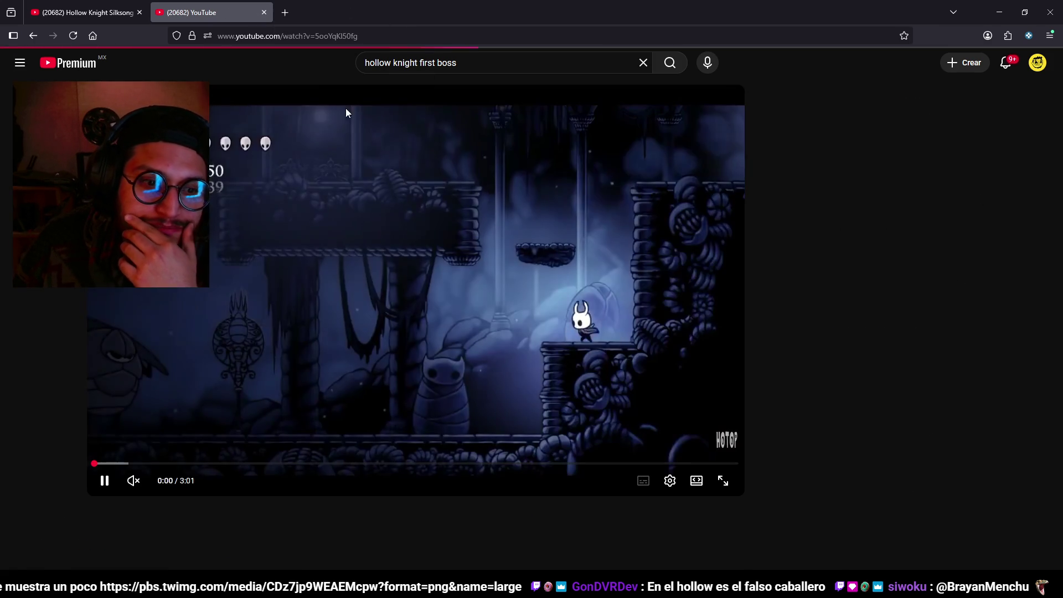
Watch the Hollow Knight video fullscreen and rewind twice to the start of the False Knight fight.
{"action": "key", "text": "f"}
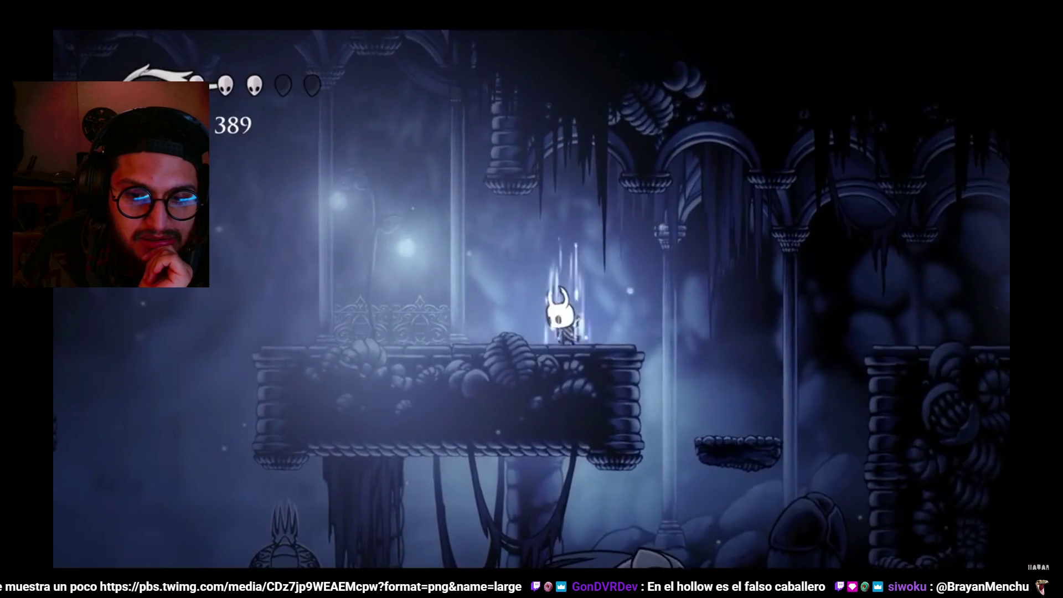
{"action": "mouse_move", "coordinate": [632, 325]}
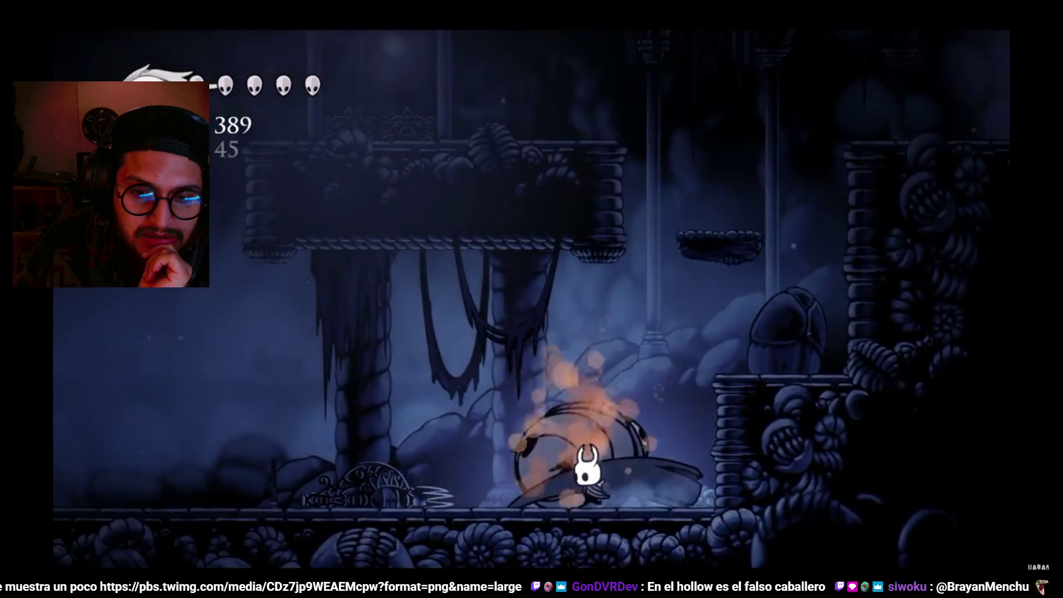
{"action": "mouse_move", "coordinate": [691, 321]}
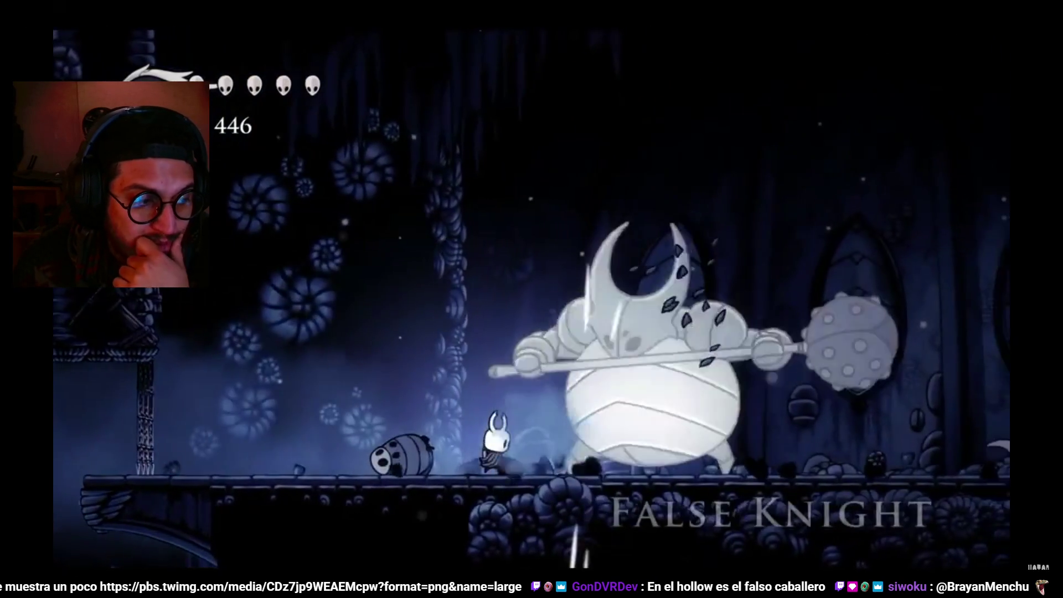
{"action": "mouse_move", "coordinate": [603, 303]}
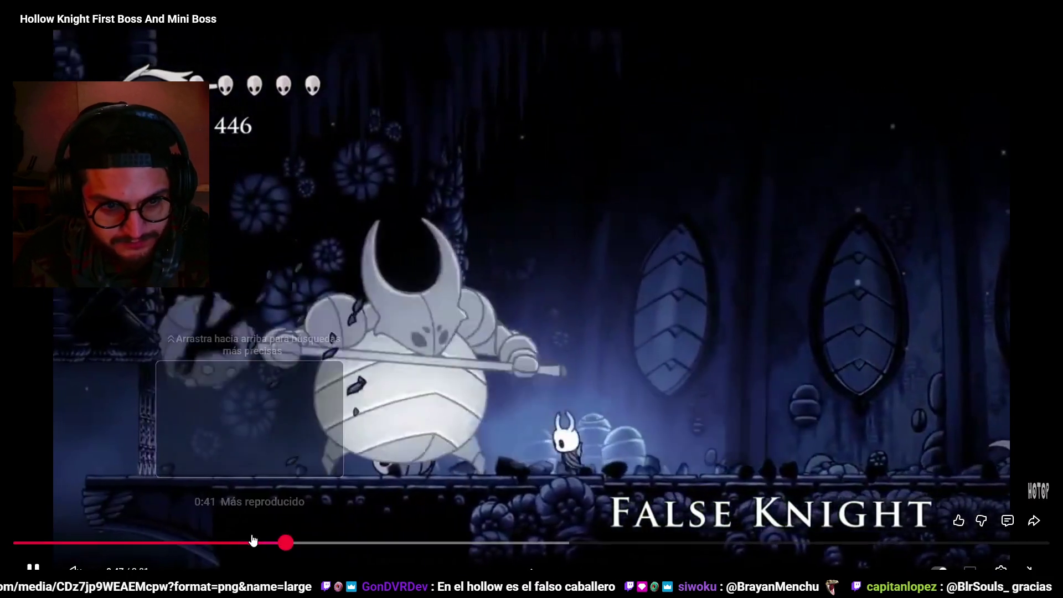
{"action": "left_click", "coordinate": [253, 543]}
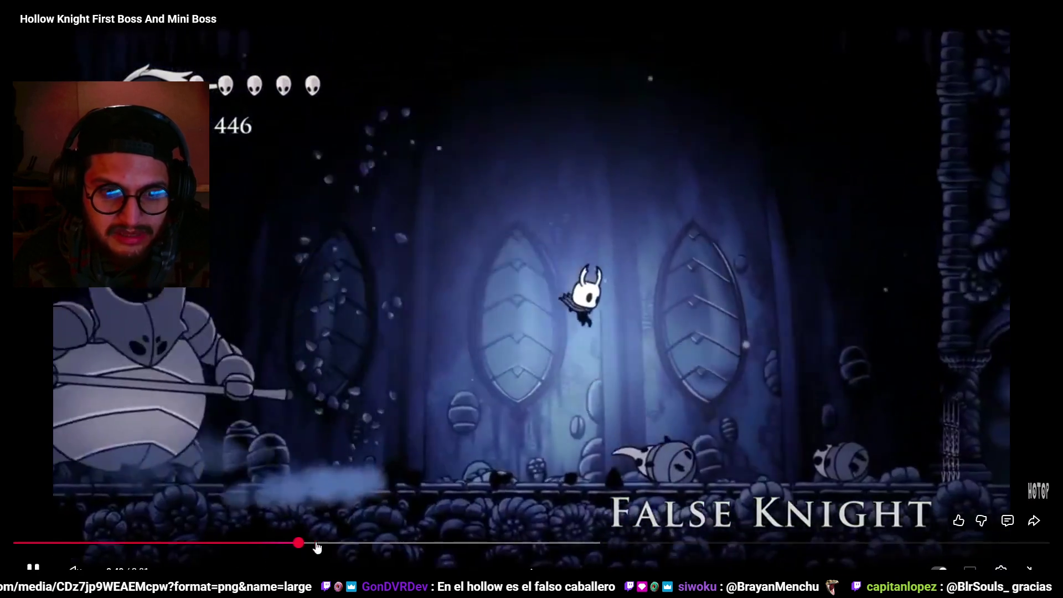
{"action": "left_click", "coordinate": [261, 543]}
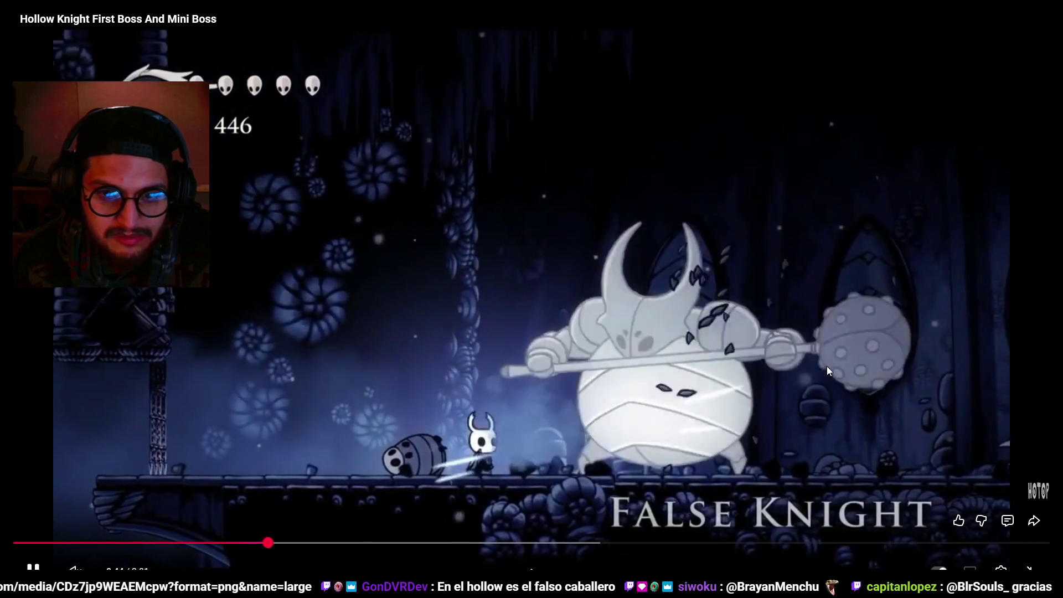
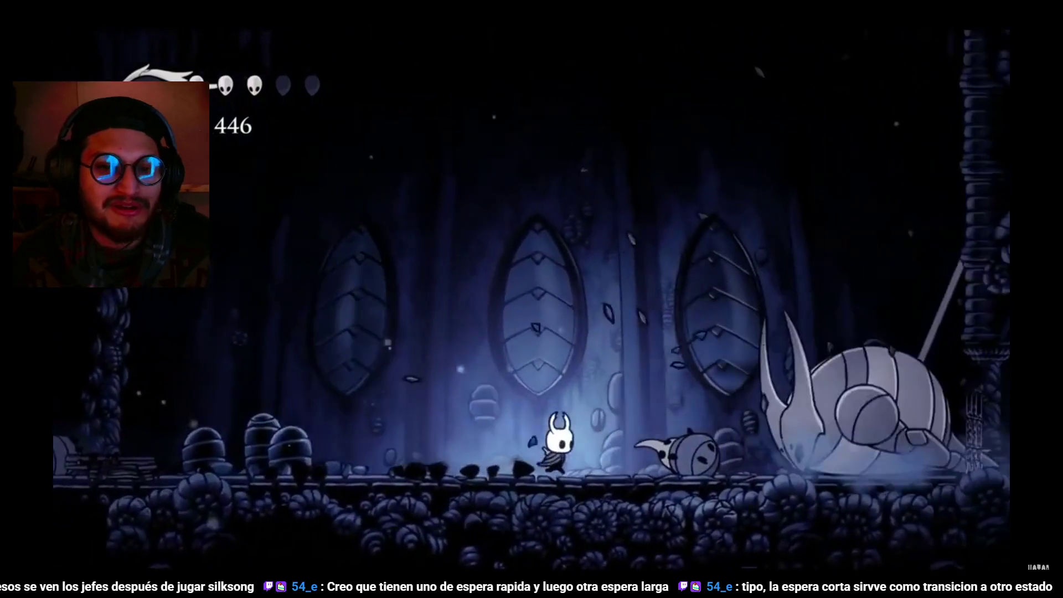
Search YouTube for 'silksong moss mother' and play the Moss Mother boss fight video fullscreen.
{"action": "key", "text": "Escape"}
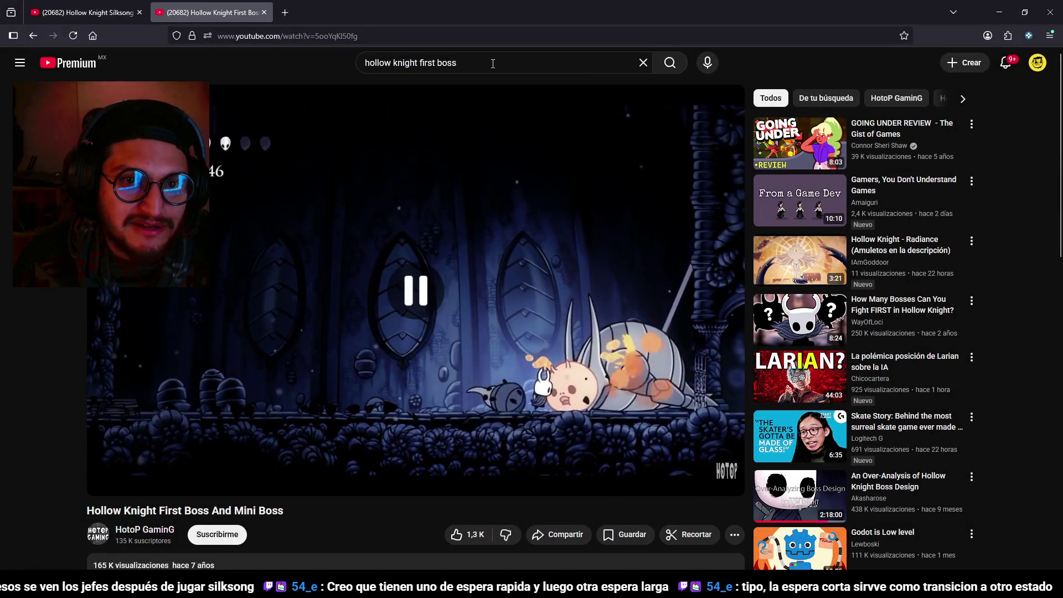
{"action": "left_click", "coordinate": [493, 63]}
{"action": "type", "text": "ilksong mossmother"}
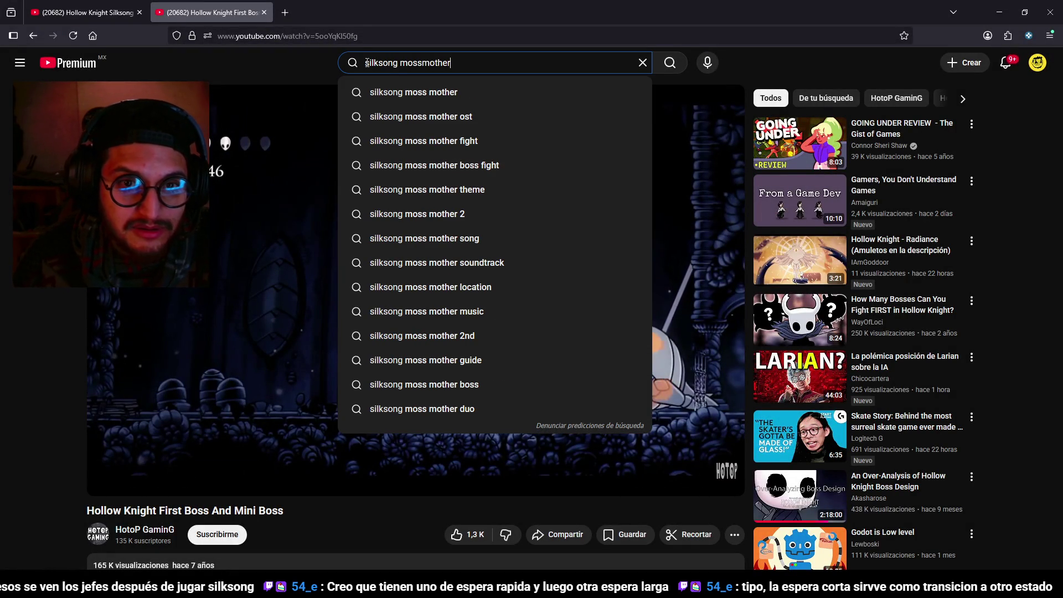
{"action": "key", "text": "Down"}
{"action": "key", "text": "Return"}
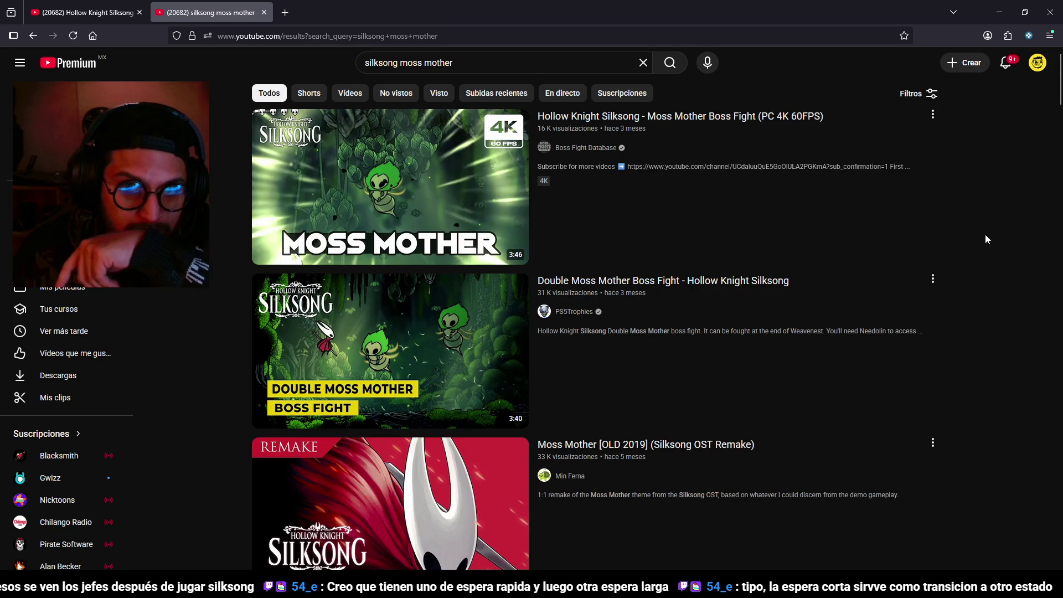
{"action": "mouse_move", "coordinate": [444, 216]}
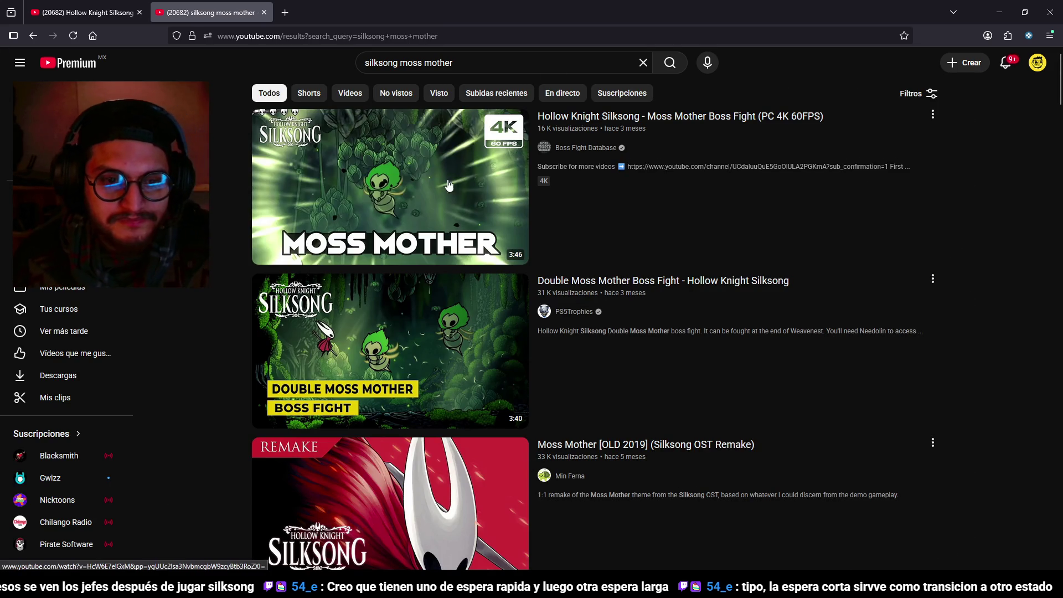
{"action": "left_click", "coordinate": [438, 163]}
{"action": "double_click", "coordinate": [428, 236]}
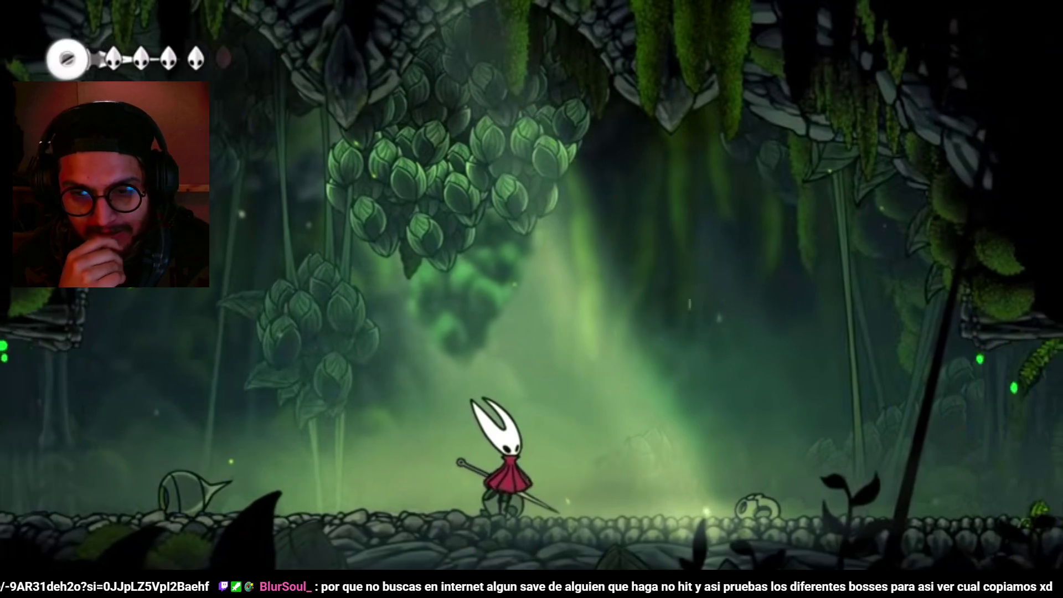
Seek back and forth a few seconds in the Moss Mother fight video.
{"action": "key", "text": "Left"}
{"action": "key", "text": "Left"}
{"action": "key", "text": "Left"}
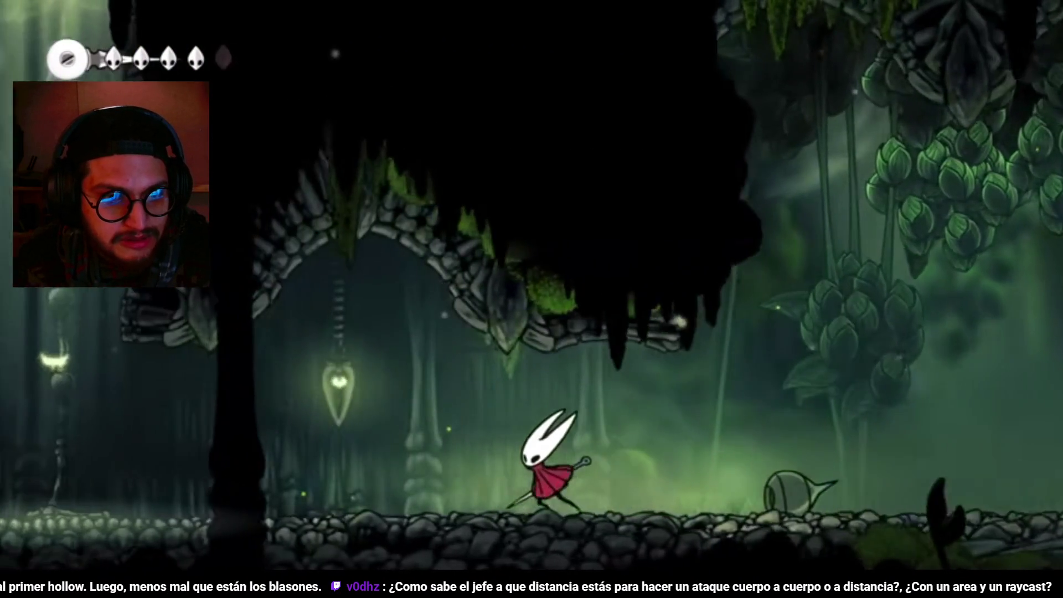
{"action": "key", "text": "Right"}
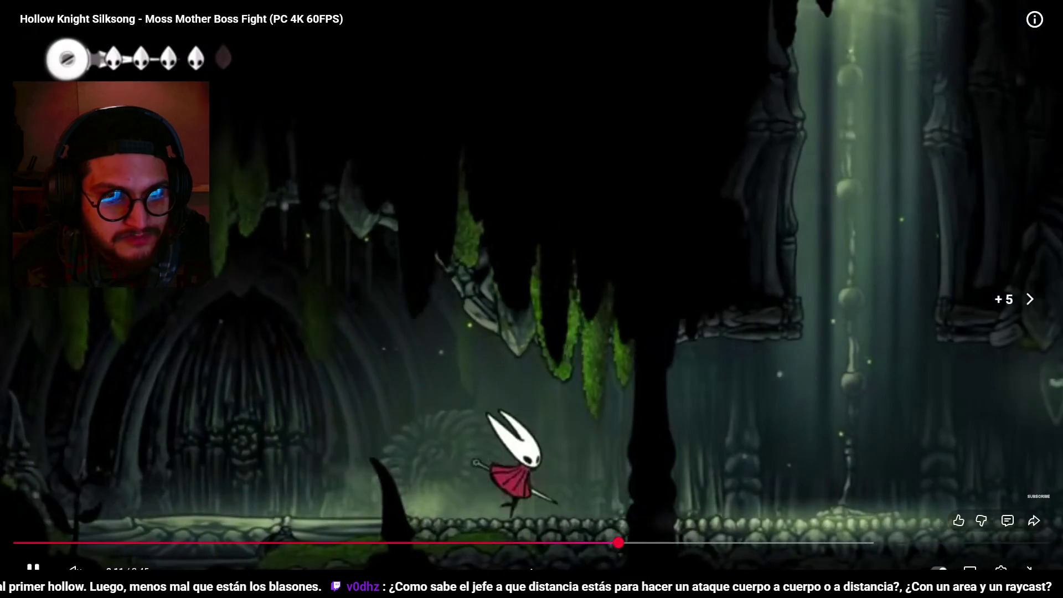
{"action": "key", "text": "Left"}
Leave fullscreen, pause the video and minimize the browser.
{"action": "key", "text": "Escape"}
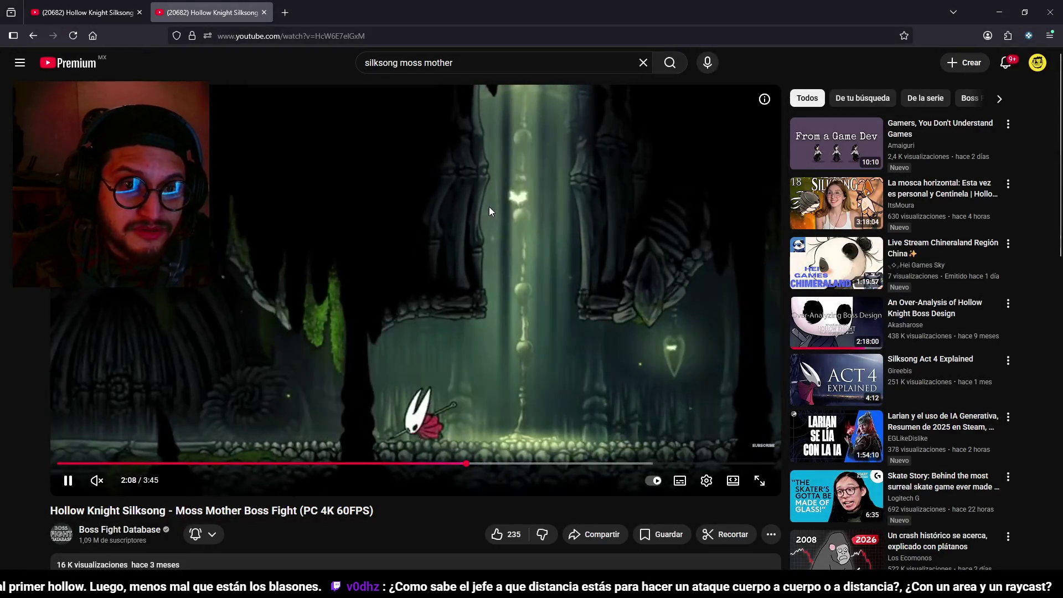
{"action": "left_click", "coordinate": [644, 184]}
{"action": "left_click", "coordinate": [1007, 9]}
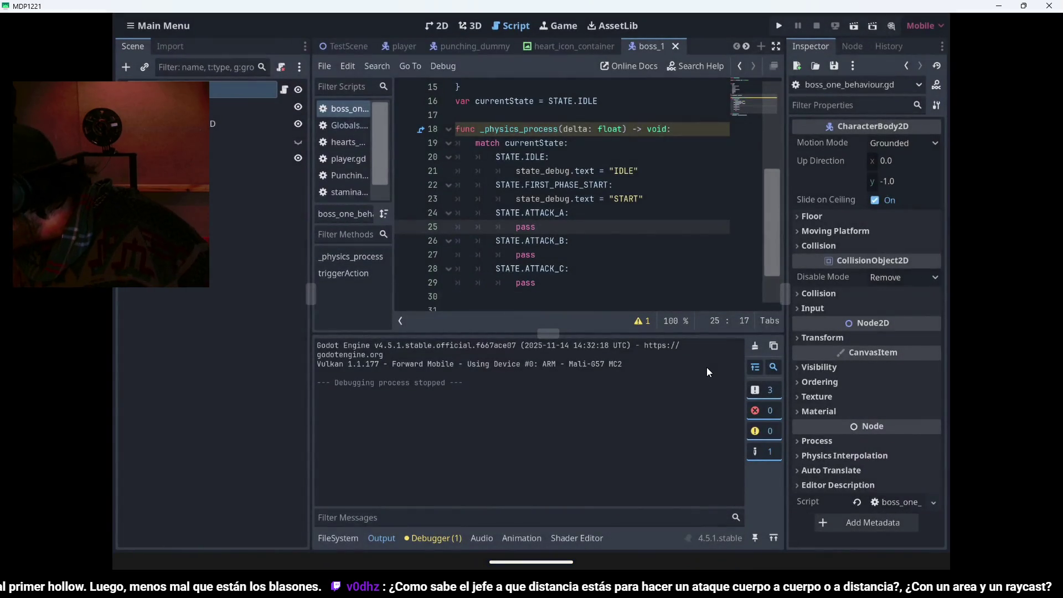
Review the FIRST_PHASE_START, ATTACK_A and ATTACK_B entries of the boss_1 STATE enum.
{"action": "scroll", "coordinate": [578, 185], "scroll_direction": "up", "scroll_amount": 5}
{"action": "left_click", "coordinate": [545, 156]}
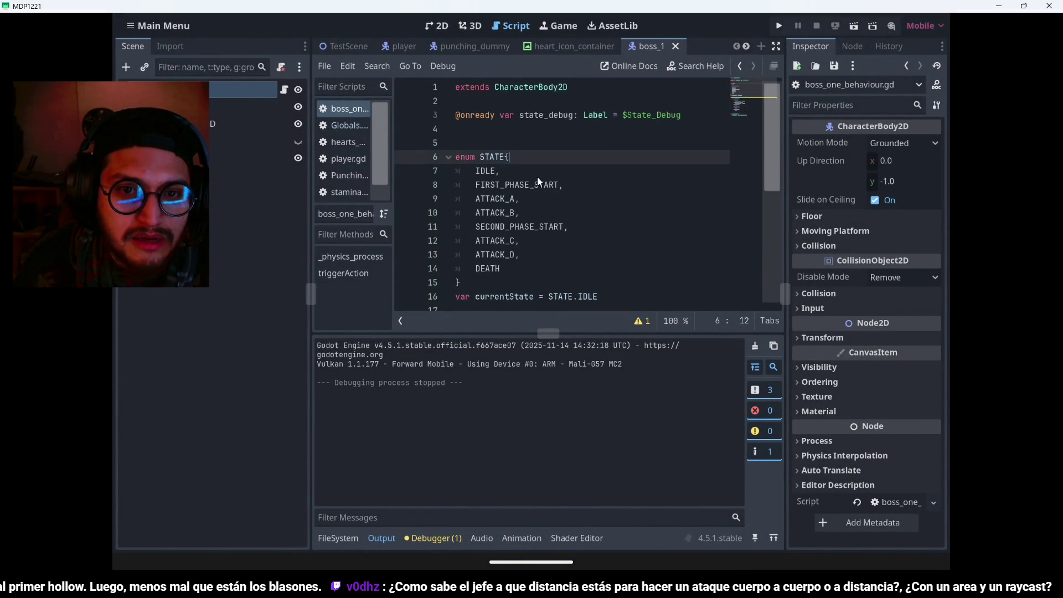
{"action": "double_click", "coordinate": [512, 186]}
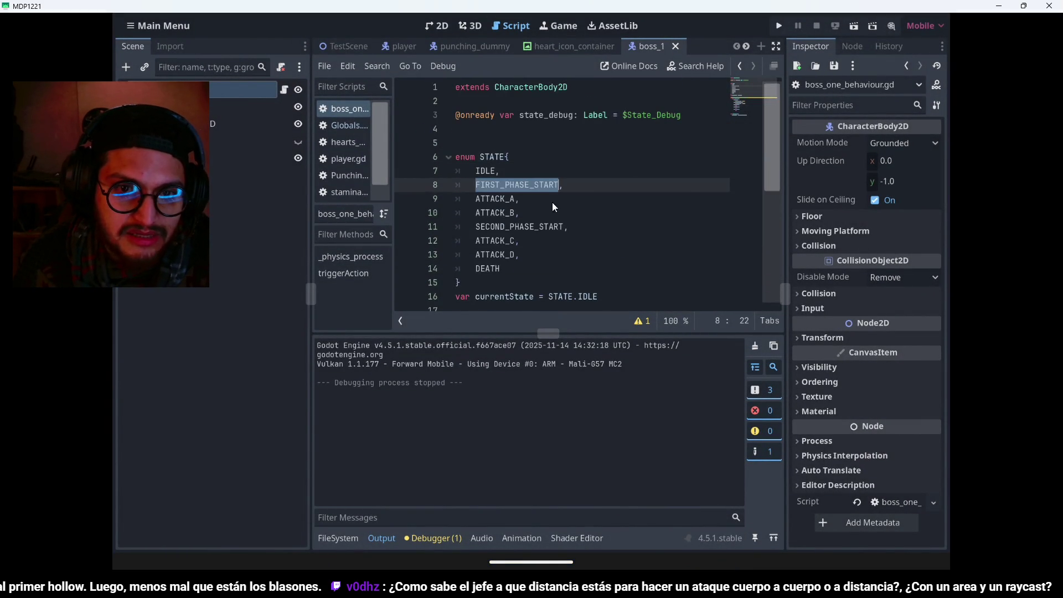
{"action": "left_click", "coordinate": [506, 202]}
{"action": "double_click", "coordinate": [498, 213]}
{"action": "left_click", "coordinate": [536, 199]}
{"action": "left_click", "coordinate": [545, 215]}
{"action": "left_click", "coordinate": [516, 246]}
{"action": "left_click", "coordinate": [527, 213]}
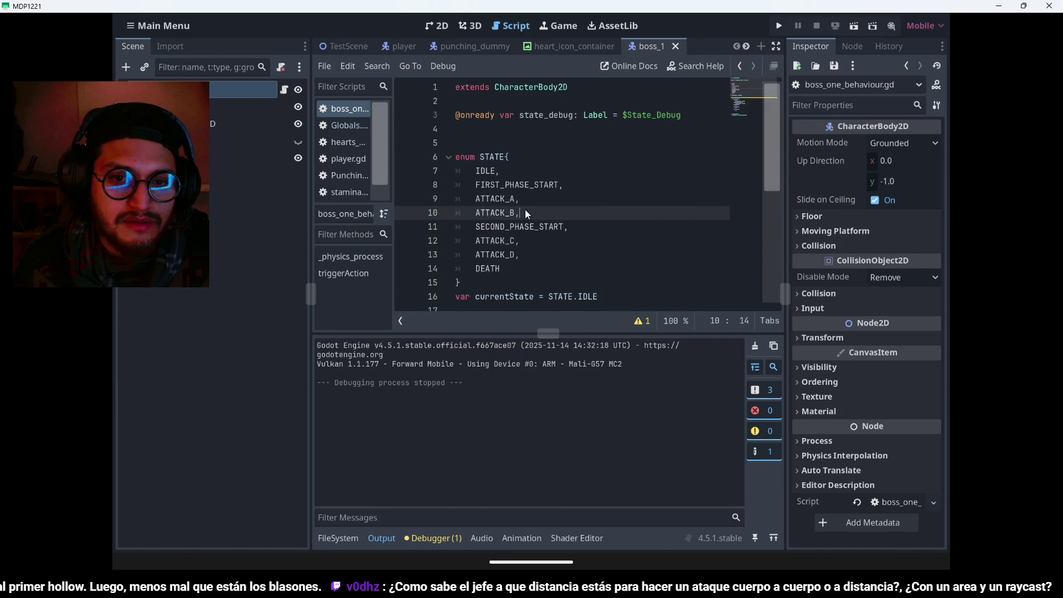
{"action": "left_click", "coordinate": [545, 242]}
{"action": "left_click", "coordinate": [550, 202]}
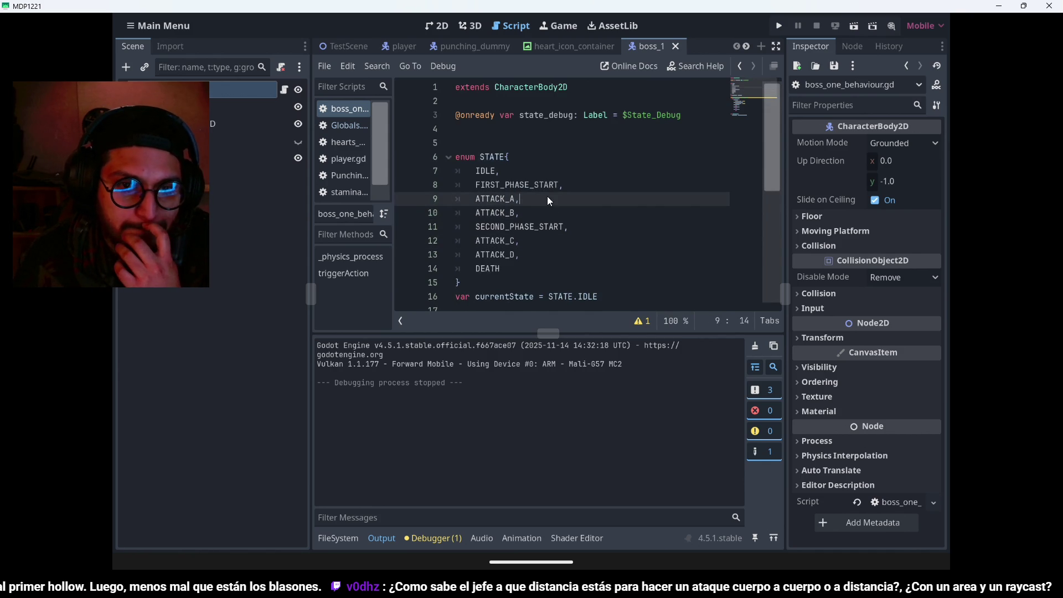
{"action": "left_click", "coordinate": [574, 216]}
{"action": "left_click", "coordinate": [555, 242]}
{"action": "left_click", "coordinate": [530, 189]}
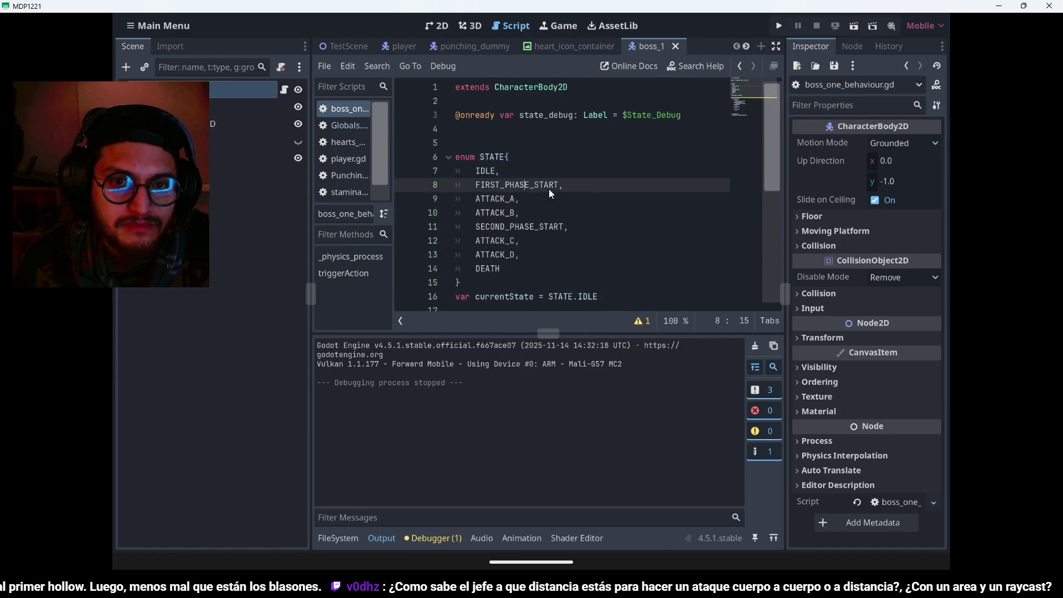
{"action": "scroll", "coordinate": [580, 189], "scroll_direction": "down", "scroll_amount": 1}
{"action": "scroll", "coordinate": [580, 189], "scroll_direction": "up", "scroll_amount": 1}
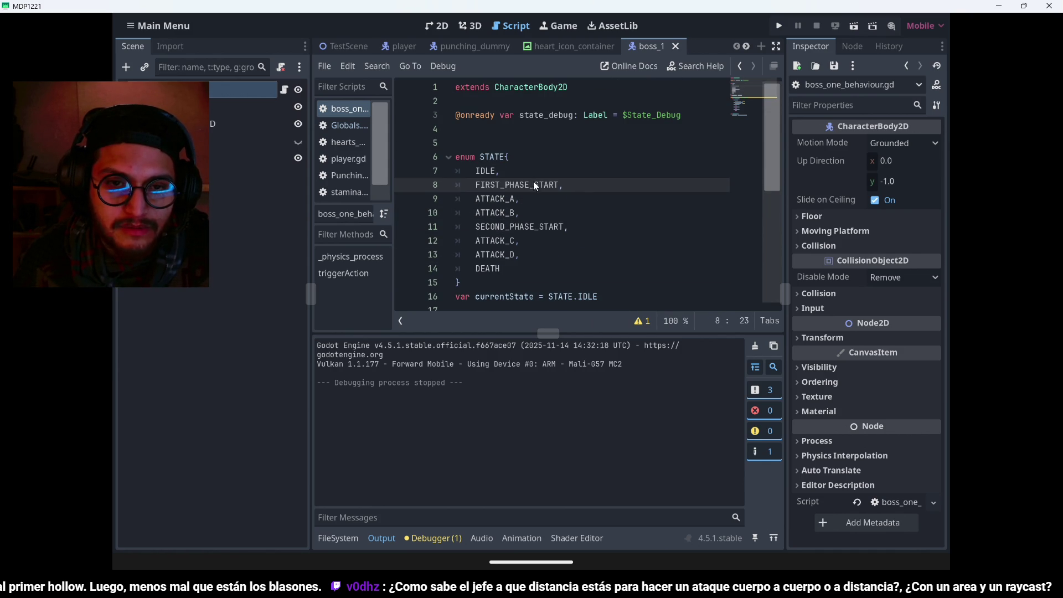
Insert a WAITING entry on a new line right after IDLE in the STATE enum.
{"action": "left_click", "coordinate": [514, 162]}
{"action": "left_click", "coordinate": [521, 175]}
{"action": "key", "text": "Return"}
{"action": "type", "text": "WAITING,"}
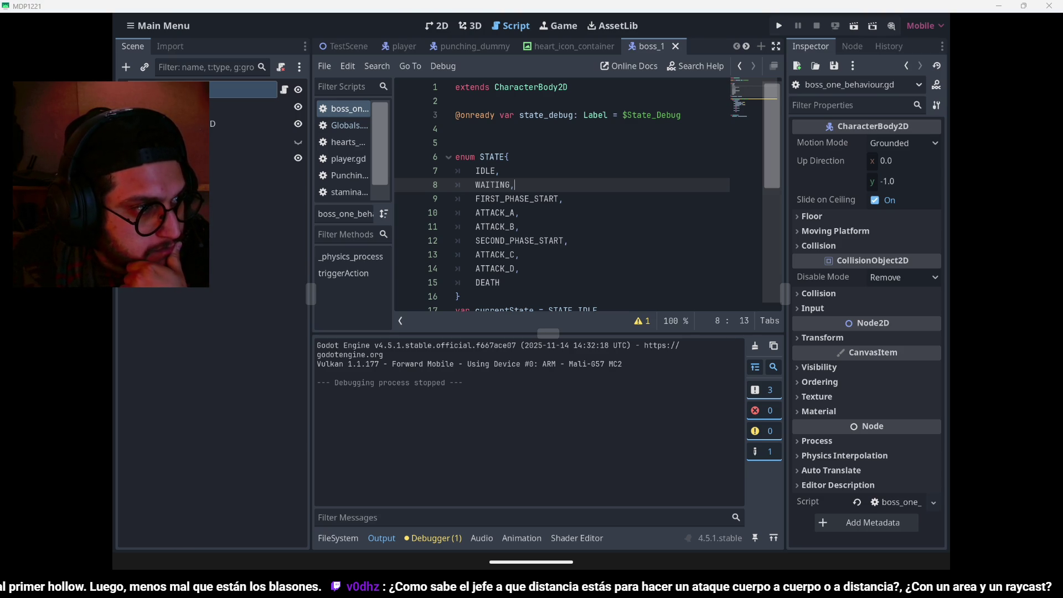
{"action": "key", "text": "alt+Tab"}
Scroll to False Knight's Behaviour and Tactics and highlight the Leap and Charge attacks.
{"action": "scroll", "coordinate": [564, 343], "scroll_direction": "down", "scroll_amount": 10}
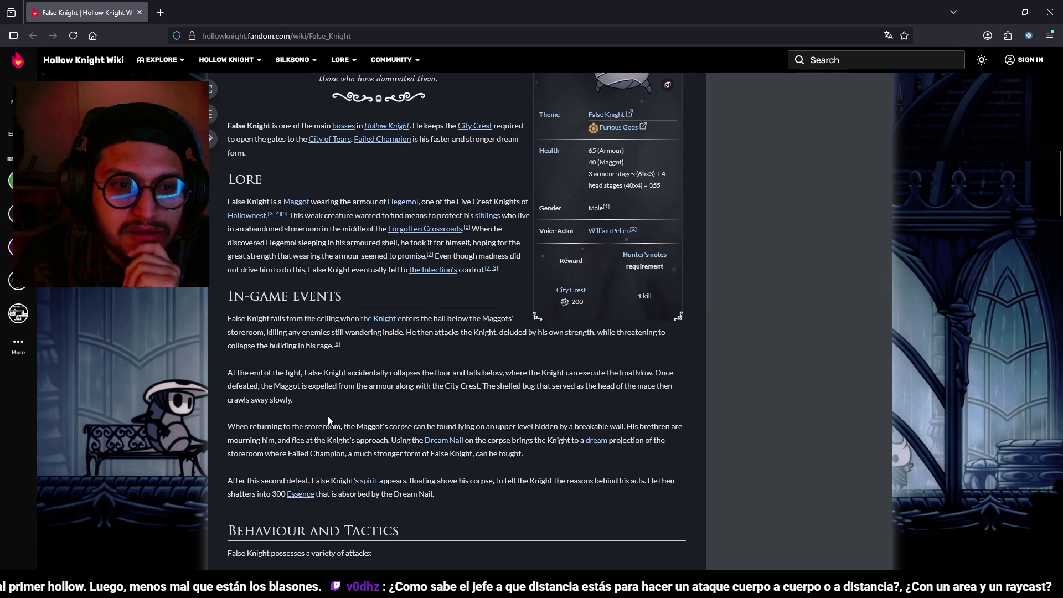
{"action": "scroll", "coordinate": [328, 416], "scroll_direction": "down", "scroll_amount": 7}
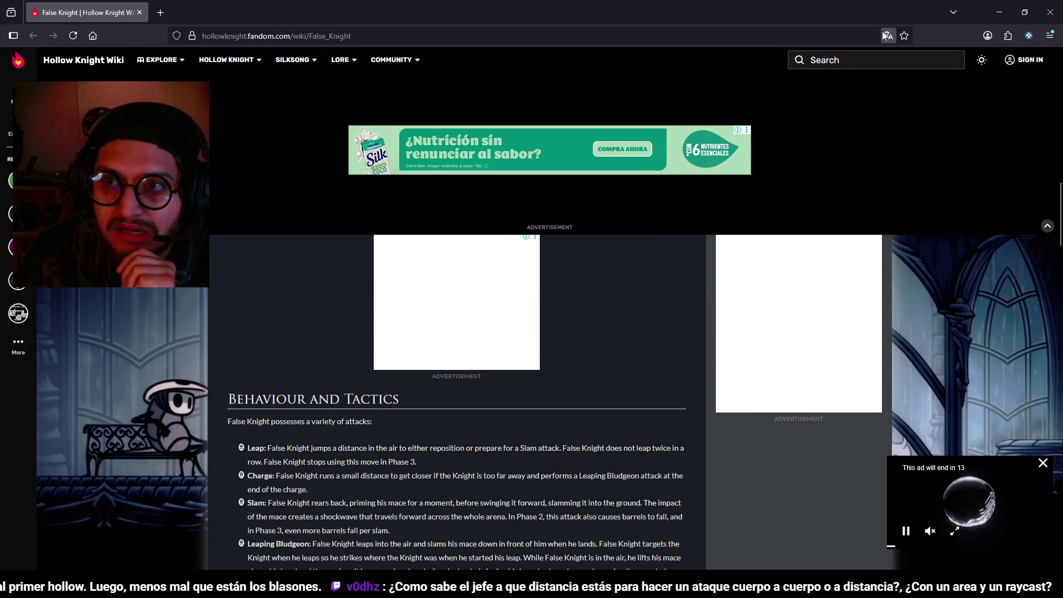
{"action": "left_click", "coordinate": [1051, 37]}
{"action": "left_click", "coordinate": [913, 35]}
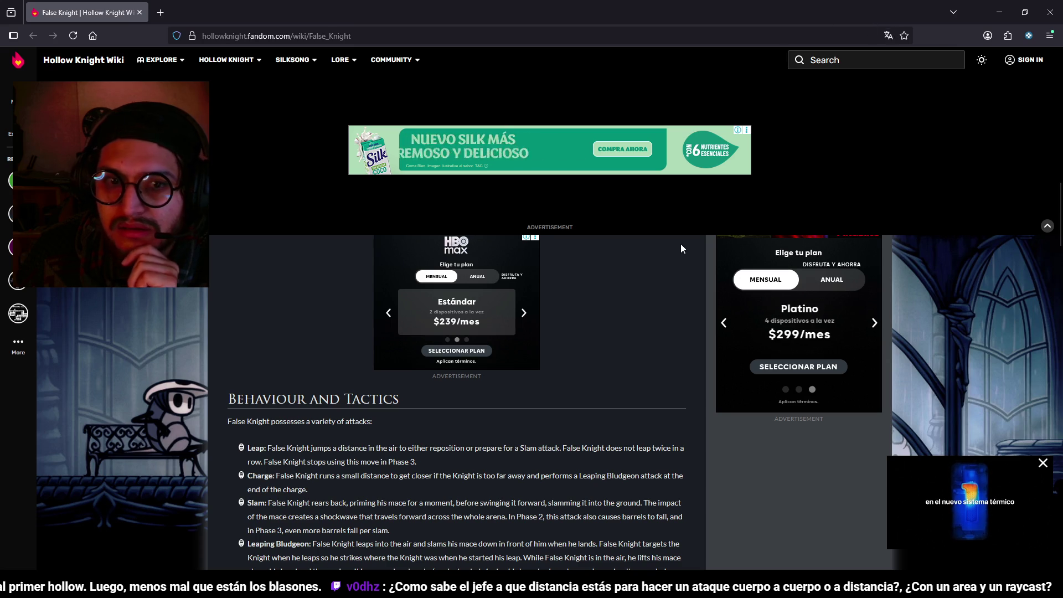
{"action": "scroll", "coordinate": [498, 370], "scroll_direction": "down", "scroll_amount": 4}
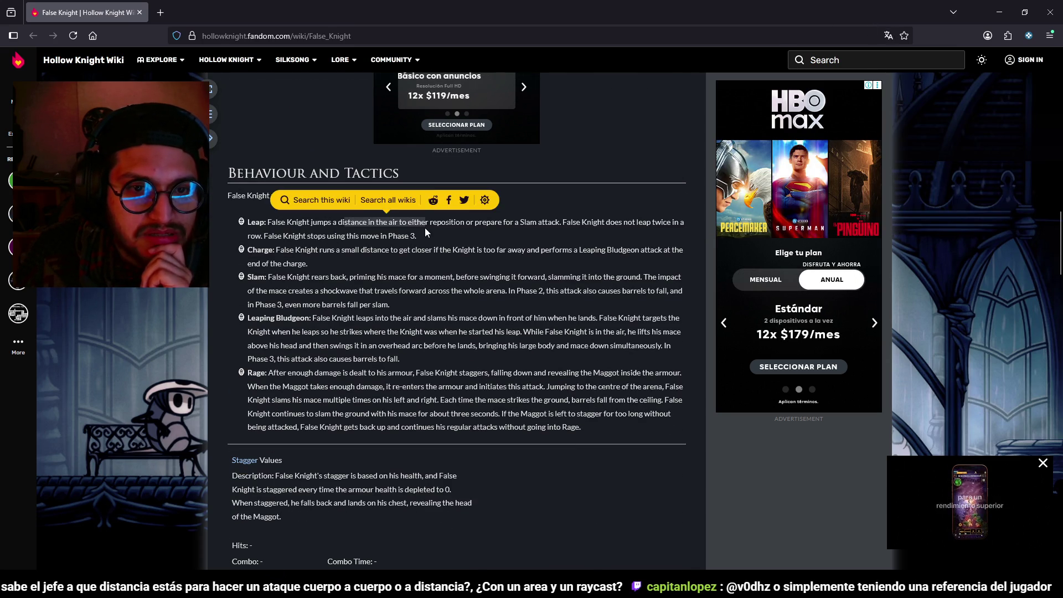
{"action": "double_click", "coordinate": [256, 224]}
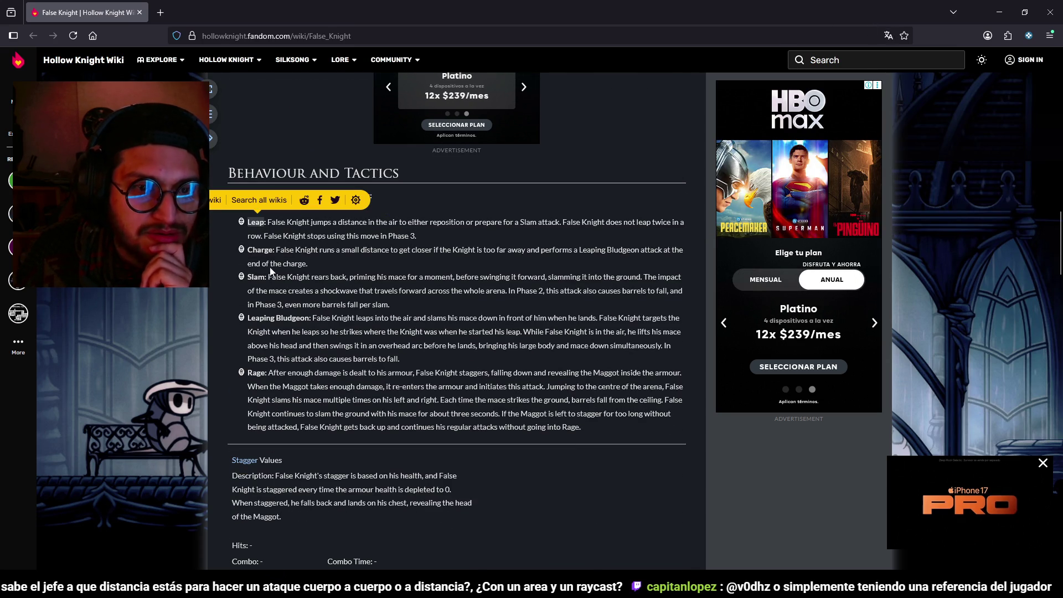
{"action": "double_click", "coordinate": [264, 251]}
Highlight the Leaping Bludgeon description, then dock the YouTube window as a tab beside the wiki.
{"action": "double_click", "coordinate": [291, 319]}
{"action": "double_click", "coordinate": [424, 319]}
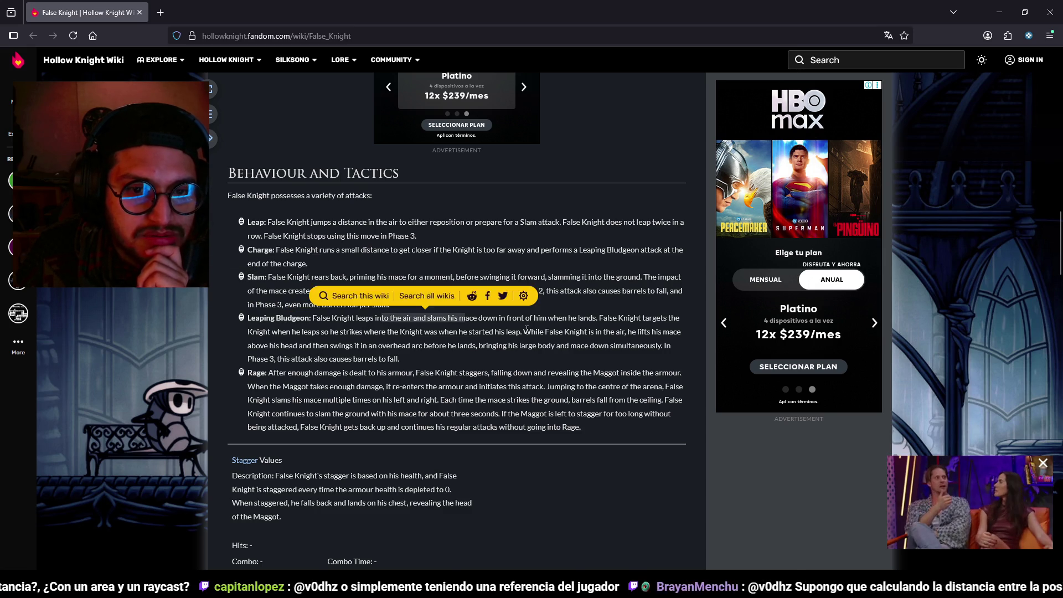
{"action": "left_click_drag", "start_coordinate": [465, 319], "coordinate": [540, 319]}
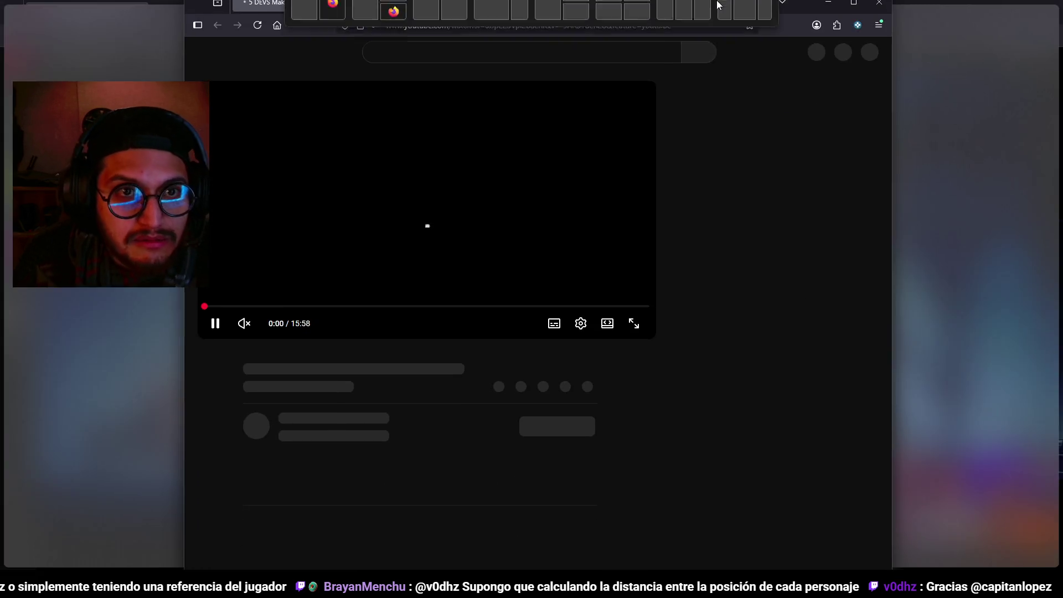
{"action": "mouse_move", "coordinate": [795, 7]}
{"action": "left_mouse_down"}
{"action": "mouse_move", "coordinate": [697, 48]}
{"action": "mouse_move", "coordinate": [679, 115]}
{"action": "left_mouse_up"}
{"action": "mouse_move", "coordinate": [230, 123]}
{"action": "left_mouse_down"}
{"action": "mouse_move", "coordinate": [222, 25]}
{"action": "mouse_move", "coordinate": [210, 13]}
{"action": "left_mouse_up"}
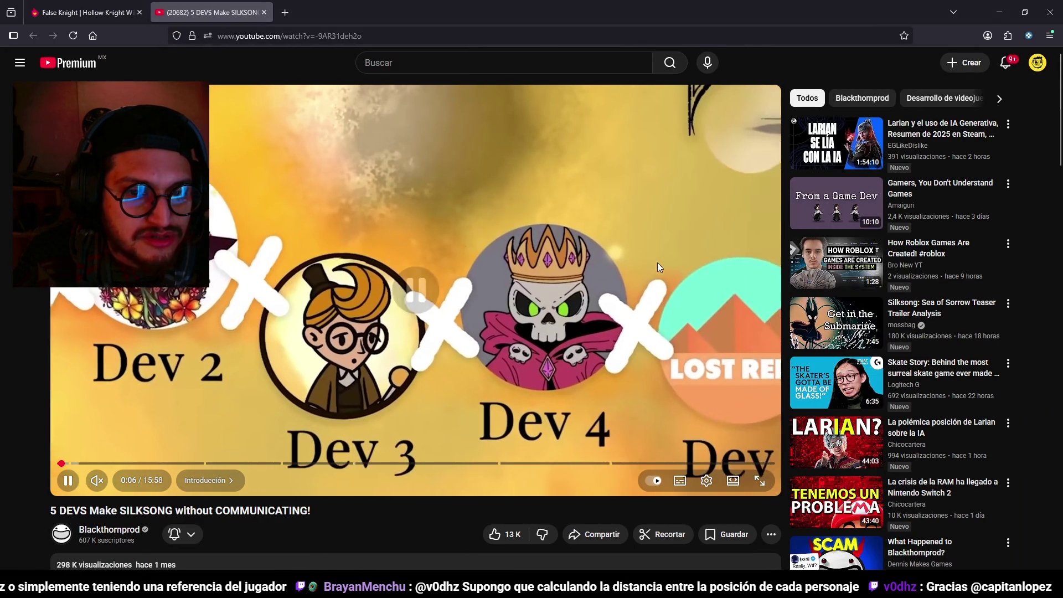
Pause the '5 DEVS Make SILKSONG without COMMUNICATING' video and switch to the False Knight wiki tab.
{"action": "left_click", "coordinate": [657, 263]}
{"action": "left_click", "coordinate": [86, 13]}
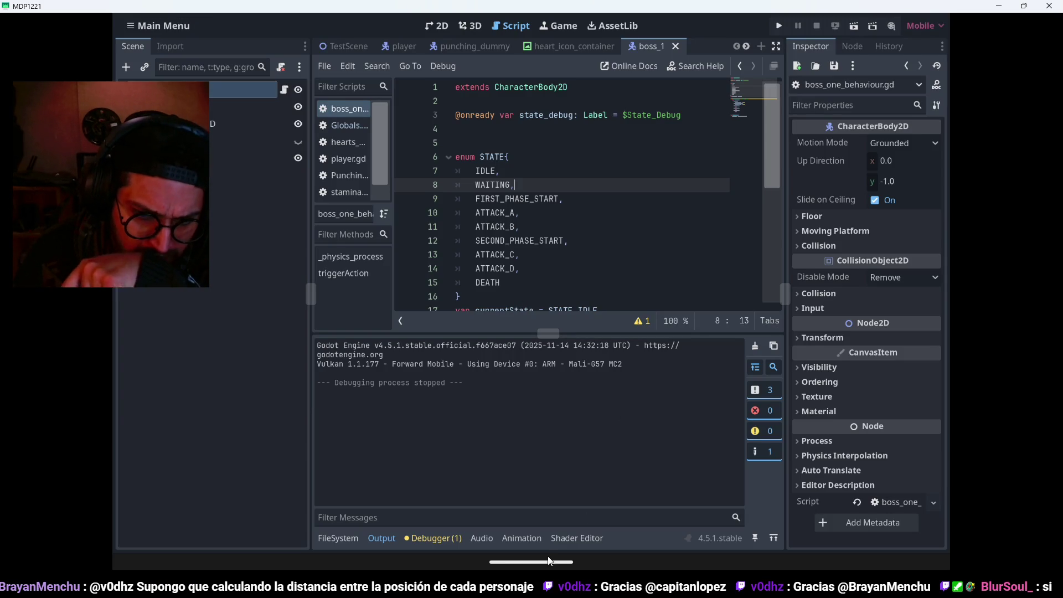
Open the tablet's Settings and search 'BLOQ' to reach the screen lock timeout setting.
{"action": "left_click_drag", "start_coordinate": [576, 561], "coordinate": [558, 386]}
{"action": "scroll", "coordinate": [516, 363], "scroll_direction": "down", "scroll_amount": 2}
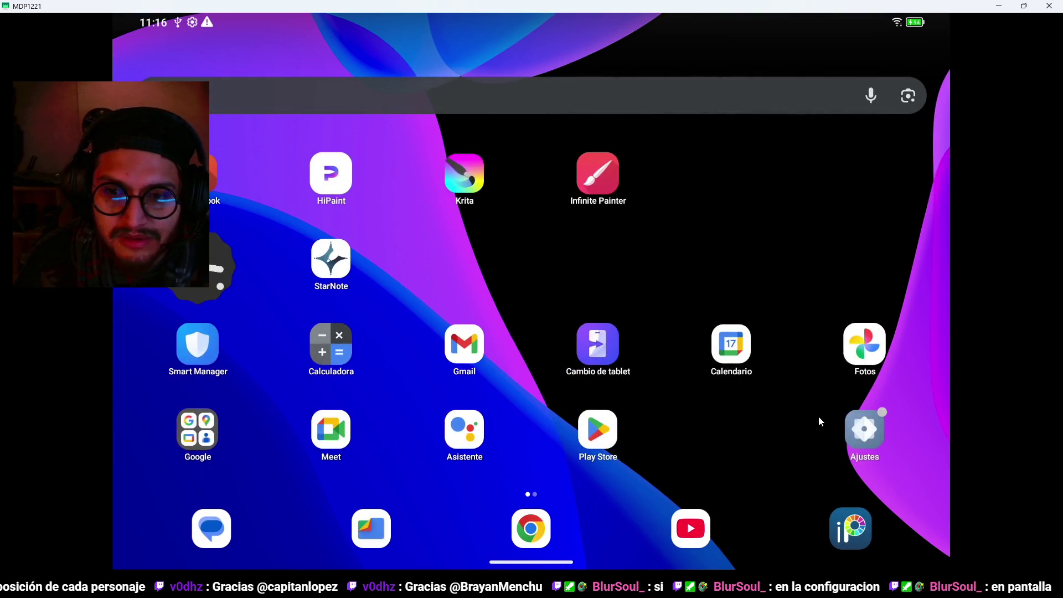
{"action": "left_click", "coordinate": [867, 431]}
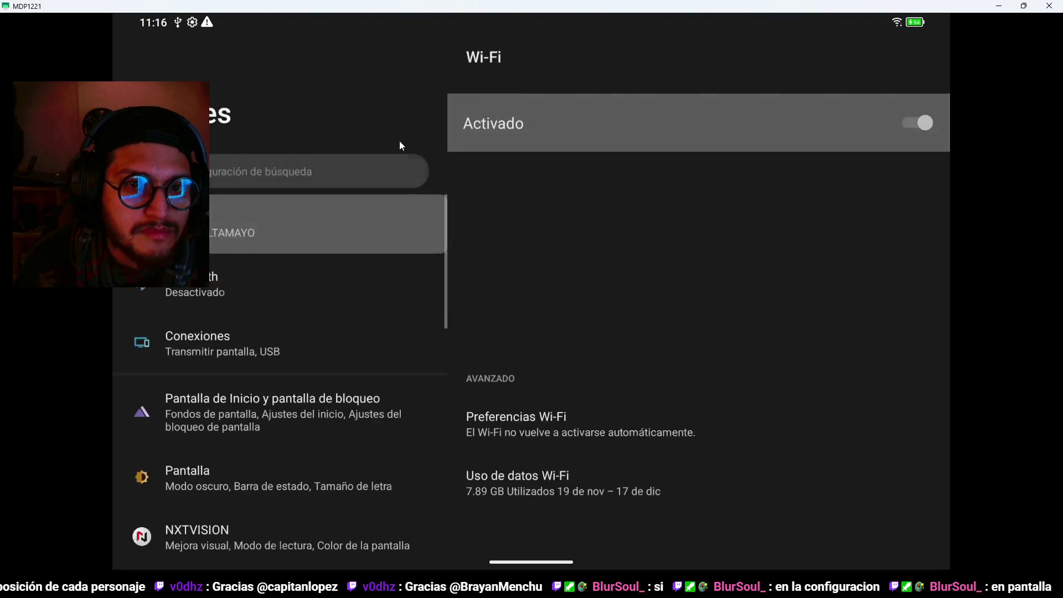
{"action": "scroll", "coordinate": [246, 171], "scroll_direction": "down", "scroll_amount": 2}
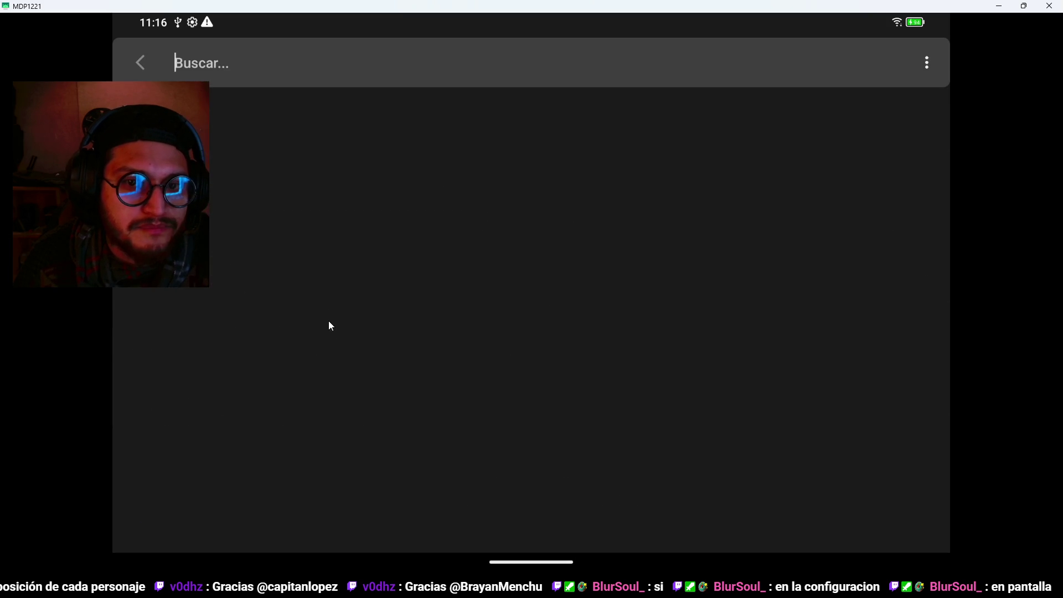
{"action": "type", "text": "BLOQUE"}
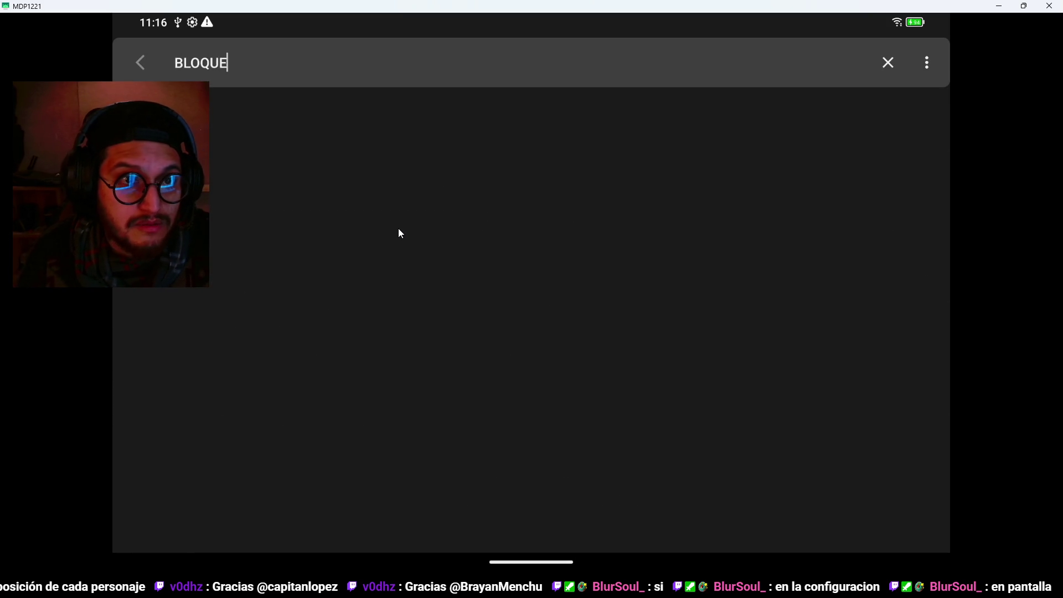
{"action": "type", "text": "O"}
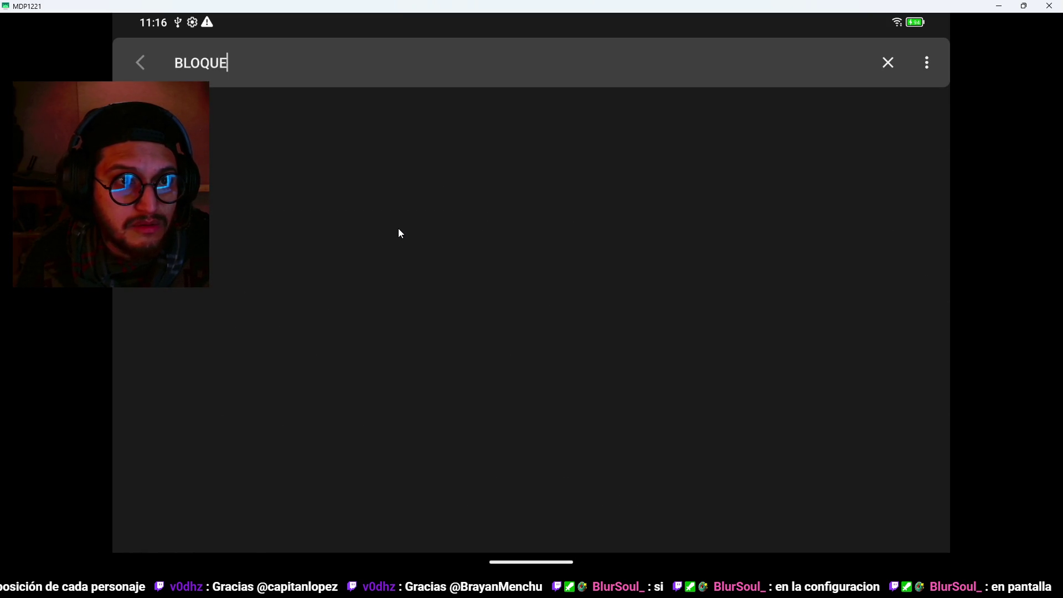
{"action": "key", "text": "BackSpace"}
{"action": "key", "text": "BackSpace"}
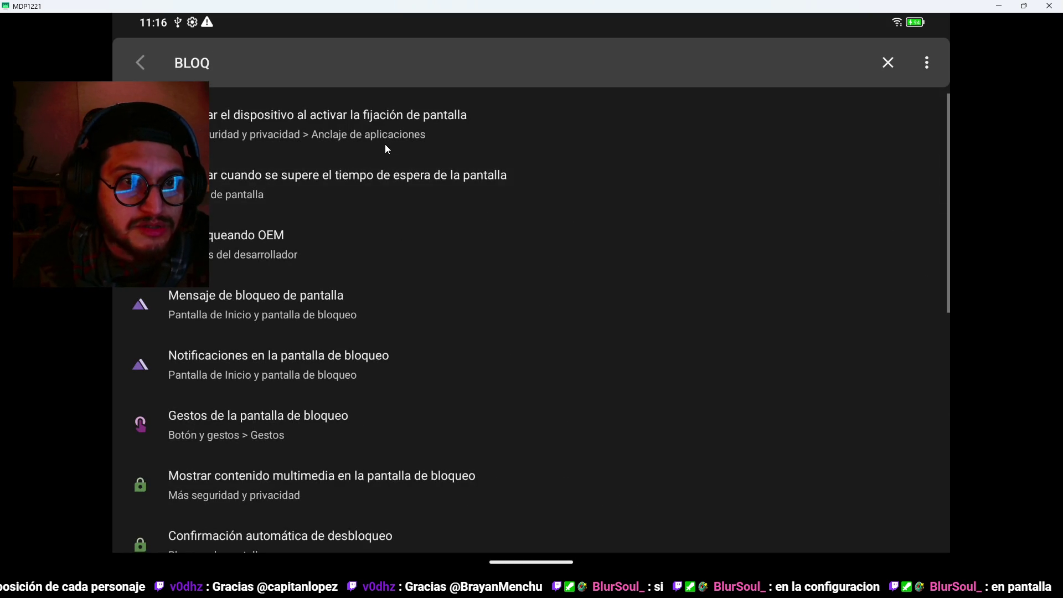
{"action": "left_click", "coordinate": [477, 194]}
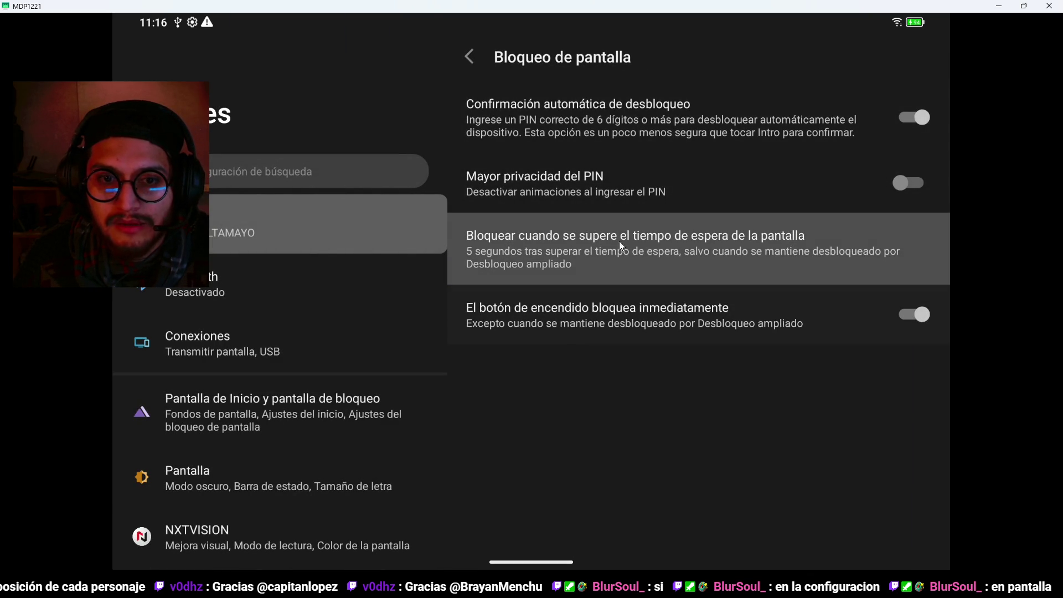
Set 'Bloquear cuando se supere el tiempo de espera' to 2 minutos, after first trying 1 minuto.
{"action": "left_click", "coordinate": [835, 267]}
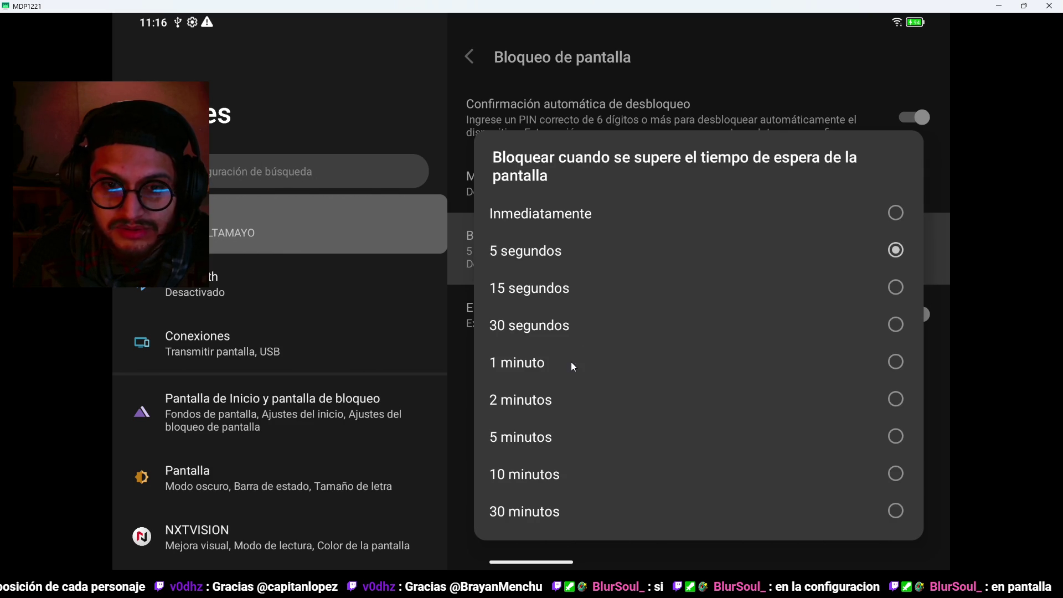
{"action": "left_click", "coordinate": [896, 362]}
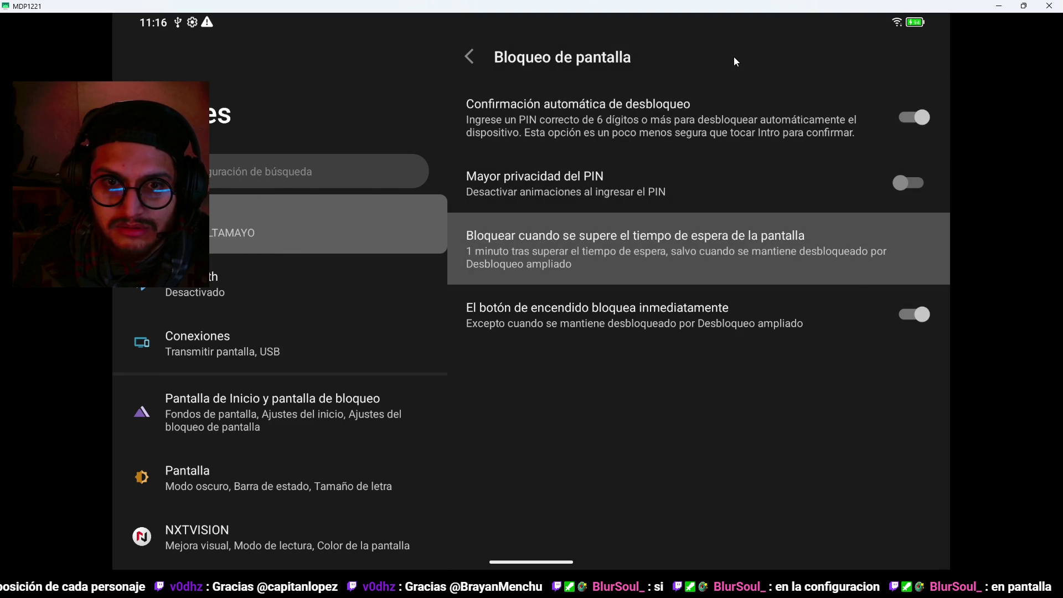
{"action": "left_click", "coordinate": [716, 257]}
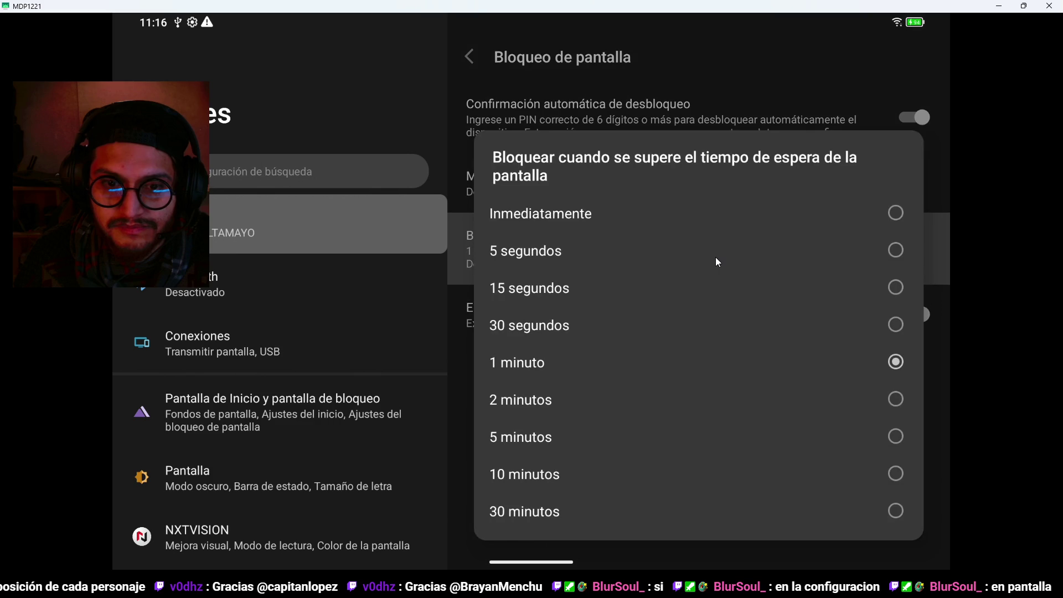
{"action": "left_click", "coordinate": [902, 403]}
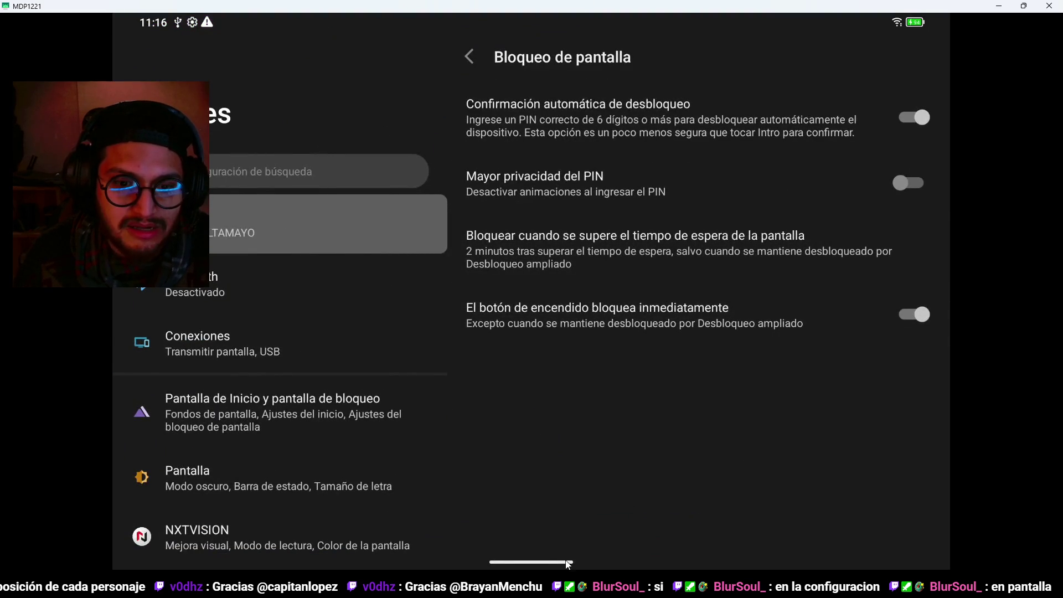
Close Settings from the recent apps and return to Godot Engine.
{"action": "mouse_move", "coordinate": [565, 561]}
{"action": "left_mouse_down"}
{"action": "mouse_move", "coordinate": [602, 205]}
{"action": "mouse_move", "coordinate": [596, 323]}
{"action": "left_mouse_up"}
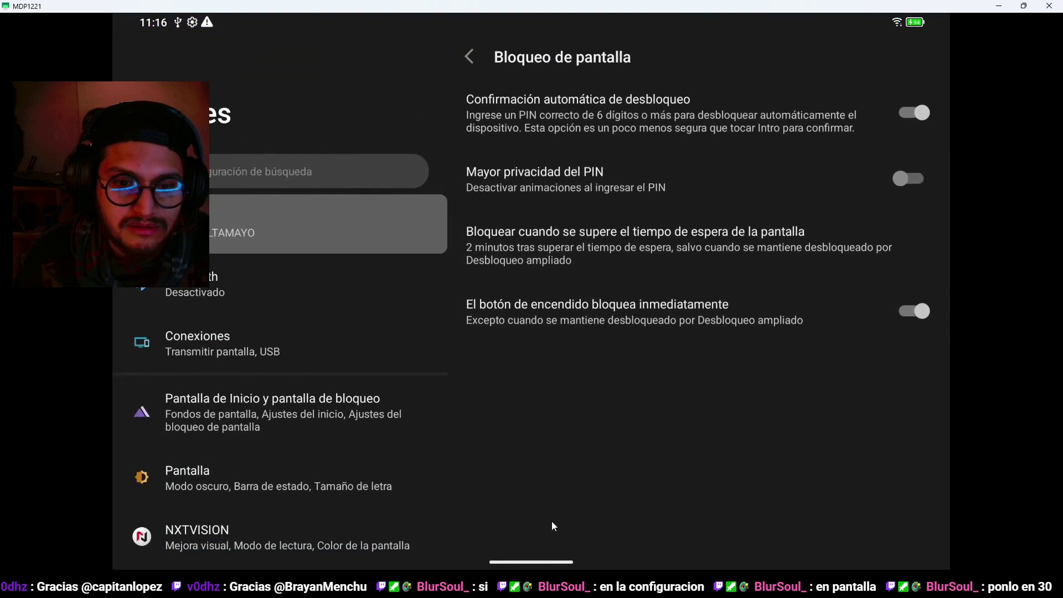
{"action": "left_click_drag", "start_coordinate": [543, 566], "coordinate": [574, 54]}
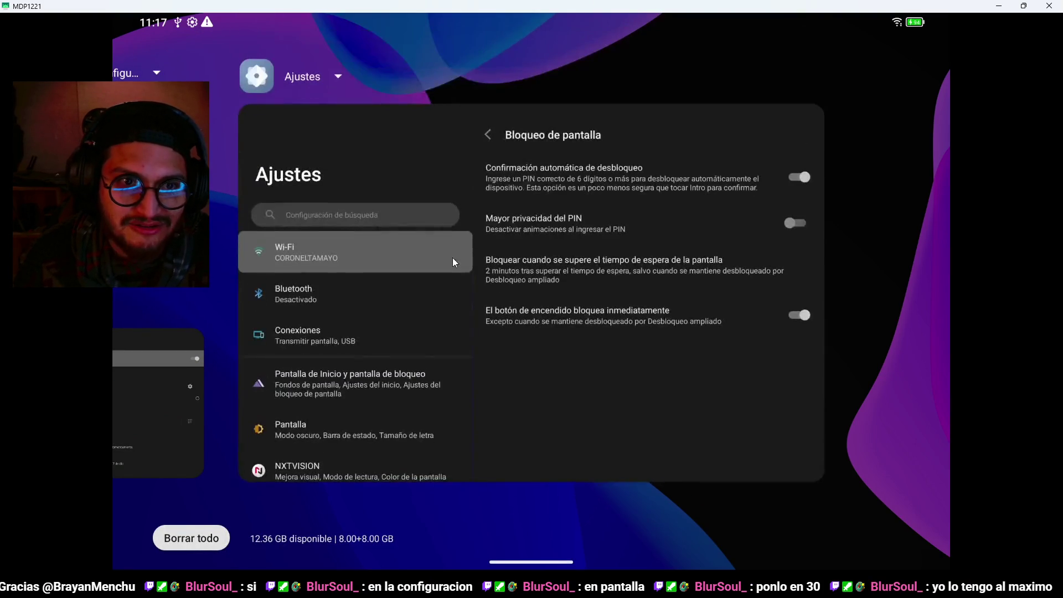
{"action": "mouse_move", "coordinate": [535, 488]}
{"action": "left_mouse_down"}
{"action": "mouse_move", "coordinate": [555, 5]}
{"action": "mouse_move", "coordinate": [561, 65]}
{"action": "left_mouse_up"}
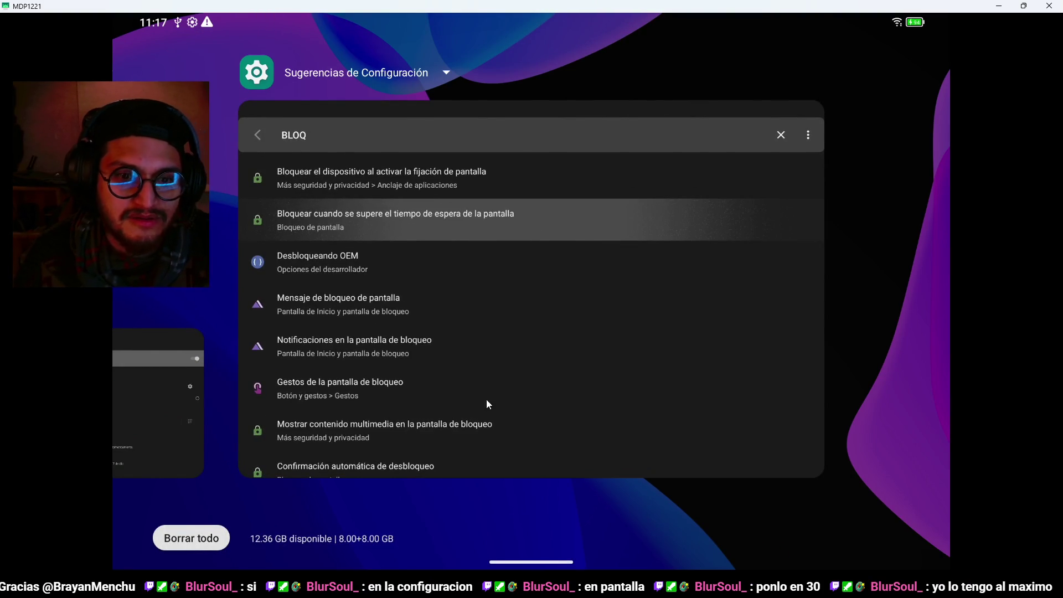
{"action": "left_click_drag", "start_coordinate": [487, 399], "coordinate": [467, 56]}
{"action": "left_click", "coordinate": [511, 343]}
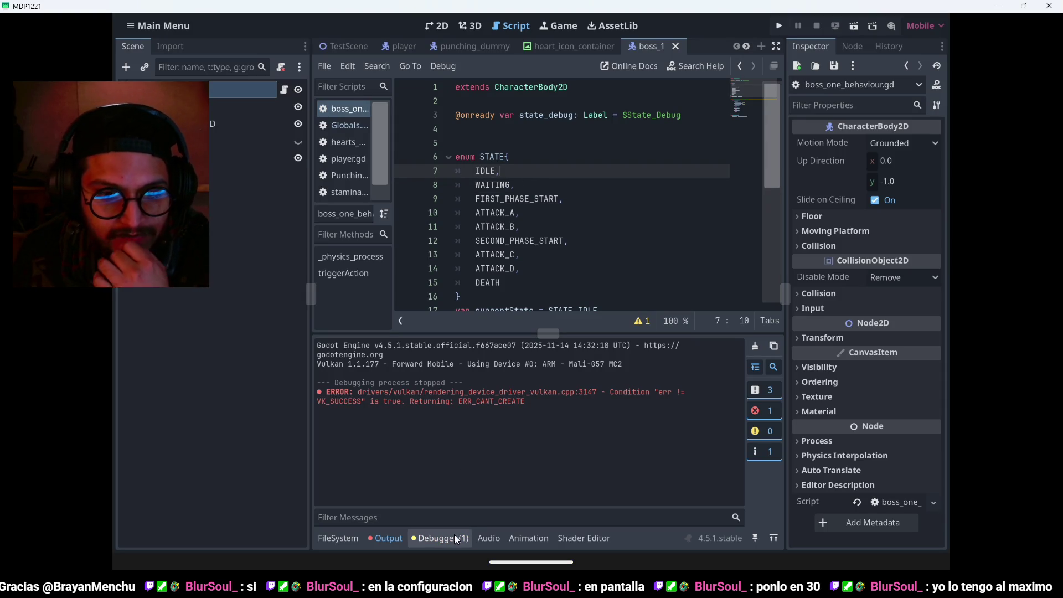
Collapse the Output panel and select the WAITING entry on line 8 of the boss_1 script.
{"action": "left_click", "coordinate": [376, 539]}
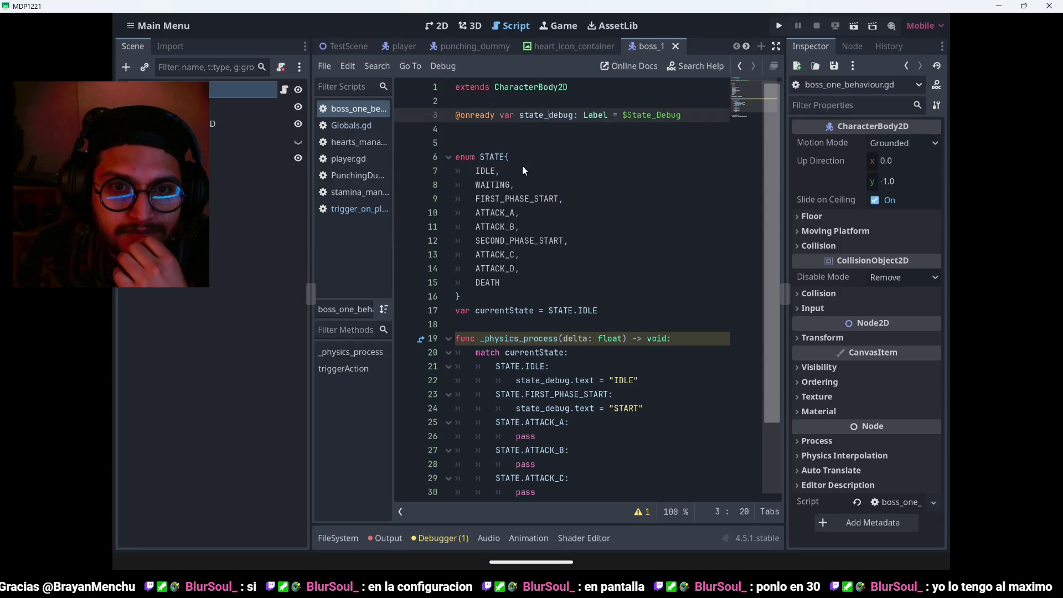
{"action": "double_click", "coordinate": [490, 187]}
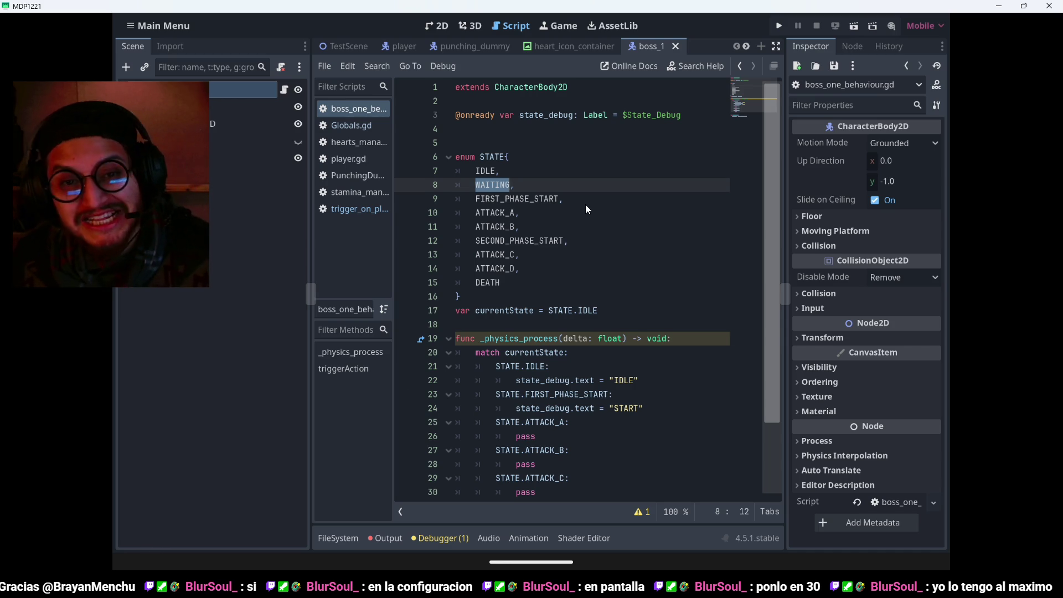
{"action": "left_click", "coordinate": [564, 198]}
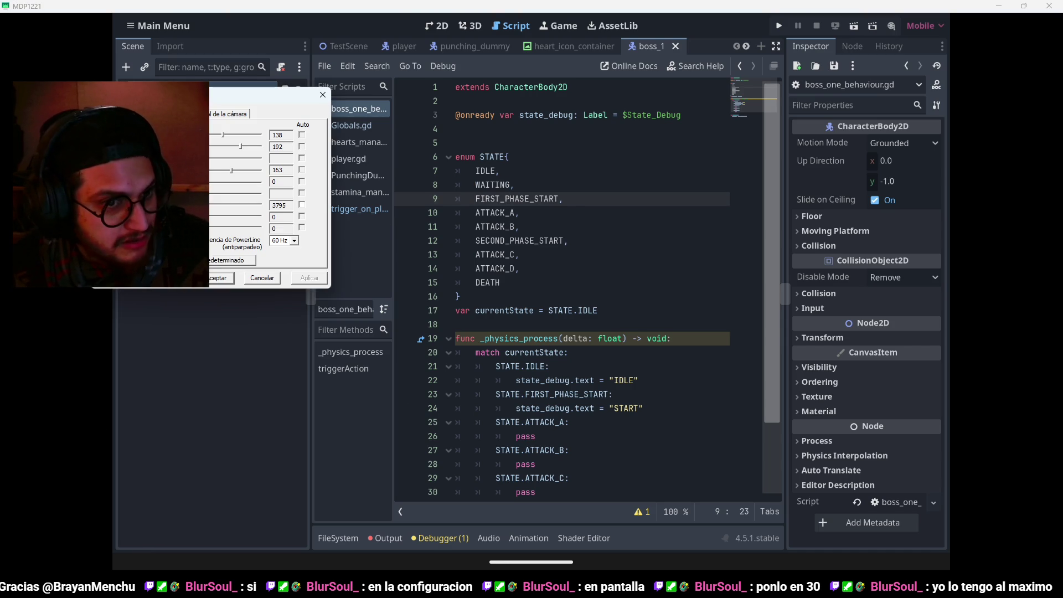
{"action": "left_click", "coordinate": [225, 114]}
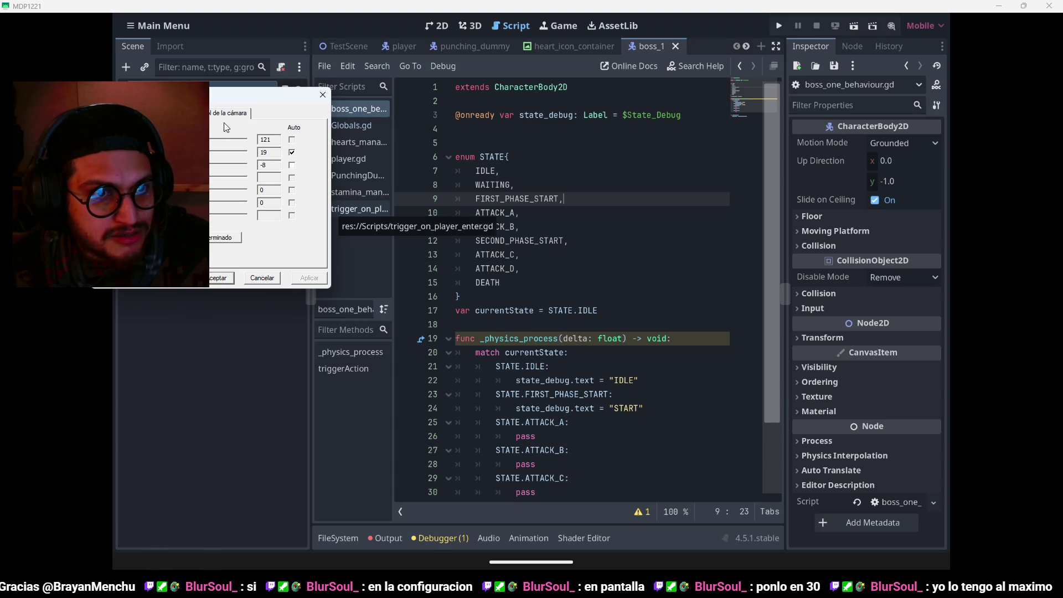
{"action": "left_click", "coordinate": [293, 165]}
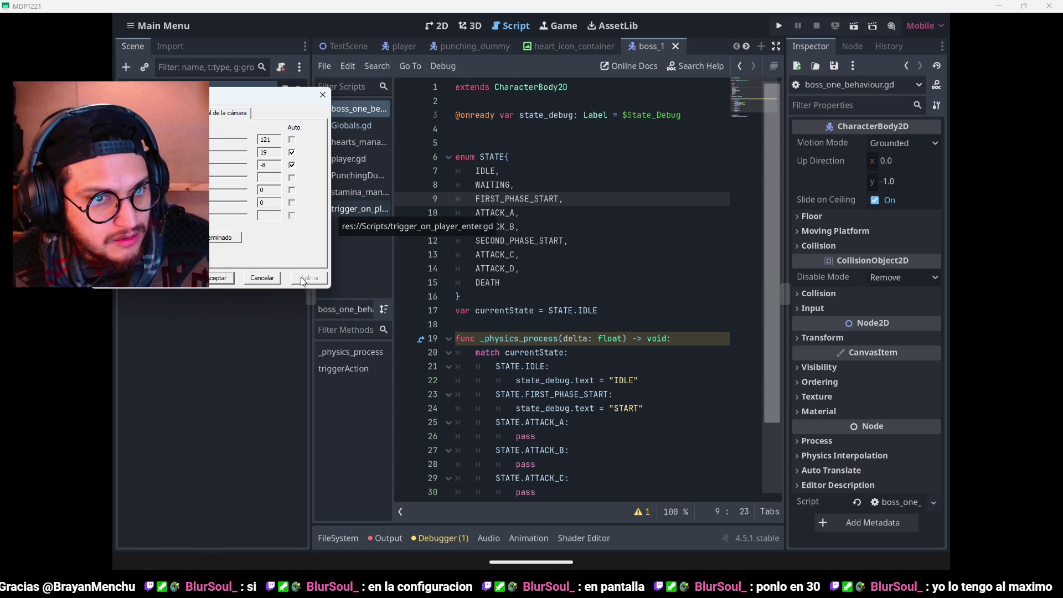
{"action": "left_click", "coordinate": [220, 277]}
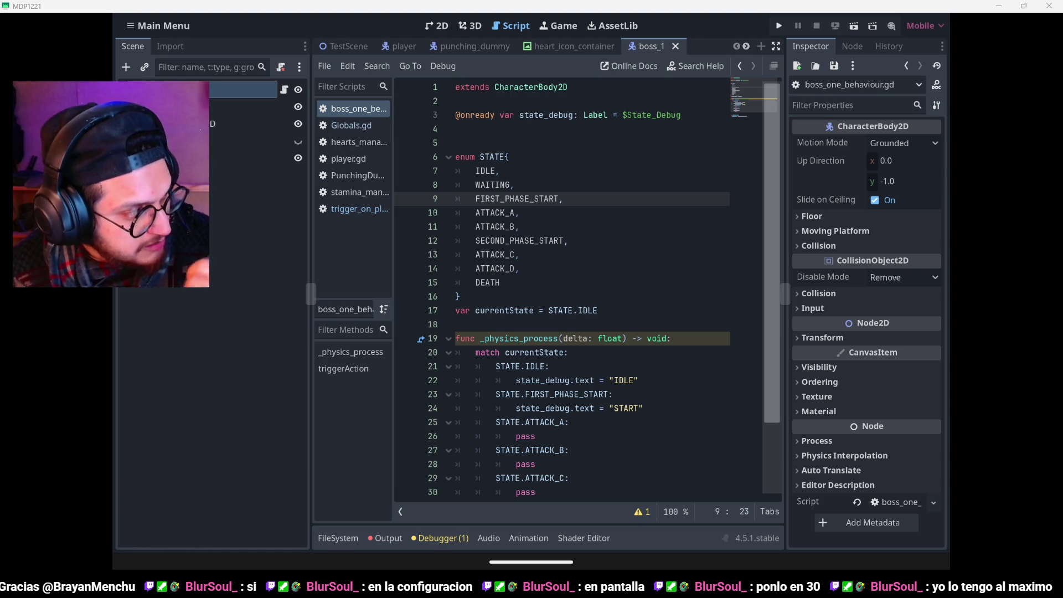
Place the caret around line 8 and select the whole STATE enum block in boss_1.
{"action": "left_click", "coordinate": [603, 308]}
{"action": "scroll", "coordinate": [519, 263], "scroll_direction": "down", "scroll_amount": 2}
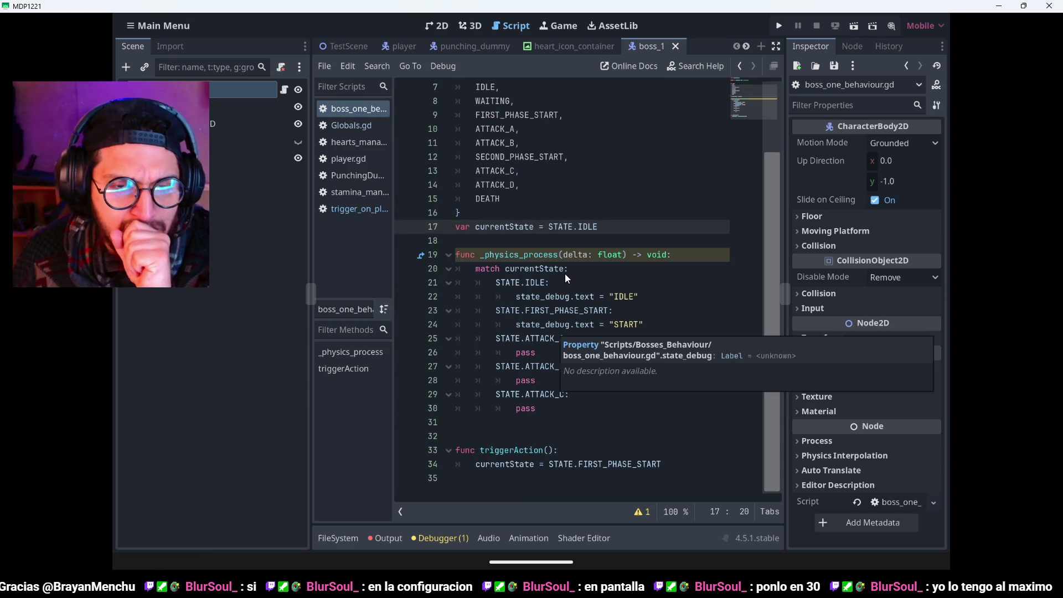
{"action": "scroll", "coordinate": [559, 260], "scroll_direction": "up", "scroll_amount": 2}
{"action": "left_click", "coordinate": [537, 228]}
{"action": "mouse_move", "coordinate": [523, 290]}
{"action": "left_mouse_down"}
{"action": "mouse_move", "coordinate": [466, 147]}
{"action": "mouse_move", "coordinate": [515, 187]}
{"action": "left_mouse_up"}
{"action": "left_click", "coordinate": [515, 188]}
{"action": "left_click_drag", "start_coordinate": [491, 148], "coordinate": [474, 300]}
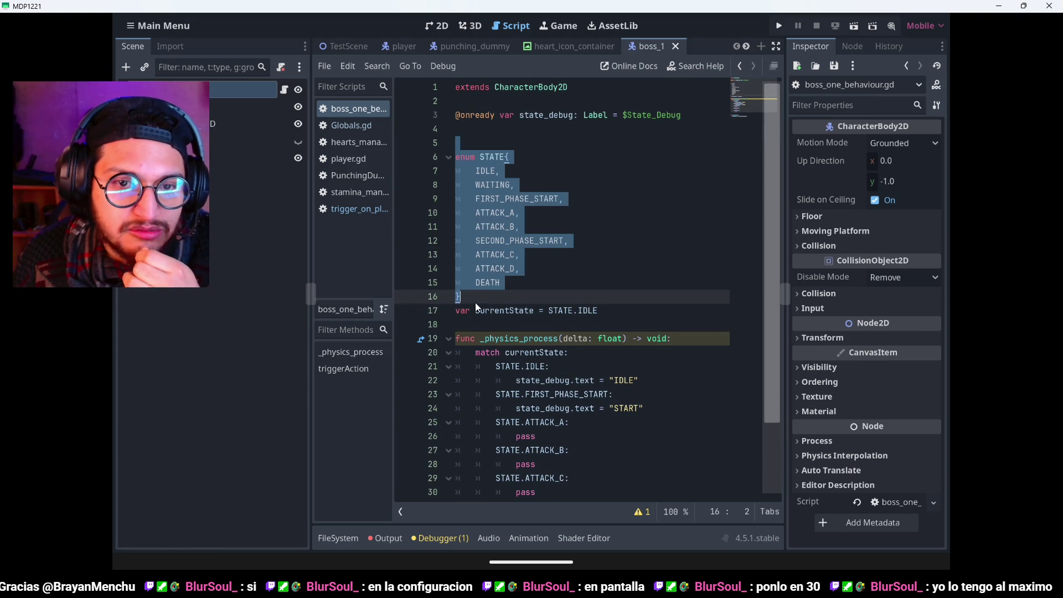
{"action": "left_click", "coordinate": [502, 282]}
Select the IDLE, WAITING, FIRST_PHASE_START, ATTACK_A and SECOND_PHASE_START state names in turn.
{"action": "double_click", "coordinate": [487, 171]}
{"action": "double_click", "coordinate": [493, 185]}
{"action": "double_click", "coordinate": [498, 199]}
{"action": "double_click", "coordinate": [501, 213]}
{"action": "double_click", "coordinate": [513, 239]}
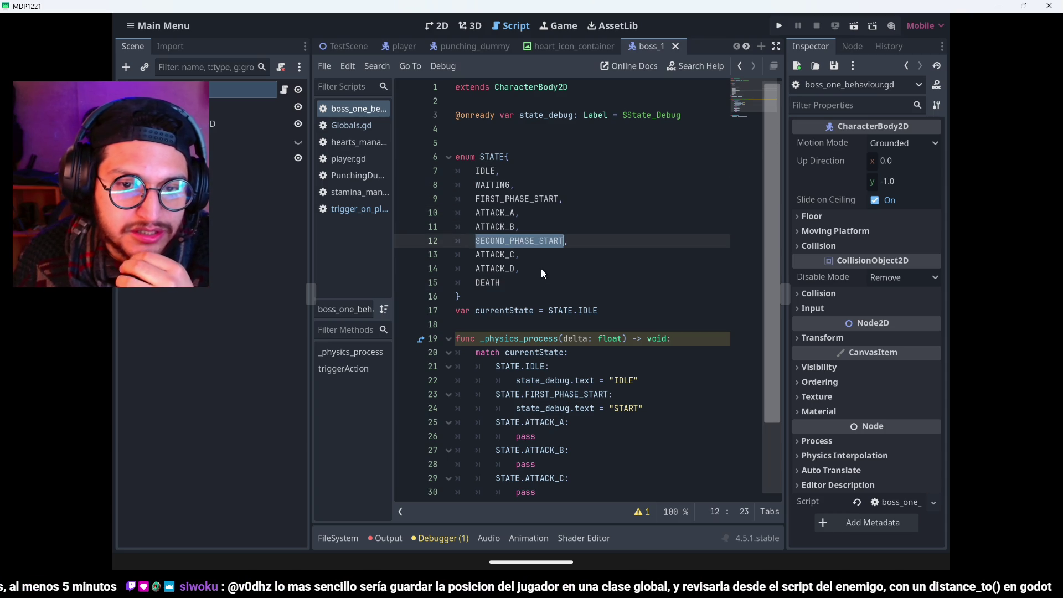
{"action": "scroll", "coordinate": [582, 288], "scroll_direction": "down", "scroll_amount": 2}
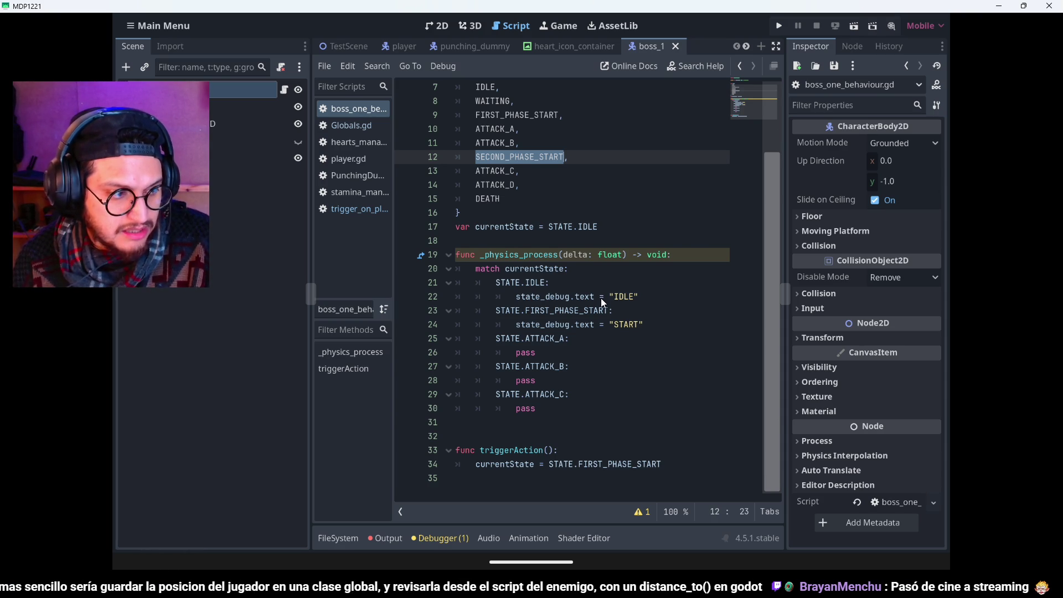
Switch to player.gd and place the caret on line 216.
{"action": "key", "text": "alt+Left"}
{"action": "scroll", "coordinate": [573, 309], "scroll_direction": "down", "scroll_amount": 20}
{"action": "left_click", "coordinate": [570, 255]}
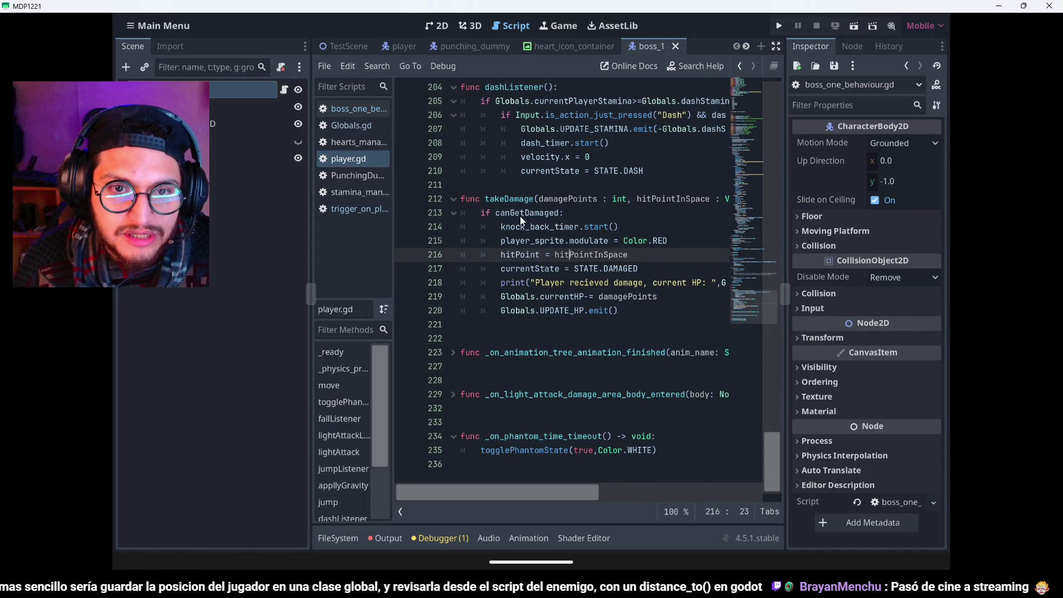
Select the takeDamage function name and hitPointInSpace on line 216 of player.gd.
{"action": "left_click", "coordinate": [511, 200]}
{"action": "double_click", "coordinate": [511, 200]}
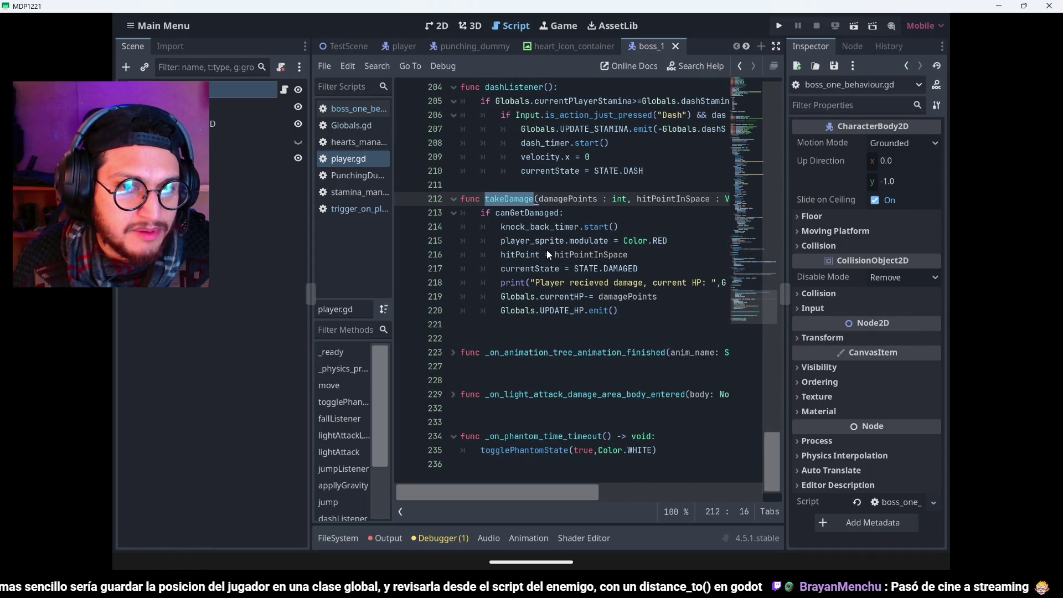
{"action": "double_click", "coordinate": [520, 251]}
{"action": "double_click", "coordinate": [602, 259]}
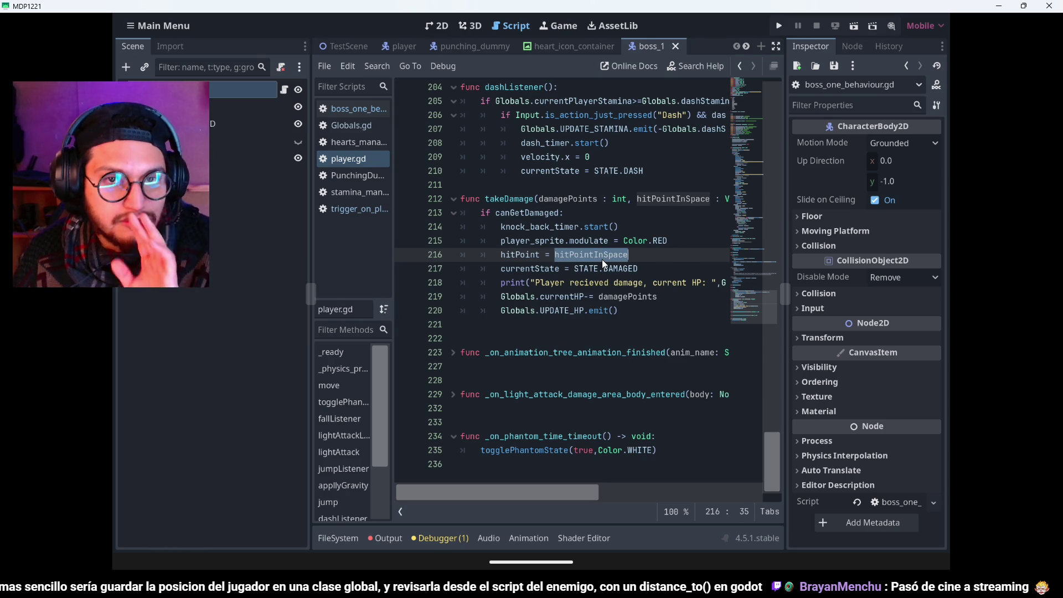
{"action": "mouse_move", "coordinate": [473, 41]}
{"action": "left_mouse_down"}
{"action": "mouse_move", "coordinate": [347, 92]}
{"action": "mouse_move", "coordinate": [557, 65]}
{"action": "mouse_move", "coordinate": [597, 45]}
{"action": "mouse_move", "coordinate": [665, 47]}
{"action": "mouse_move", "coordinate": [487, 55]}
{"action": "left_mouse_up"}
Go back to the boss_1 scene, reopen the player script and scroll up.
{"action": "left_click", "coordinate": [377, 109]}
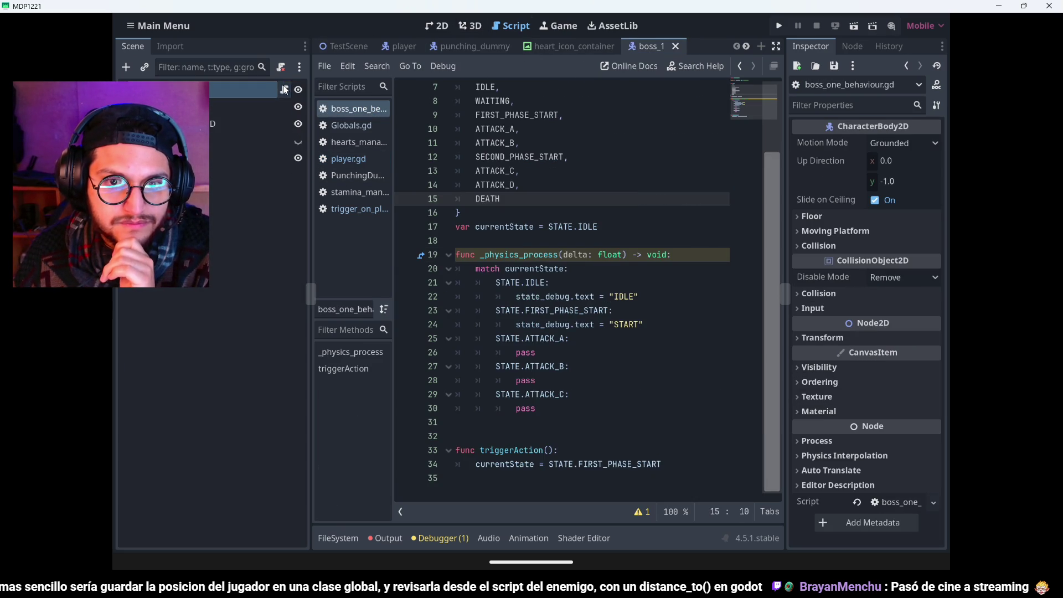
{"action": "left_click", "coordinate": [349, 159]}
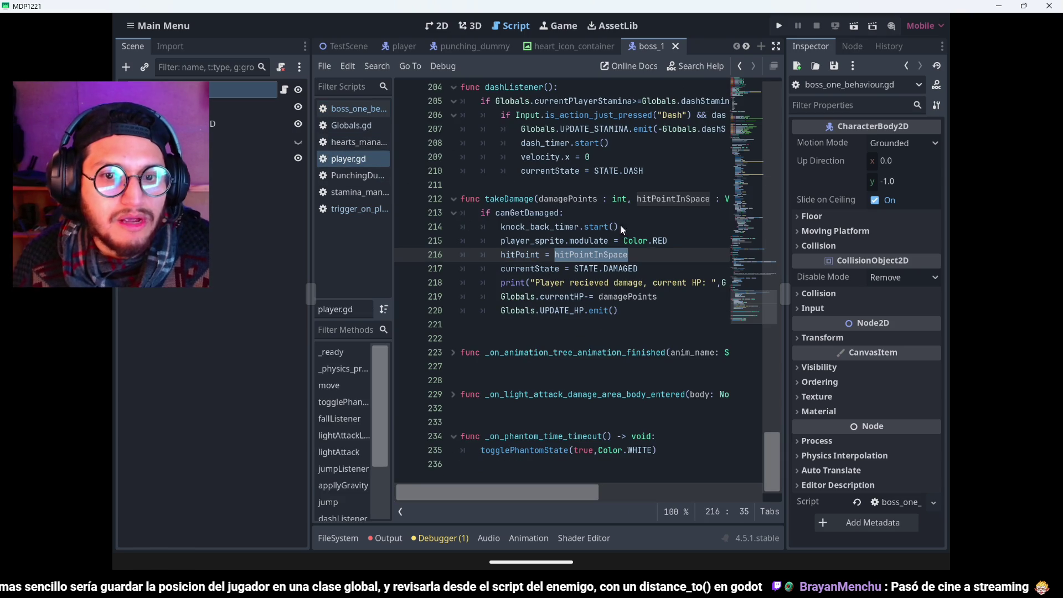
{"action": "scroll", "coordinate": [559, 307], "scroll_direction": "up", "scroll_amount": 8}
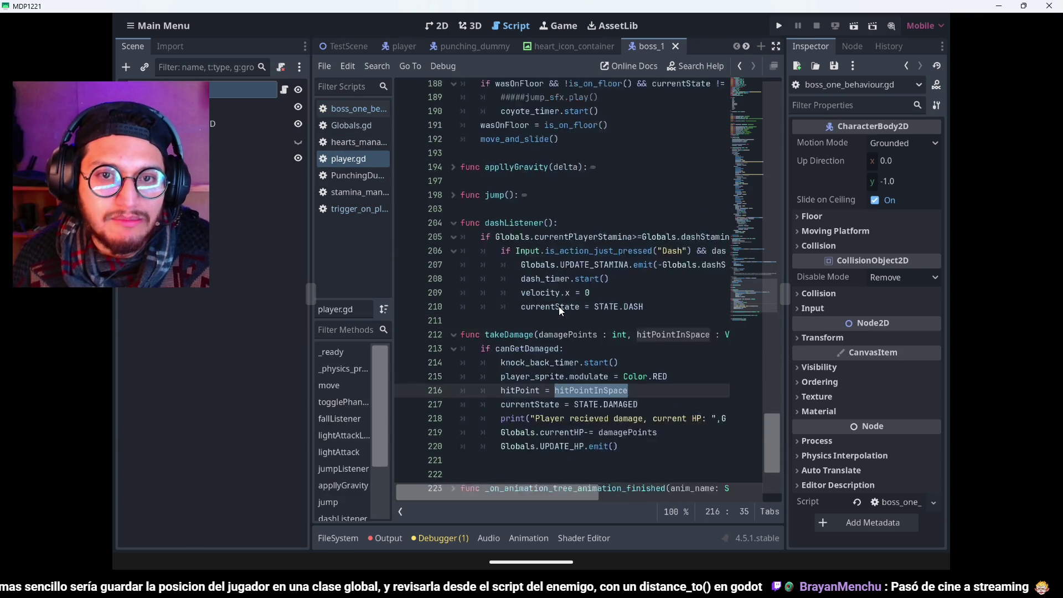
{"action": "scroll", "coordinate": [559, 307], "scroll_direction": "up", "scroll_amount": 20}
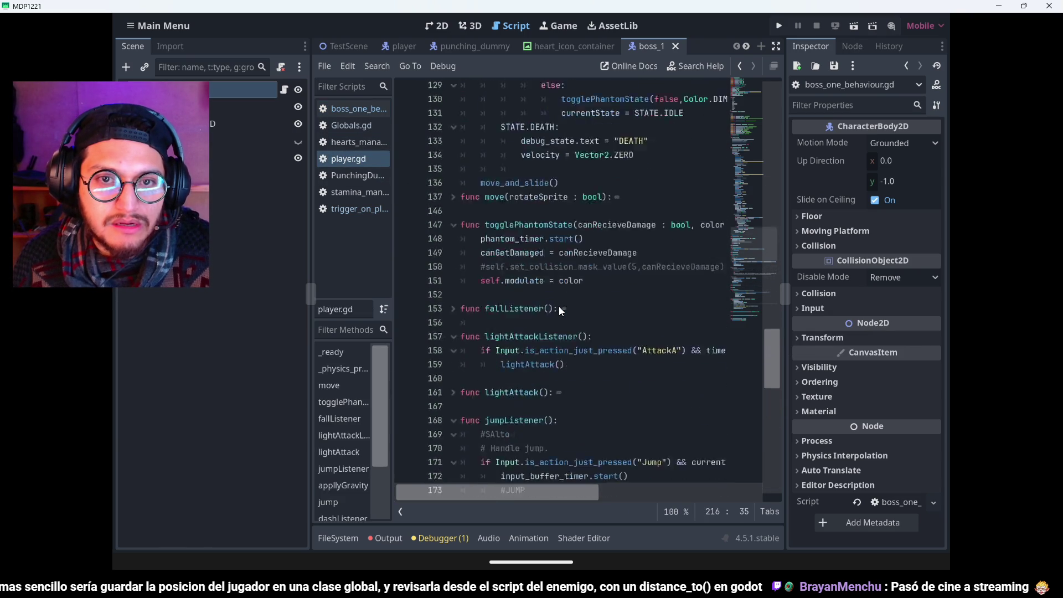
{"action": "scroll", "coordinate": [559, 306], "scroll_direction": "up", "scroll_amount": 5}
{"action": "left_click_drag", "start_coordinate": [567, 496], "coordinate": [654, 500]}
Inspect self, global_position and direction_to on line 121 and type 'DISTANC'.
{"action": "double_click", "coordinate": [546, 310]}
{"action": "left_click", "coordinate": [489, 312]}
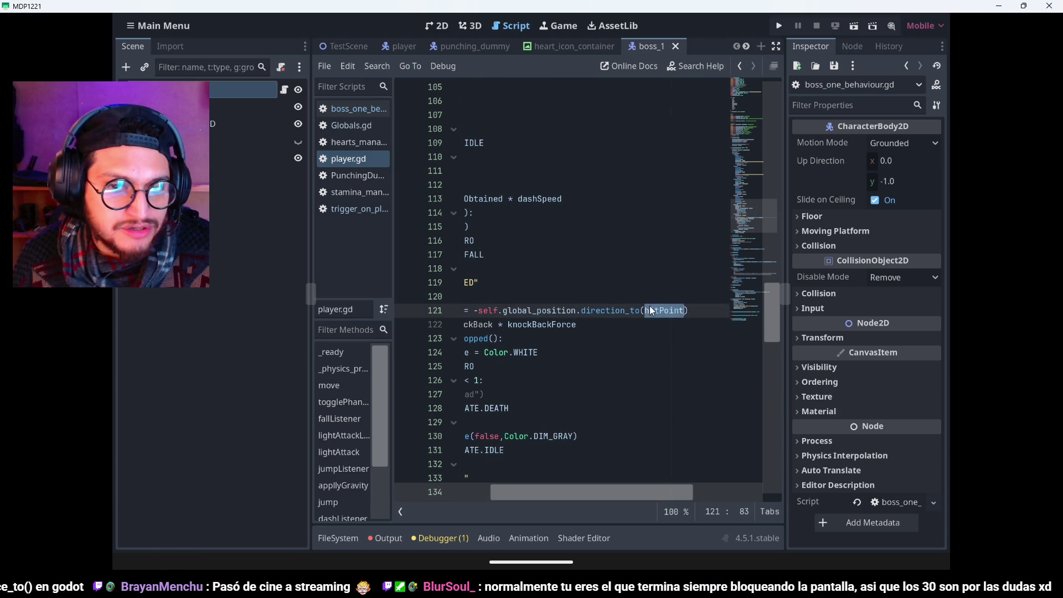
{"action": "double_click", "coordinate": [601, 311]}
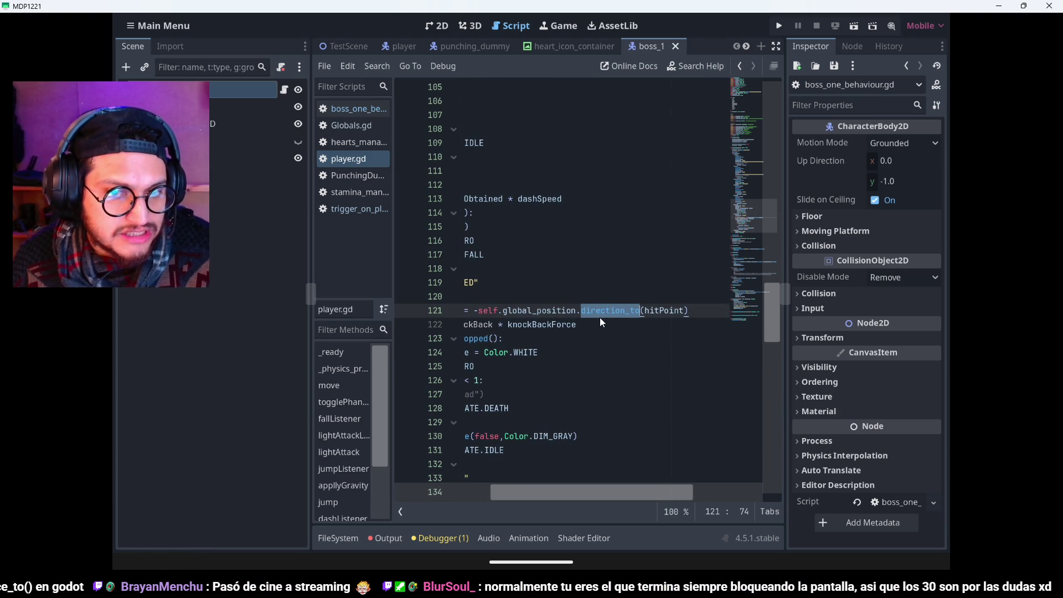
{"action": "left_click", "coordinate": [601, 314]}
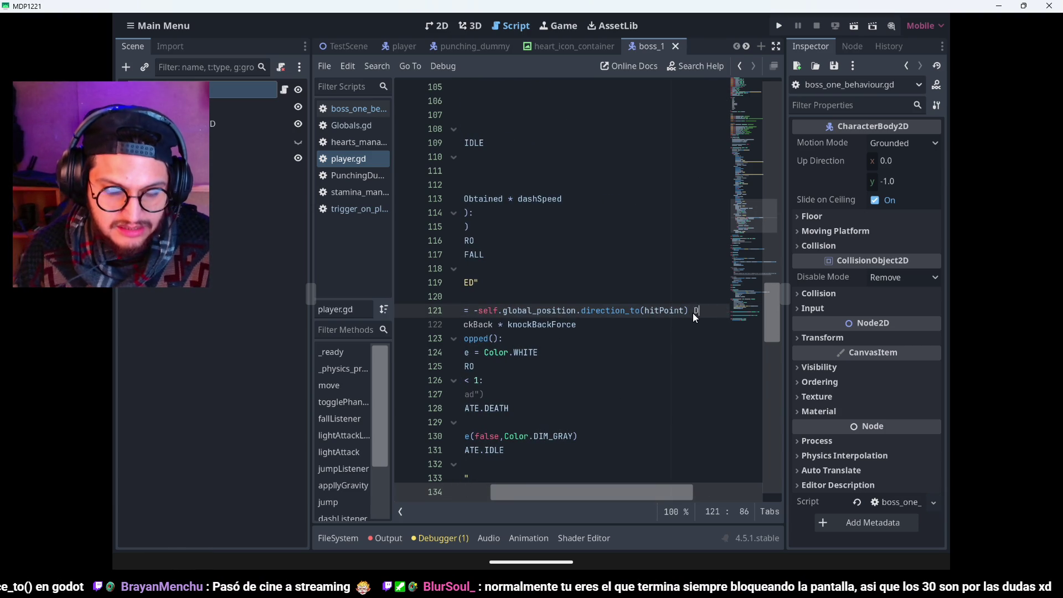
{"action": "type", "text": "DISTANC"}
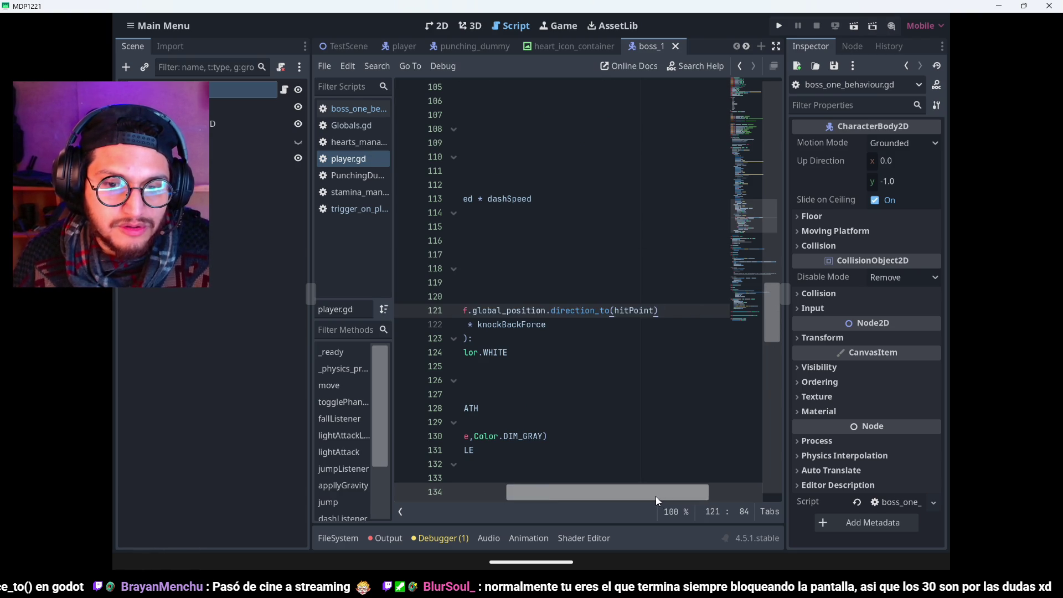
{"action": "left_click_drag", "start_coordinate": [657, 496], "coordinate": [428, 457]}
In Globals.gd, start 'var currentPlayerPosition : V' on a new line after line 4.
{"action": "left_click", "coordinate": [350, 129]}
{"action": "left_click", "coordinate": [569, 160]}
{"action": "left_click", "coordinate": [536, 132]}
{"action": "left_click", "coordinate": [633, 130]}
{"action": "key", "text": "Return"}
{"action": "type", "text": "vr"}
{"action": "key", "text": "Return"}
{"action": "type", "text": "currentPlayerPosition : Vector2"}
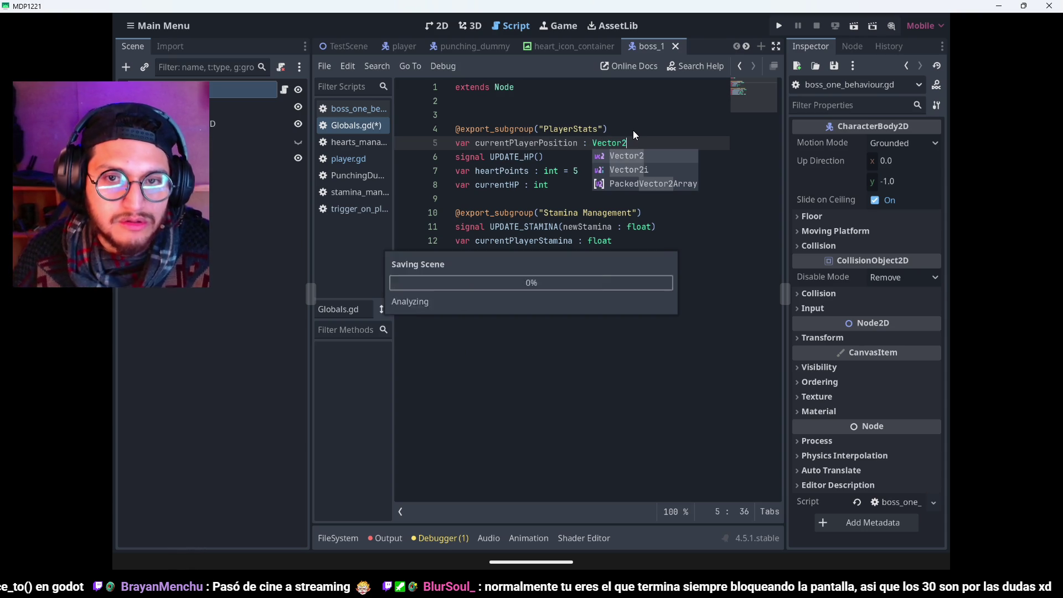
Complete the currentPlayerPosition type as Vector2 and return to player.gd.
{"action": "key", "text": "Return"}
{"action": "left_click", "coordinate": [534, 129]}
{"action": "left_click", "coordinate": [367, 159]}
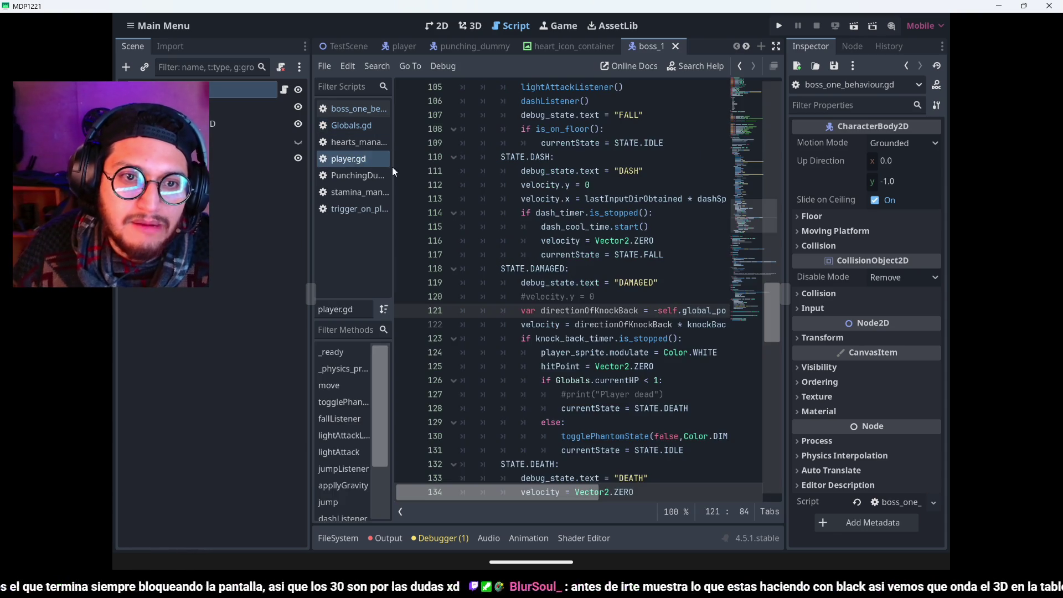
{"action": "scroll", "coordinate": [580, 334], "scroll_direction": "up", "scroll_amount": 10}
{"action": "scroll", "coordinate": [581, 334], "scroll_direction": "up", "scroll_amount": 8}
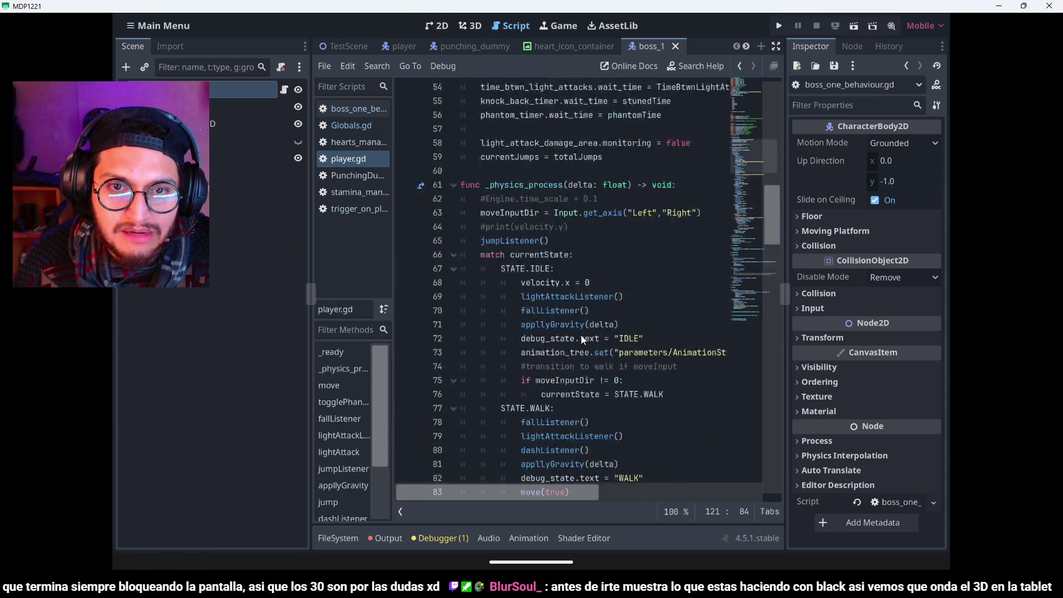
Add 'Globals.currentPlayerPosition = self.global_position' at the top of _physics_process and save.
{"action": "left_click", "coordinate": [702, 269]}
{"action": "key", "text": "Return"}
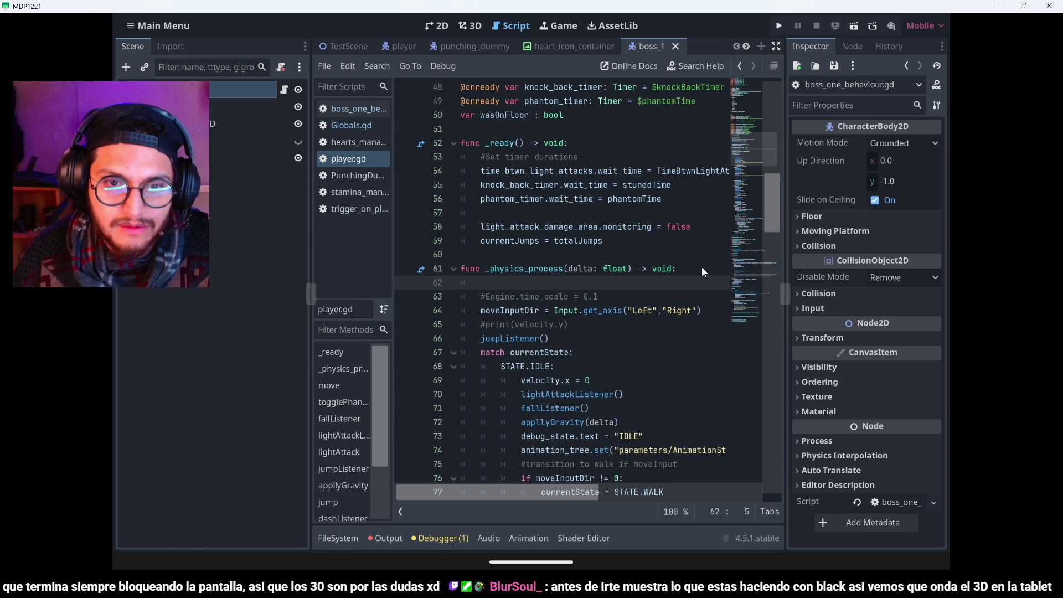
{"action": "type", "text": "Global"}
{"action": "type", "text": "s.currentP"}
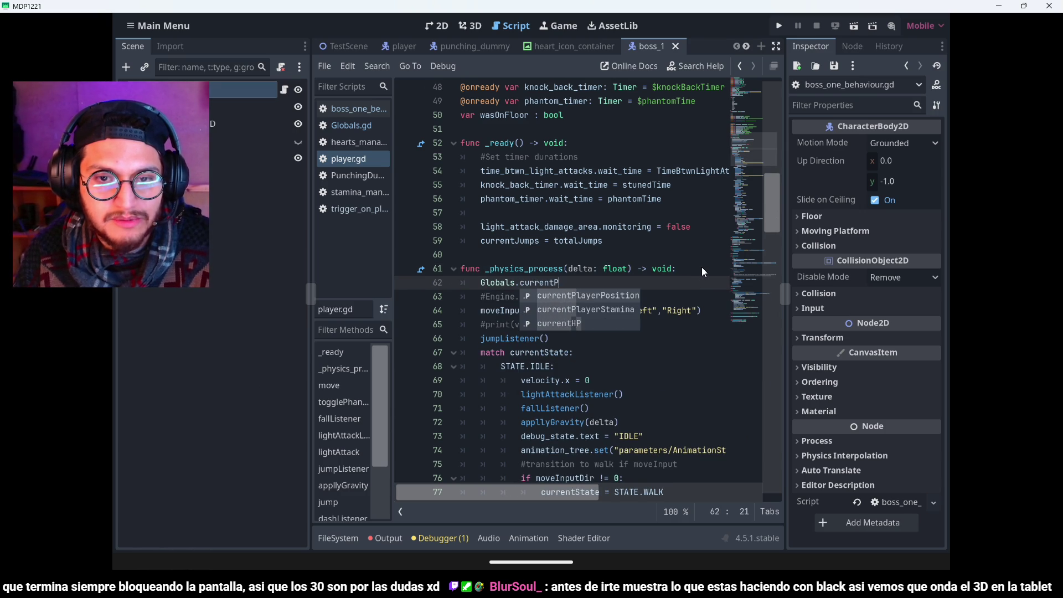
{"action": "key", "text": "Return"}
{"action": "type", "text": "= self.glo"}
{"action": "type", "text": "position"}
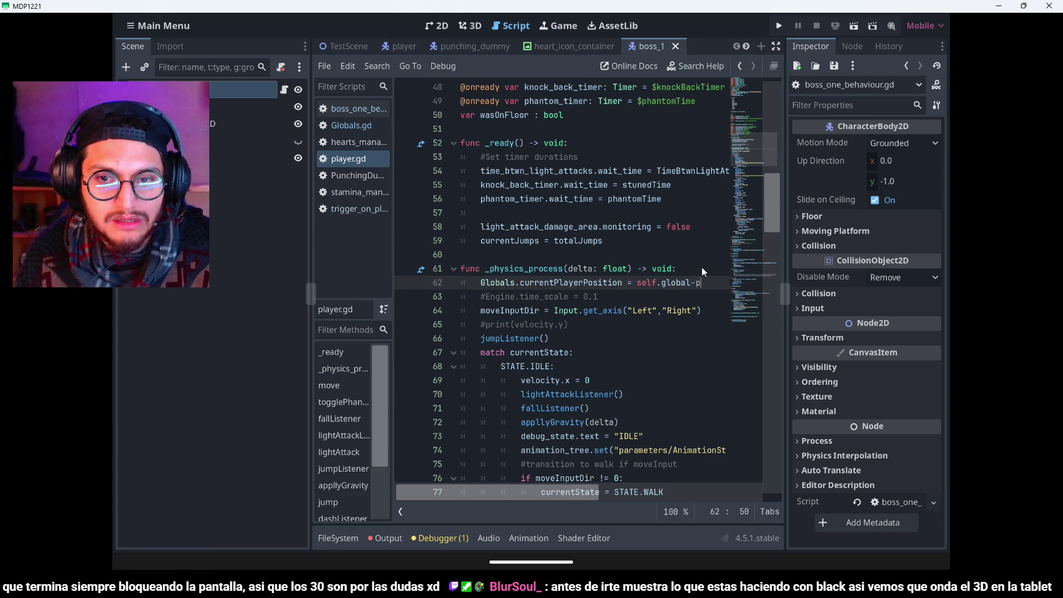
{"action": "key", "text": "ctrl+s"}
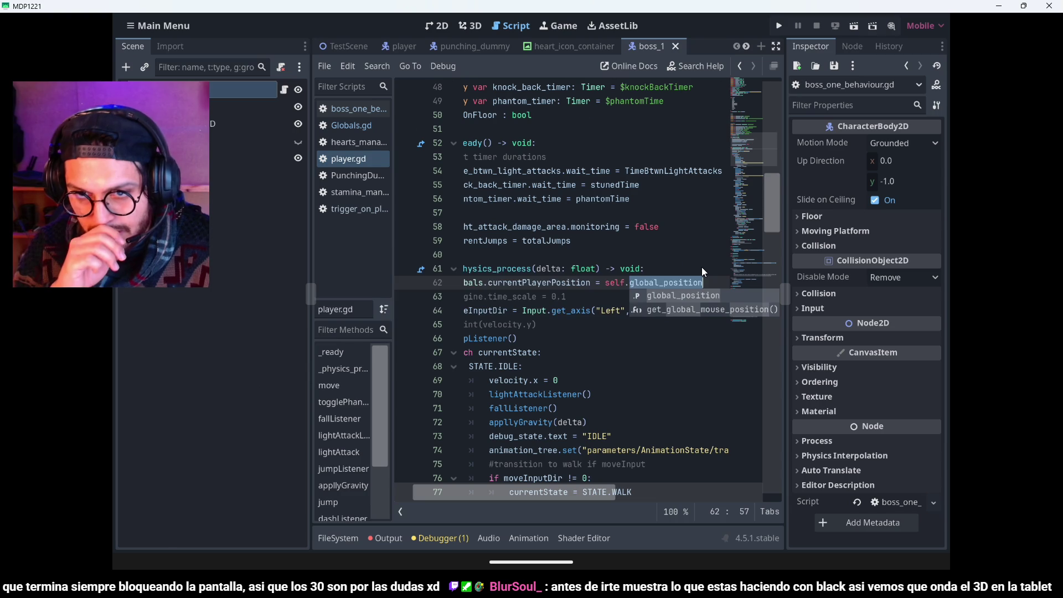
{"action": "key", "text": "Escape"}
{"action": "left_click", "coordinate": [670, 264]}
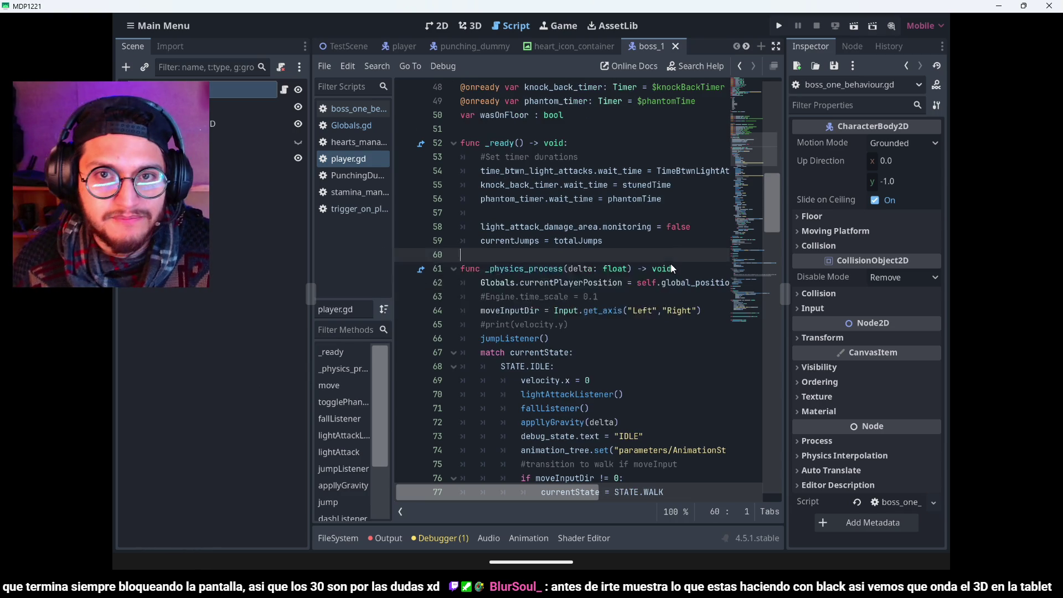
{"action": "left_click", "coordinate": [624, 311]}
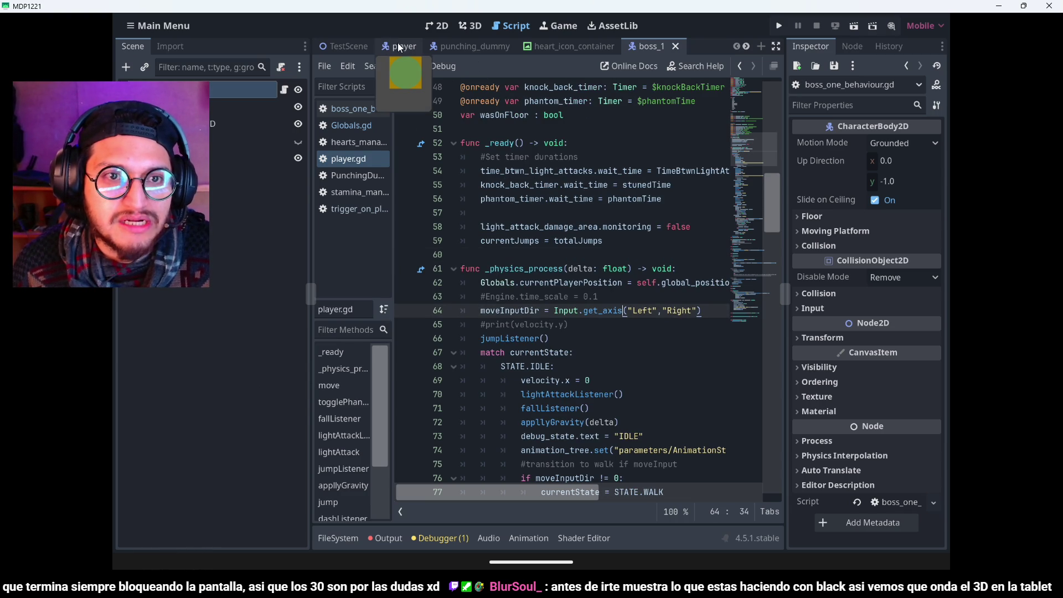
Switch to the boss_1 scene and open the boss_one_behaviour script.
{"action": "left_click", "coordinate": [400, 46]}
{"action": "left_click", "coordinate": [662, 47]}
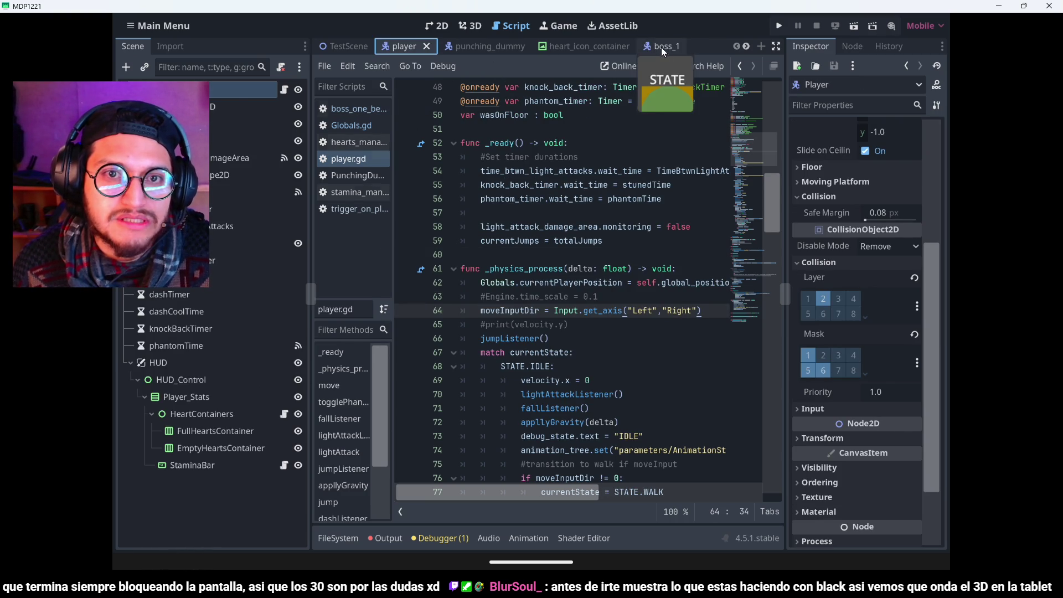
{"action": "left_click", "coordinate": [284, 89]}
{"action": "scroll", "coordinate": [559, 386], "scroll_direction": "up", "scroll_amount": 3}
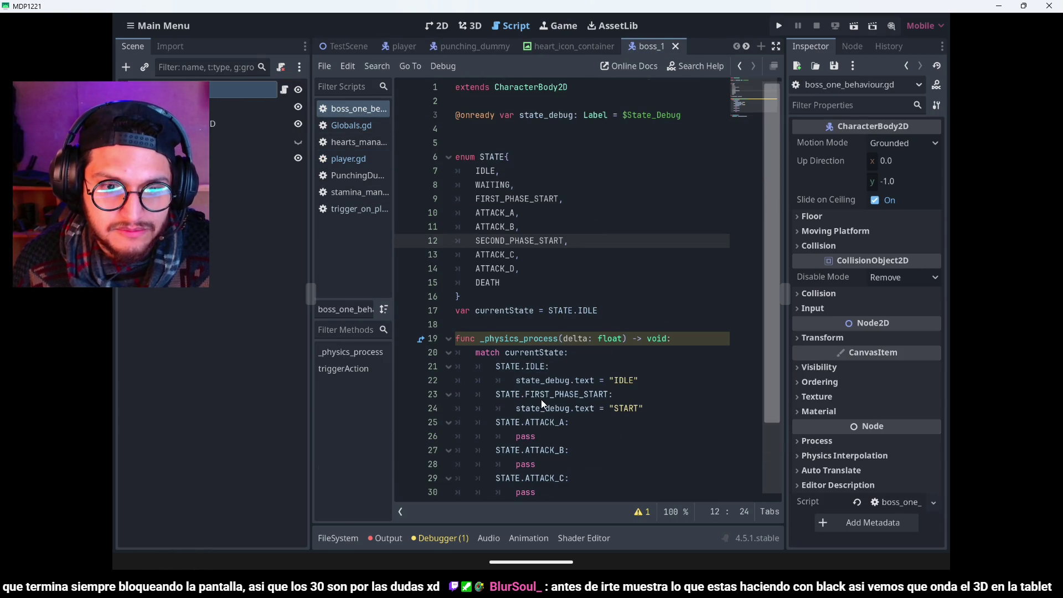
{"action": "scroll", "coordinate": [520, 361], "scroll_direction": "down", "scroll_amount": 2}
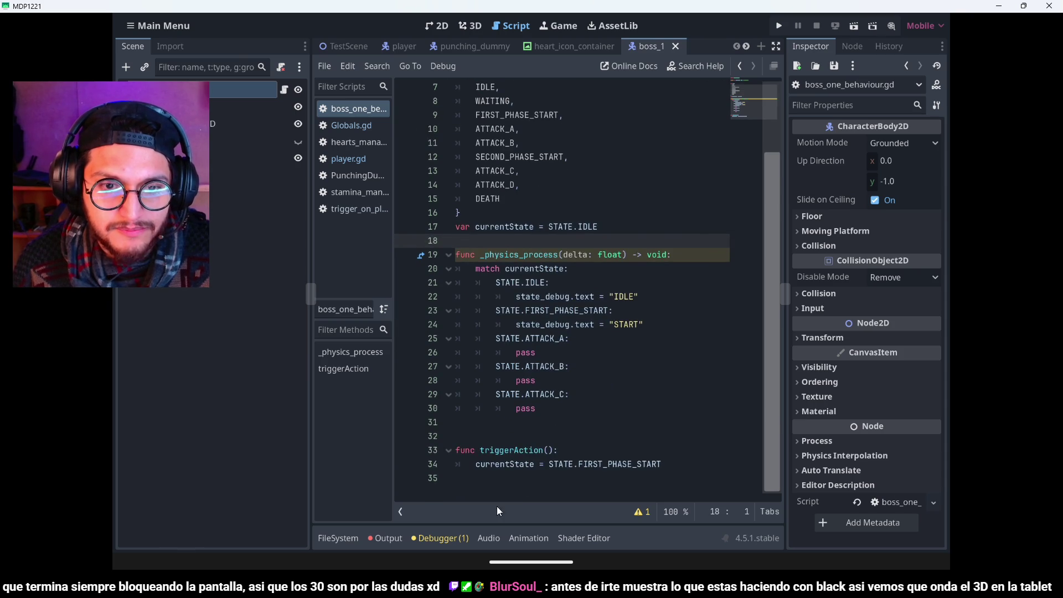
Add func calculateDistanceToPlayer() returning self.global_position.distance_to(Globals.currentPlayerPosition).
{"action": "left_click", "coordinate": [498, 485]}
{"action": "key", "text": "Return"}
{"action": "type", "text": "func ca"}
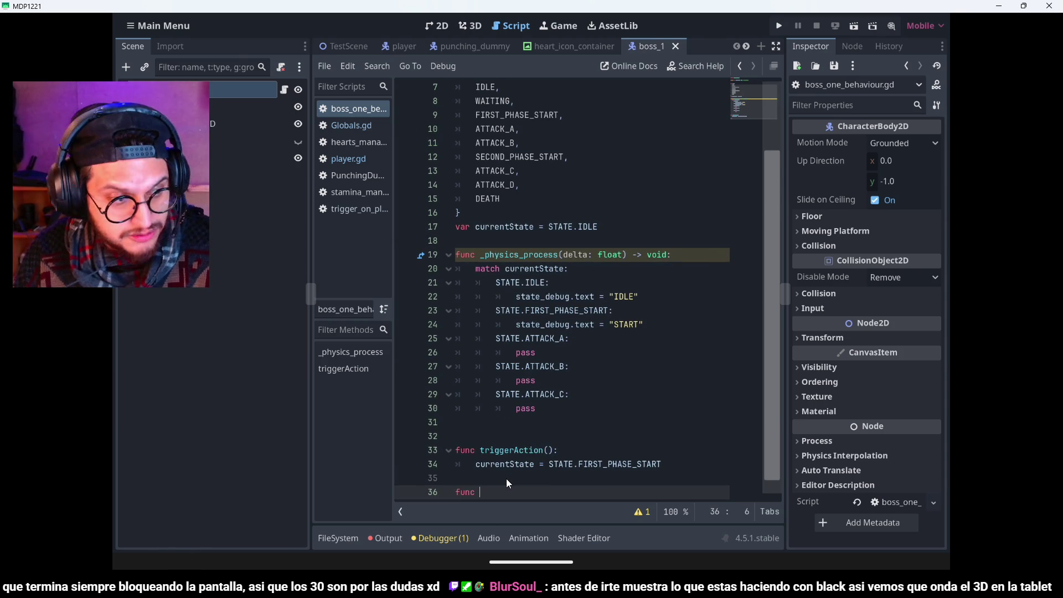
{"action": "type", "text": "lculateDistanceToP"}
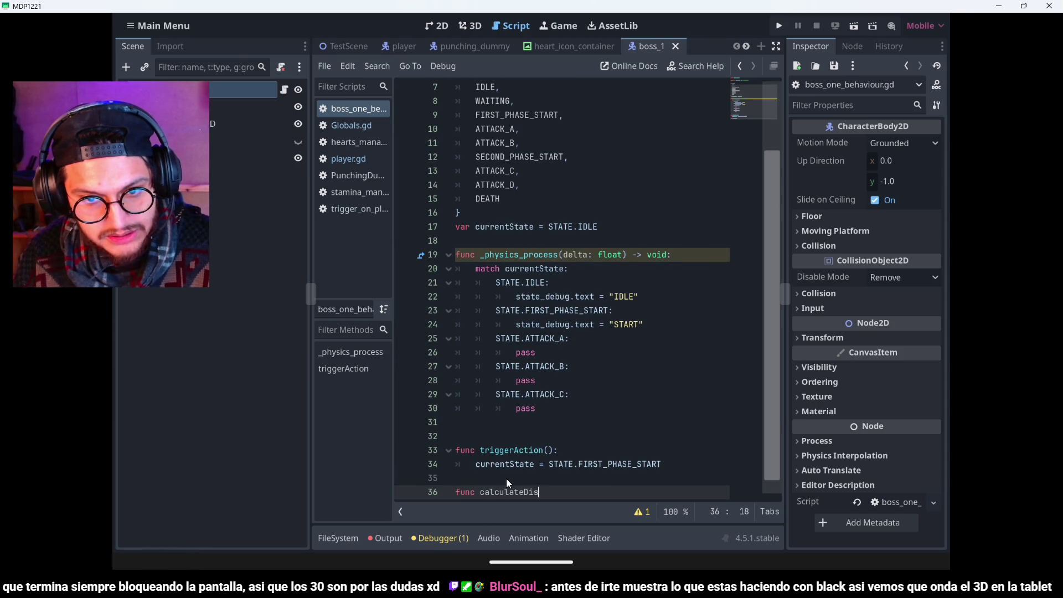
{"action": "type", "text": "layer():"}
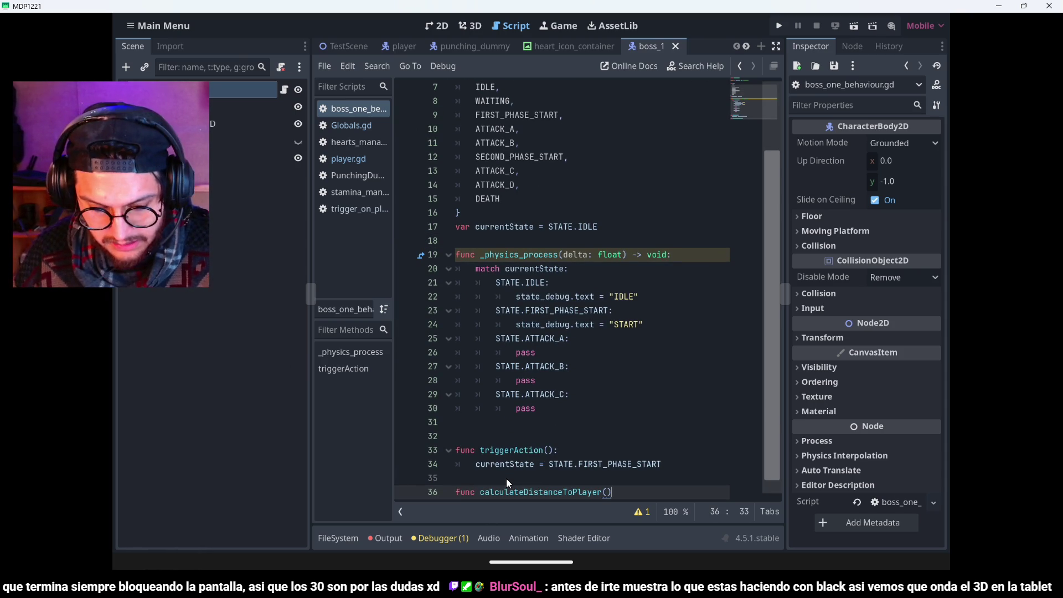
{"action": "key", "text": "Return"}
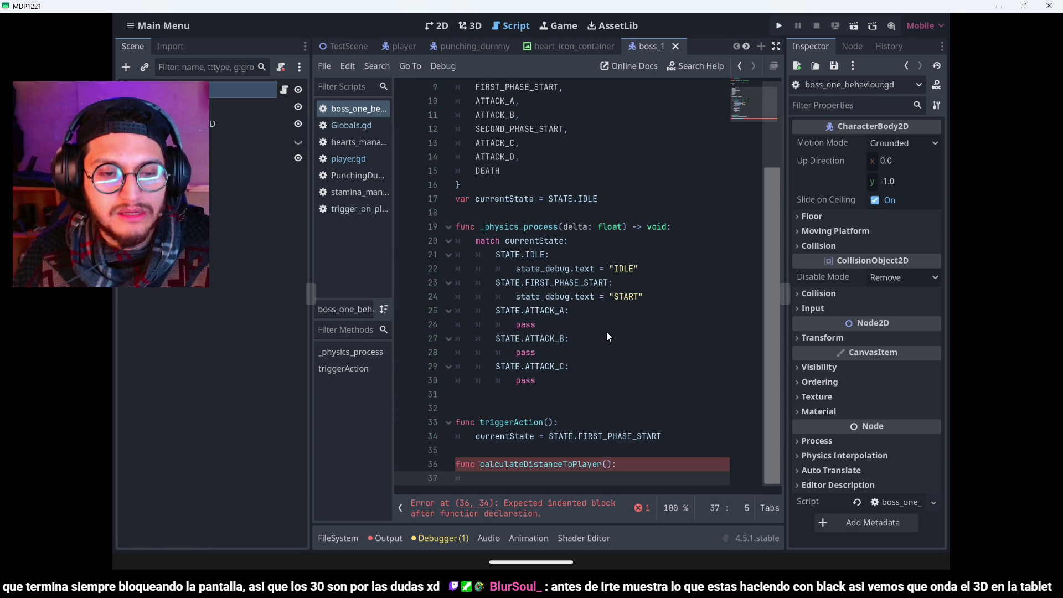
{"action": "type", "text": "pl"}
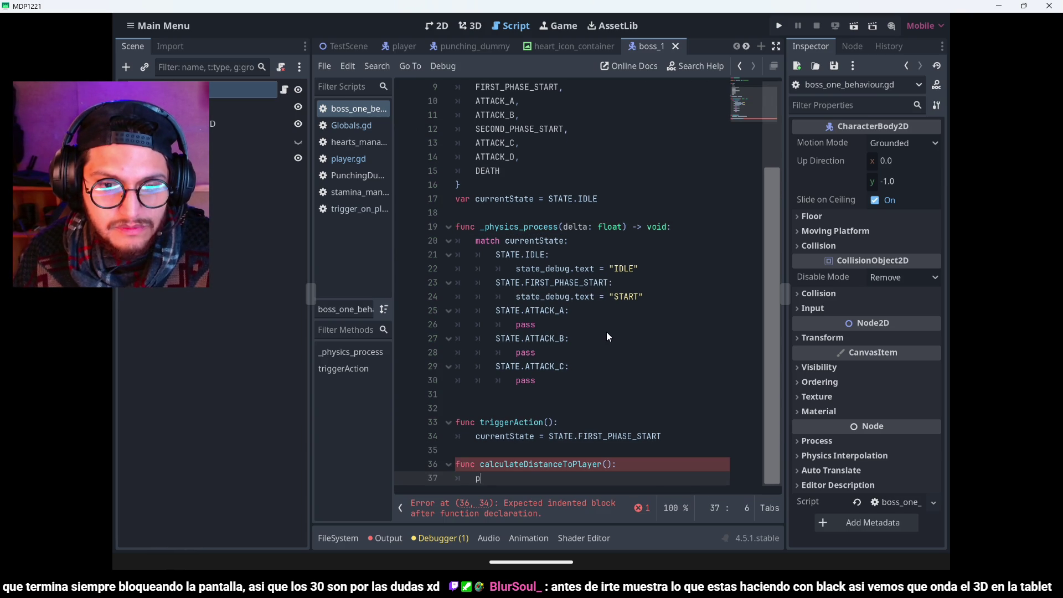
{"action": "key", "text": "BackSpace"}
{"action": "key", "text": "BackSpace"}
{"action": "type", "text": "playe"}
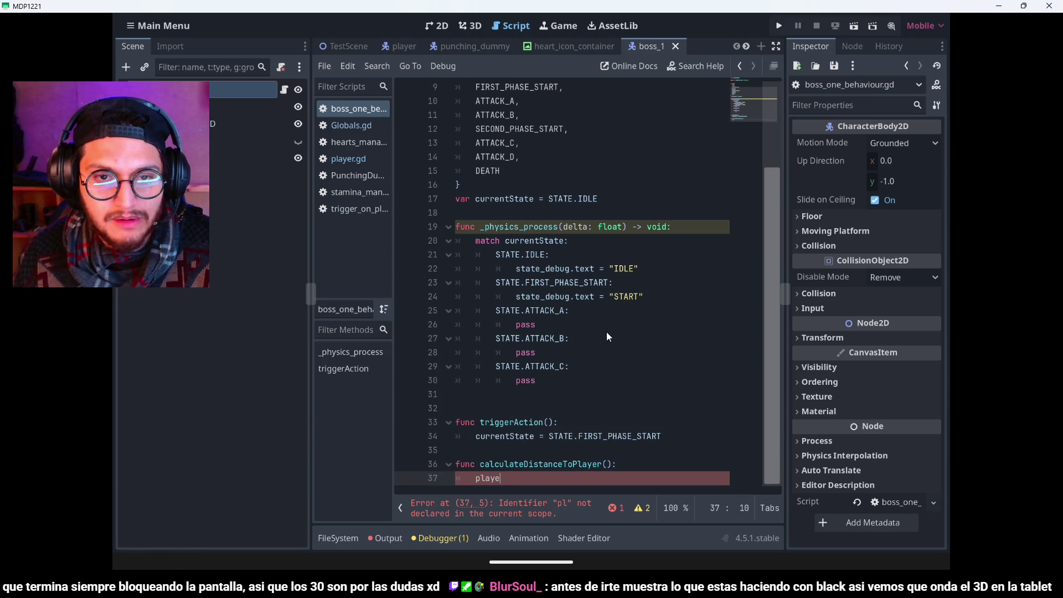
{"action": "key", "text": "BackSpace"}
{"action": "key", "text": "BackSpace"}
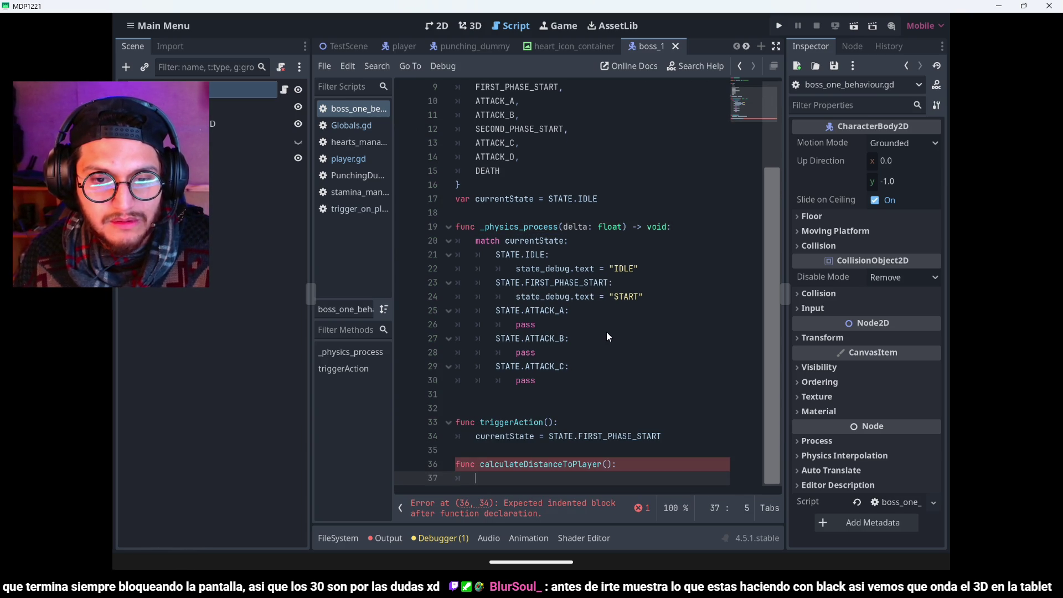
{"action": "type", "text": "self.gl"}
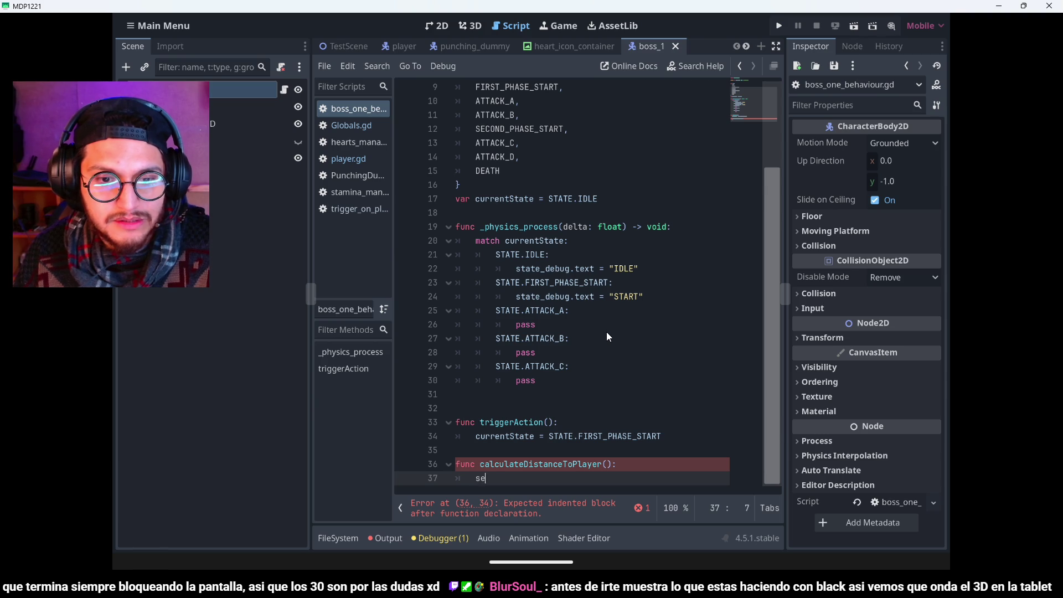
{"action": "type", "text": "obal_position"}
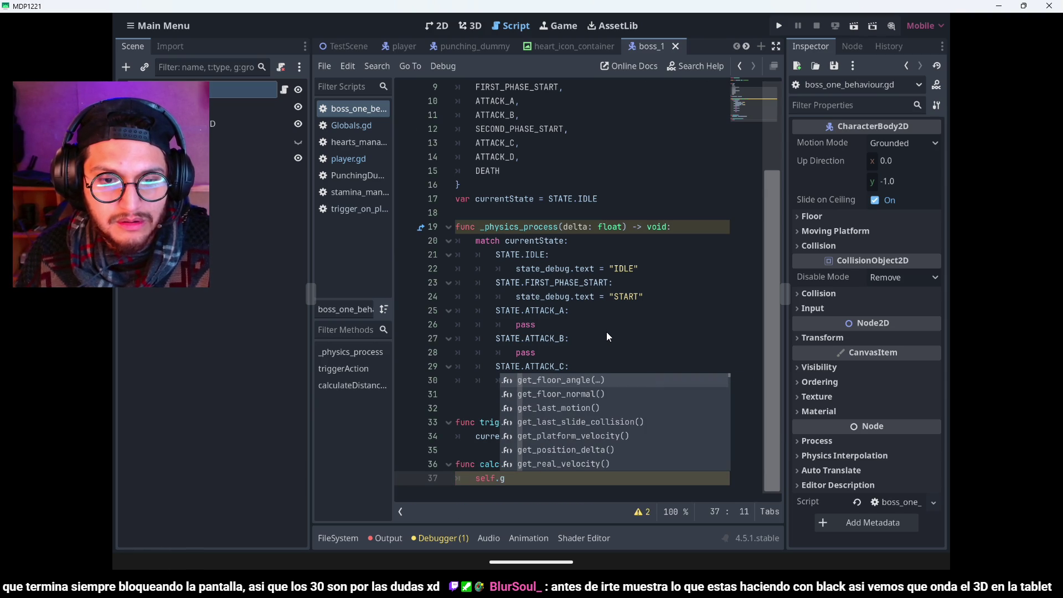
{"action": "type", "text": ".distance"}
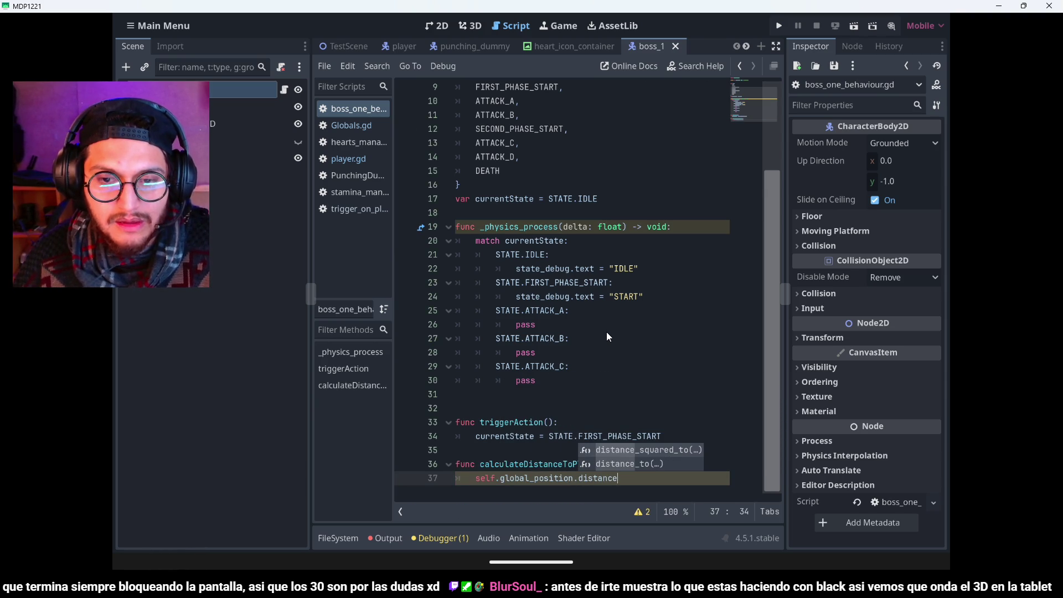
{"action": "key", "text": "Down"}
{"action": "key", "text": "Return"}
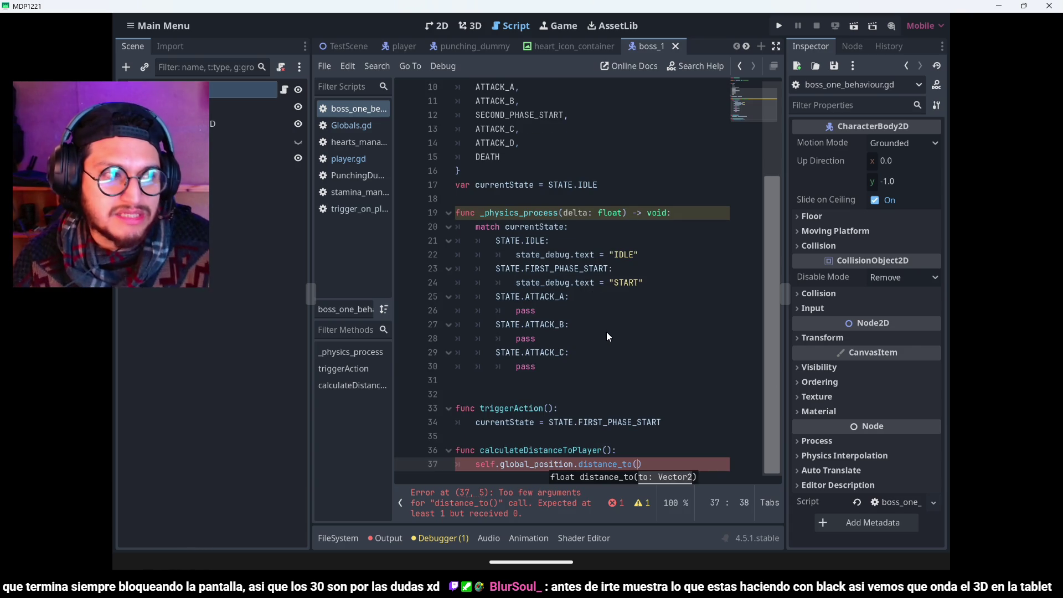
{"action": "type", "text": "Global"}
{"action": "type", "text": "s.current"}
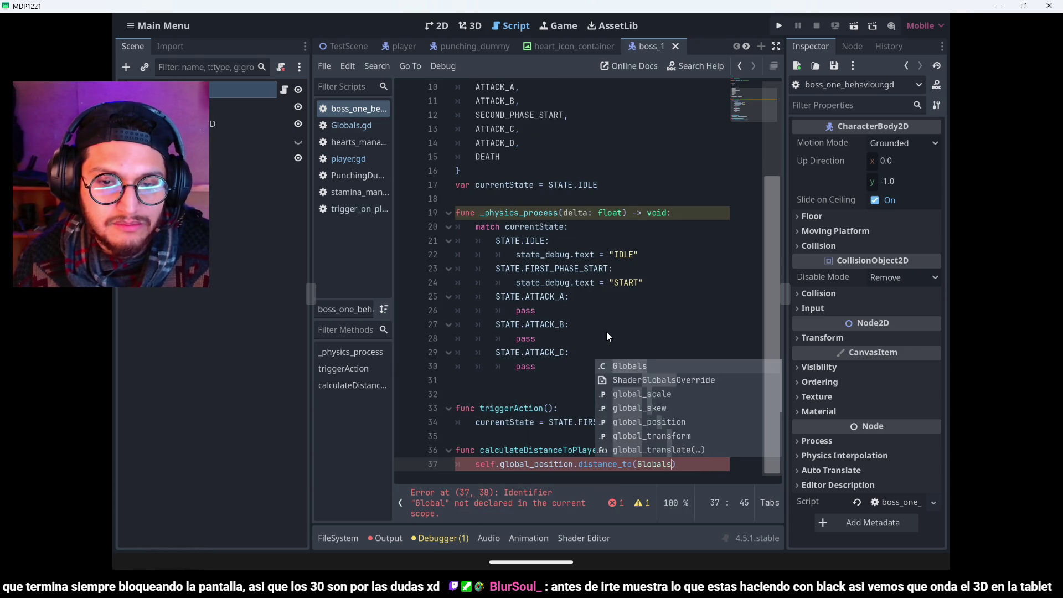
{"action": "key", "text": "Down"}
{"action": "key", "text": "Return"}
Declare var distanceToPlayer above the STATE enum and copy its name.
{"action": "left_click_drag", "start_coordinate": [604, 493], "coordinate": [510, 445]}
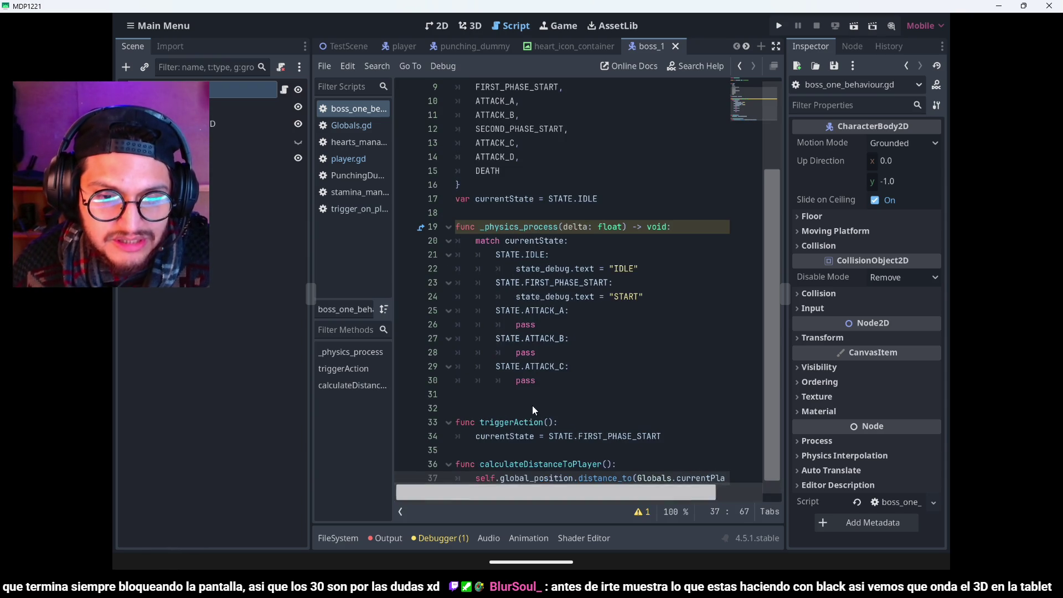
{"action": "scroll", "coordinate": [554, 228], "scroll_direction": "up", "scroll_amount": 3}
{"action": "left_click", "coordinate": [557, 149]}
{"action": "key", "text": "Return"}
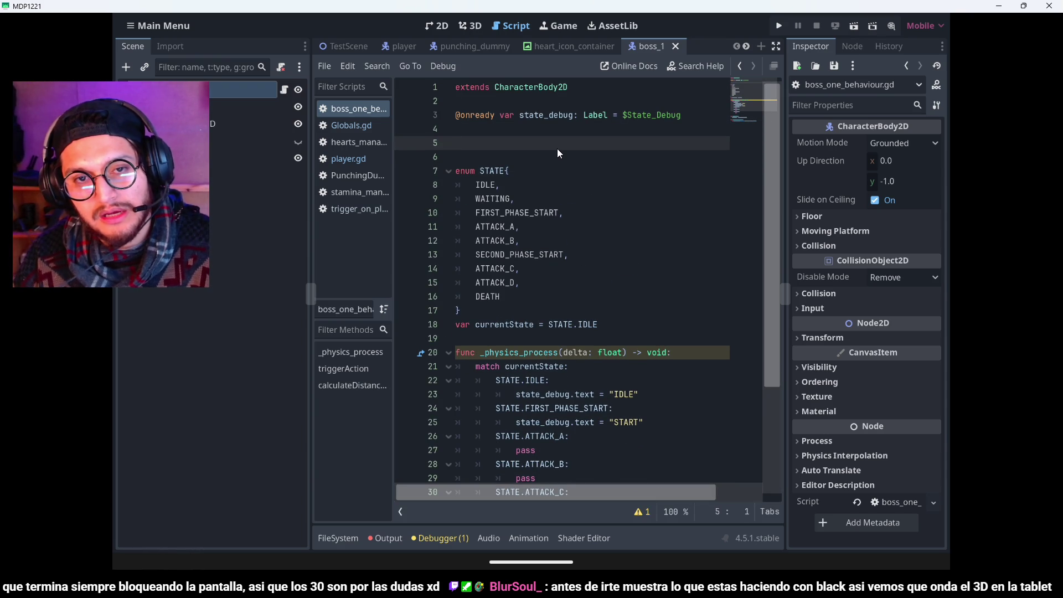
{"action": "type", "text": "var dista"}
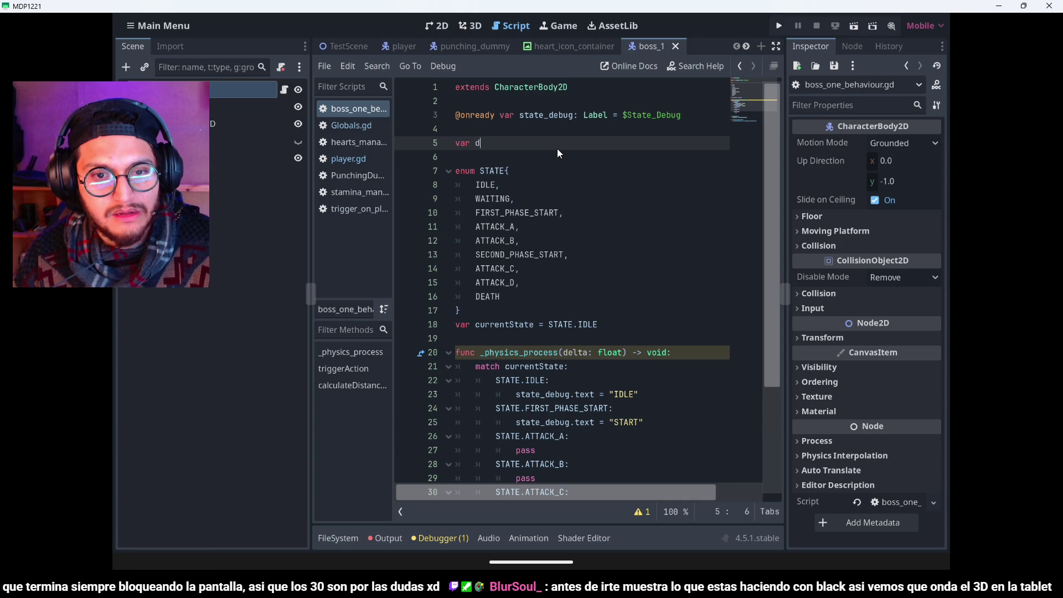
{"action": "type", "text": "nceToPlayer"}
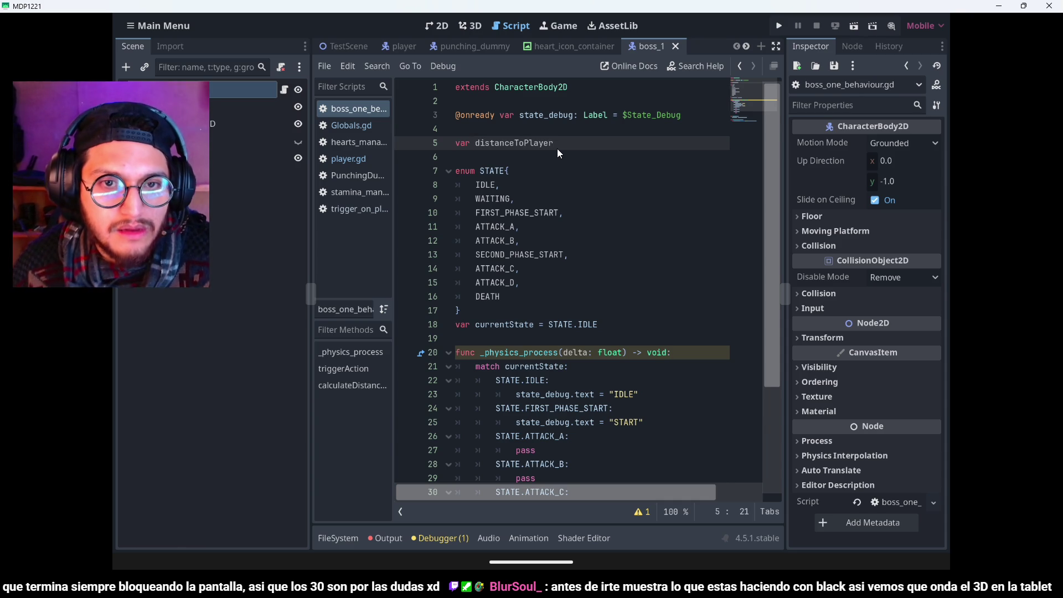
{"action": "scroll", "coordinate": [557, 149], "scroll_direction": "down", "scroll_amount": 1}
{"action": "key", "text": "Up"}
{"action": "double_click", "coordinate": [532, 101]}
{"action": "key", "text": "ctrl+c"}
Assign the distance calculation to distanceToPlayer with 'distanceToPlayer =' on line 38.
{"action": "scroll", "coordinate": [597, 232], "scroll_direction": "down", "scroll_amount": 2}
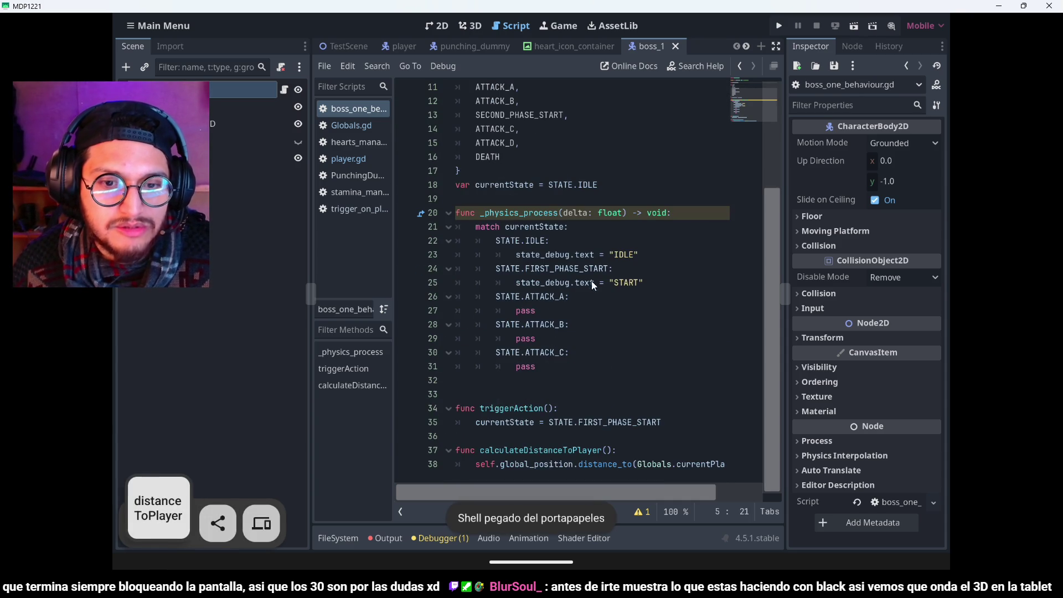
{"action": "left_click", "coordinate": [522, 474]}
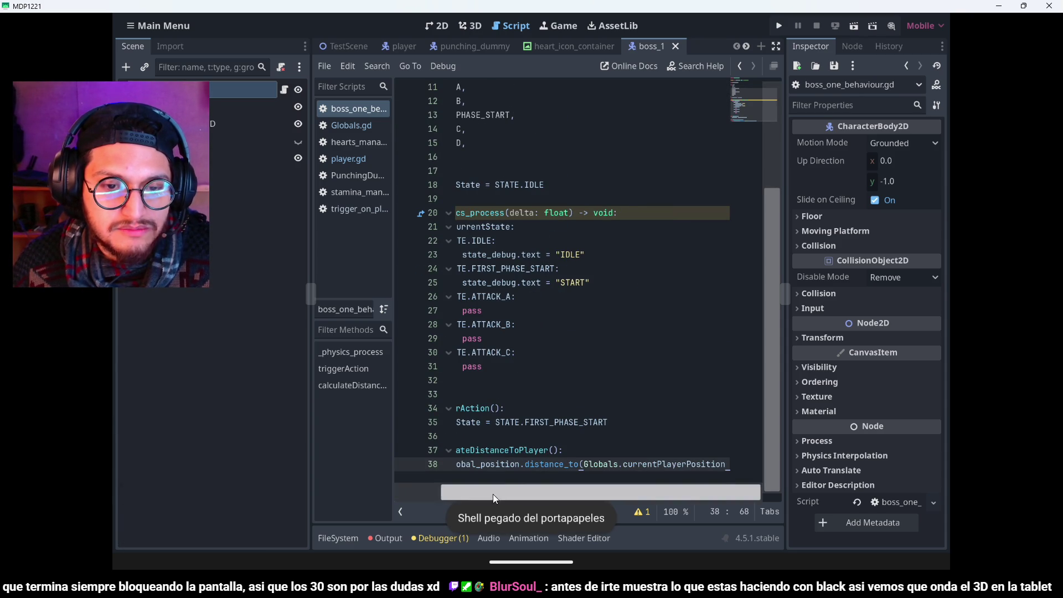
{"action": "left_click_drag", "start_coordinate": [493, 494], "coordinate": [404, 504]}
{"action": "left_click", "coordinate": [476, 465]}
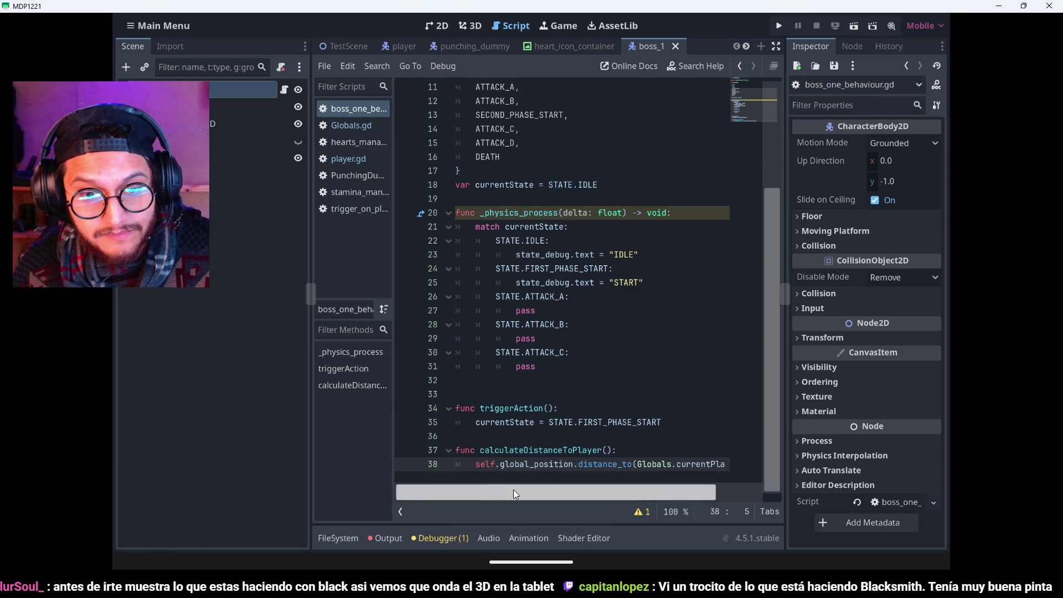
{"action": "key", "text": "End"}
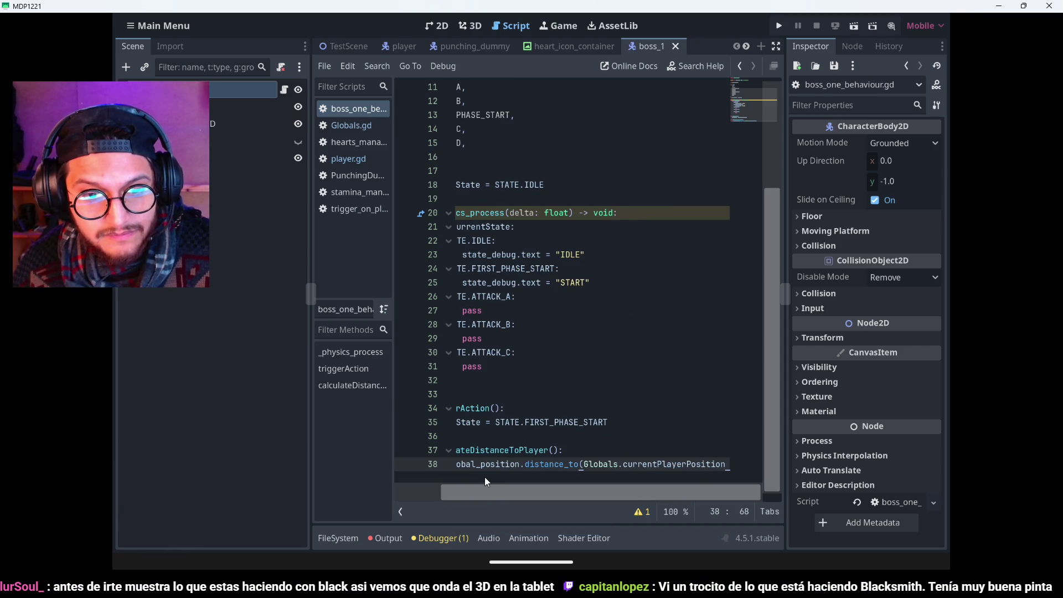
{"action": "scroll", "coordinate": [491, 492], "scroll_direction": "left", "scroll_amount": 2}
{"action": "left_click", "coordinate": [476, 464]}
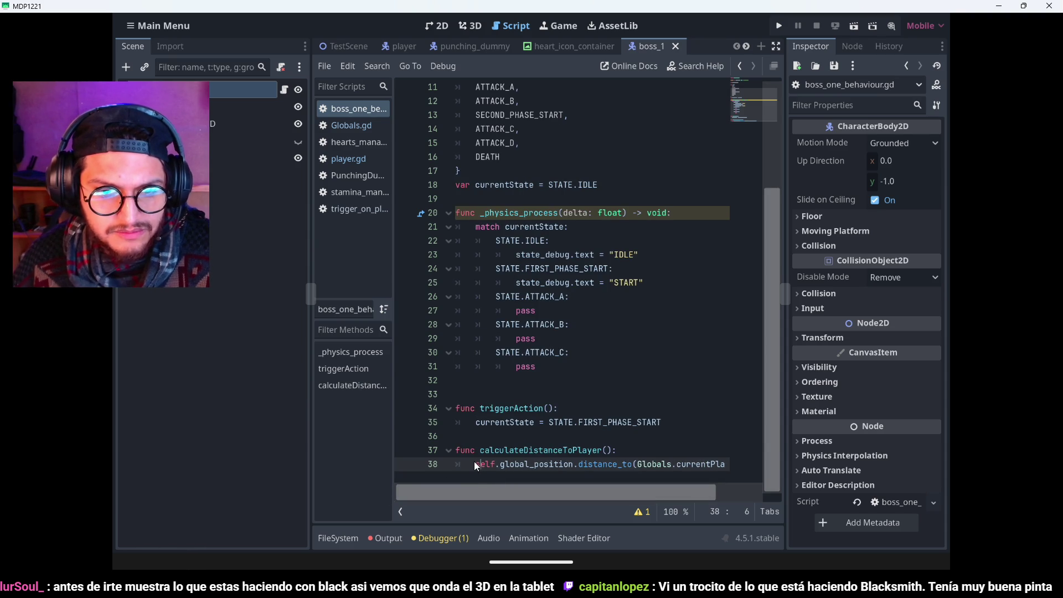
{"action": "type", "text": "distanceToPlayer ="}
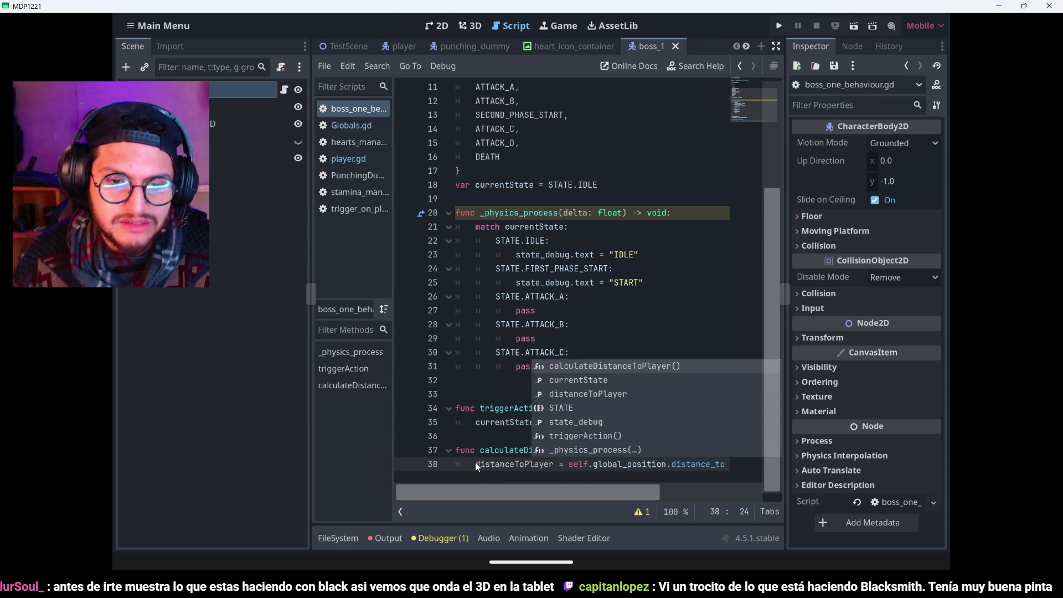
{"action": "double_click", "coordinate": [508, 463]}
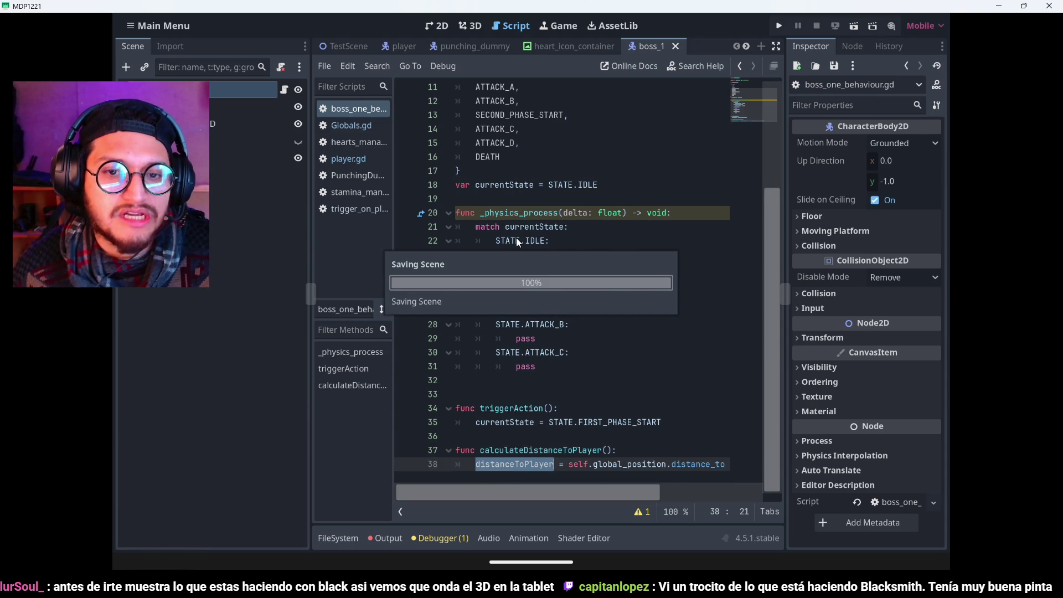
{"action": "left_click", "coordinate": [519, 255]}
Add a 'STATE.WAITING:' case below the IDLE case.
{"action": "left_click", "coordinate": [650, 253]}
{"action": "key", "text": "Return"}
{"action": "type", "text": "state"}
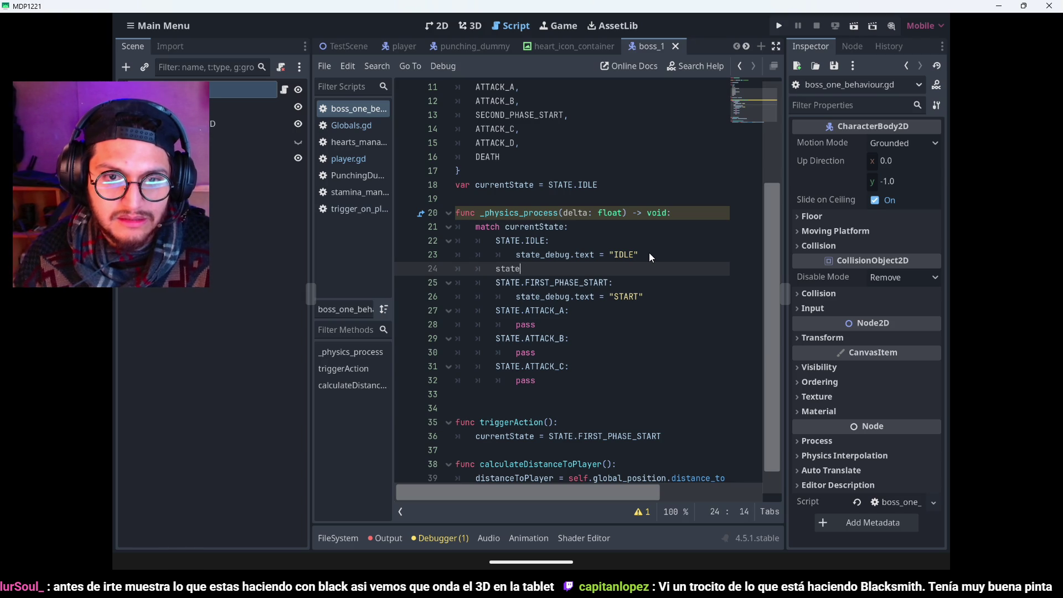
{"action": "key", "text": "BackSpace"}
{"action": "key", "text": "BackSpace"}
{"action": "key", "text": "BackSpace"}
{"action": "type", "text": "STATE.WI"}
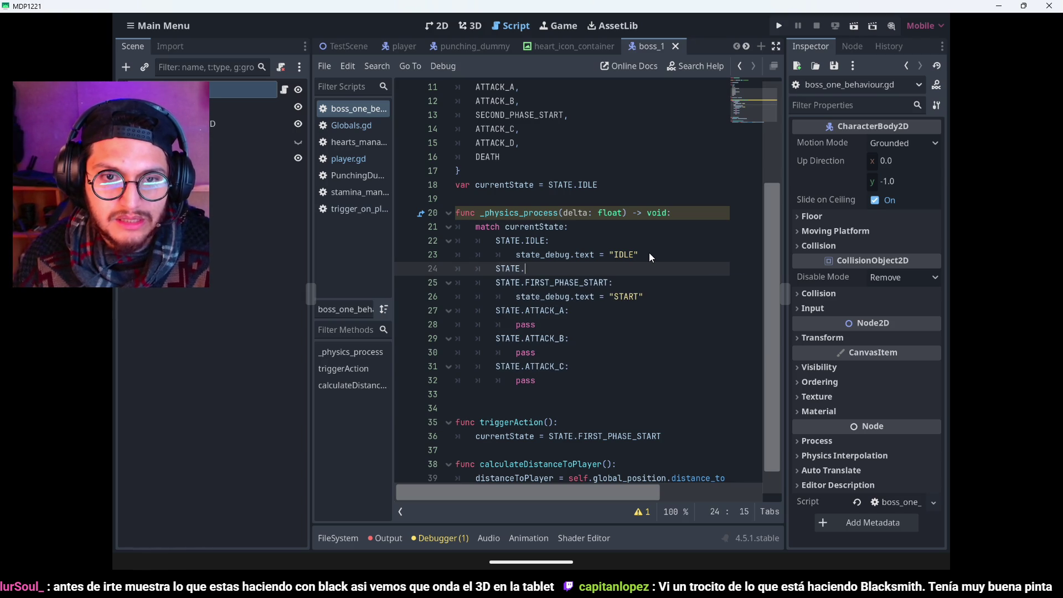
{"action": "key", "text": "Return"}
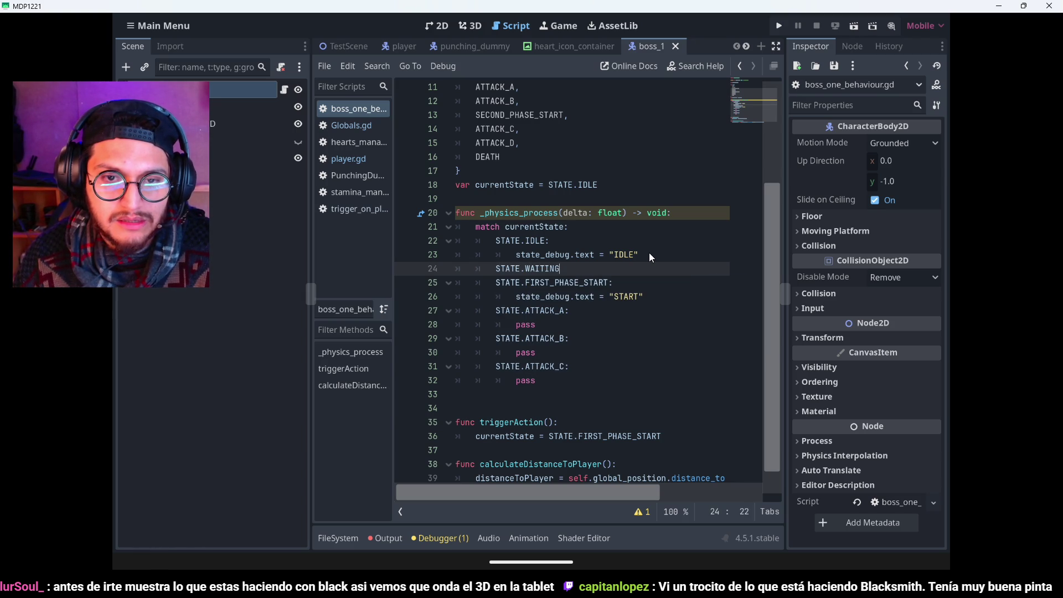
{"action": "type", "text": ":"}
{"action": "key", "text": "Return"}
Begin the WAITING body with 'if distanceToPlayer' via autocomplete.
{"action": "type", "text": "distanceToPlayer("}
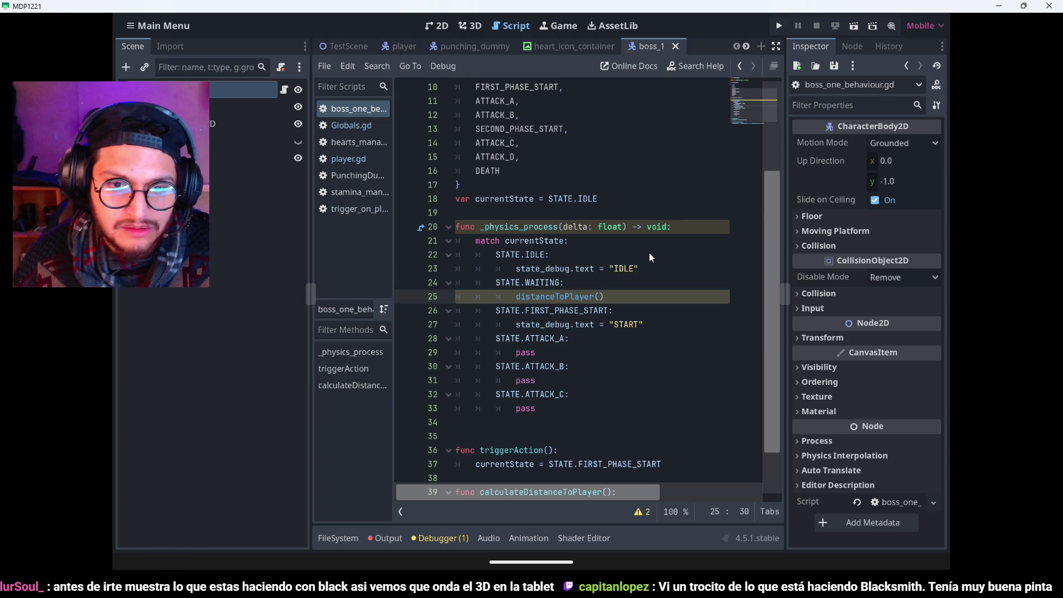
{"action": "scroll", "coordinate": [649, 253], "scroll_direction": "down", "scroll_amount": 1}
{"action": "key", "text": "BackSpace"}
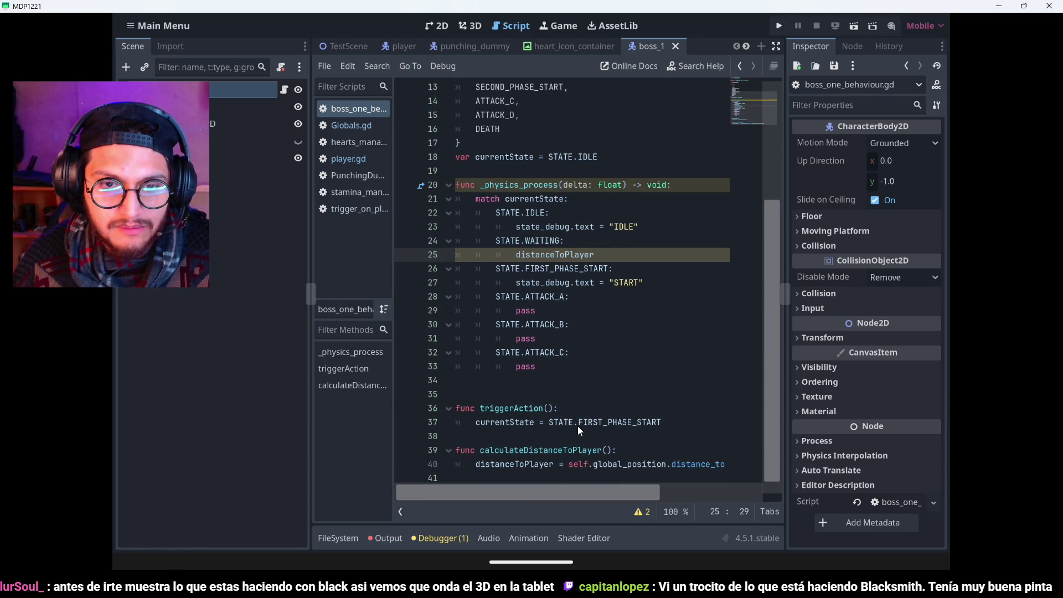
{"action": "double_click", "coordinate": [518, 257]}
{"action": "type", "text": "IF D"}
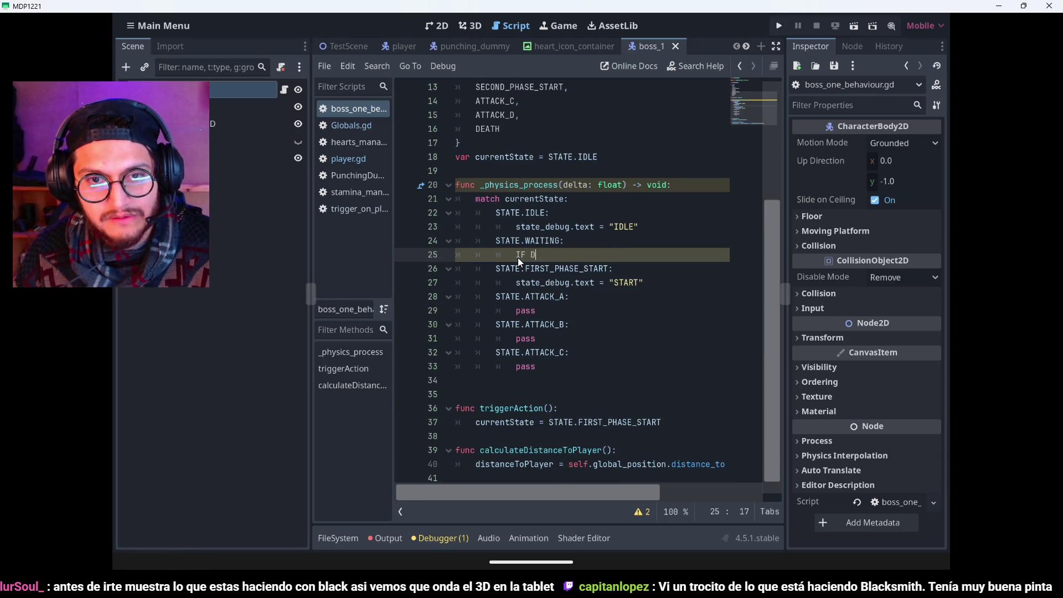
{"action": "key", "text": "BackSpace"}
{"action": "key", "text": "BackSpace"}
{"action": "key", "text": "BackSpace"}
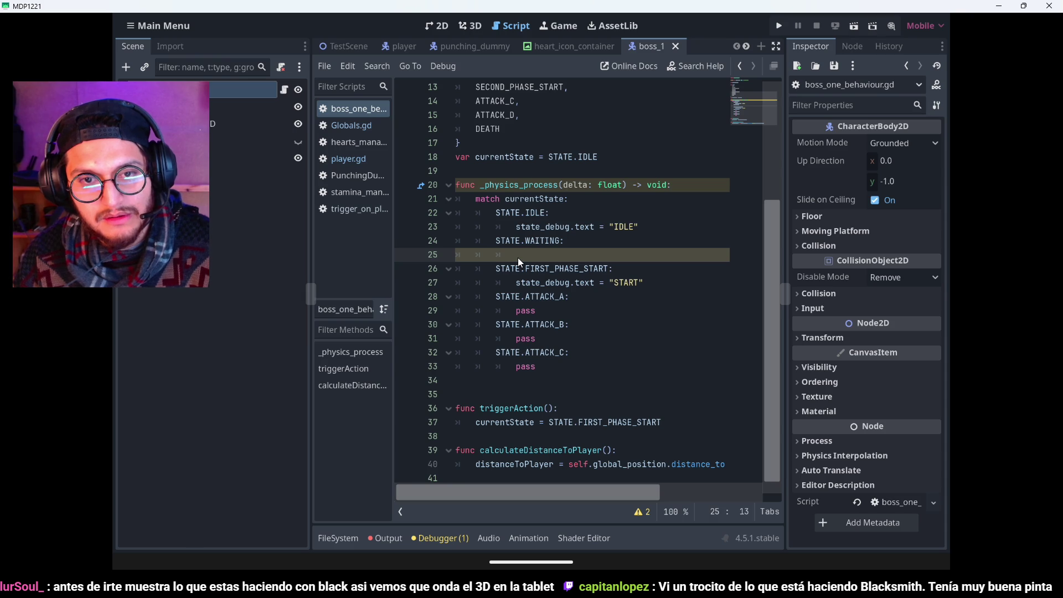
{"action": "type", "text": "distanceT"}
{"action": "key", "text": "Return"}
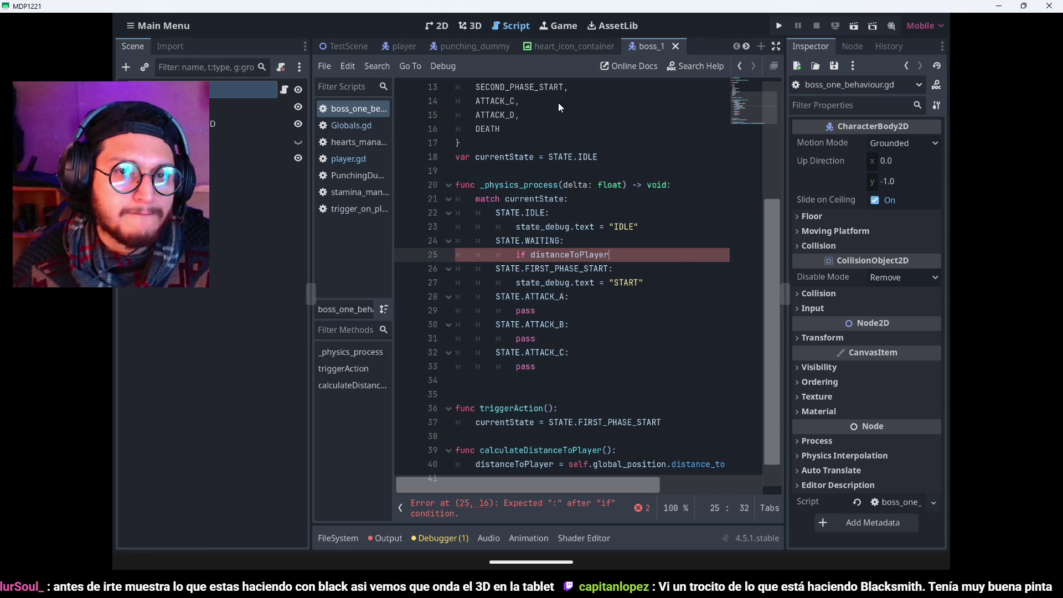
{"action": "scroll", "coordinate": [631, 233], "scroll_direction": "up", "scroll_amount": 1}
{"action": "scroll", "coordinate": [630, 243], "scroll_direction": "up", "scroll_amount": 3}
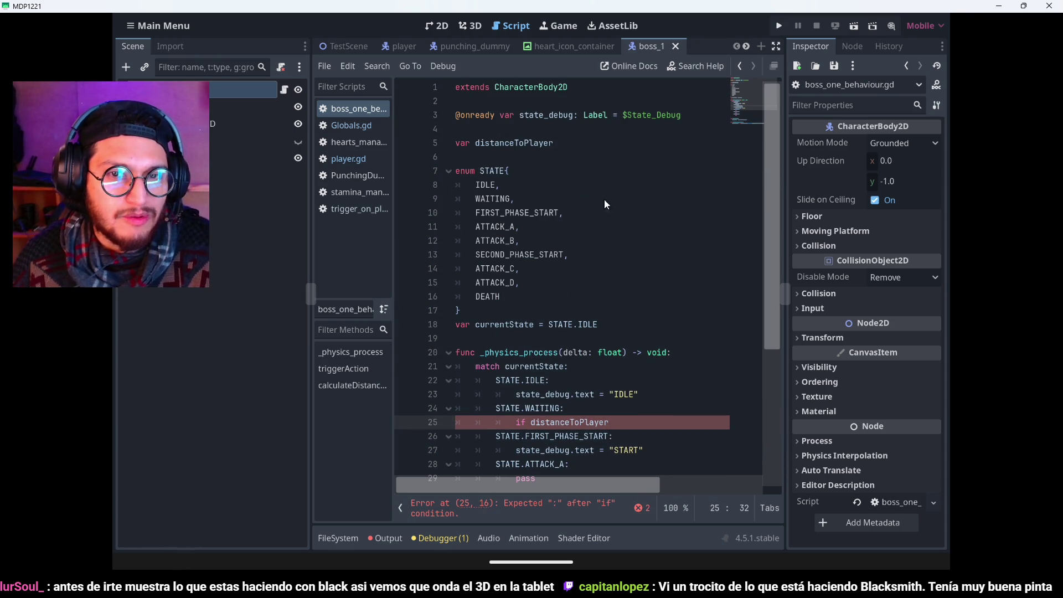
{"action": "left_click", "coordinate": [557, 132]}
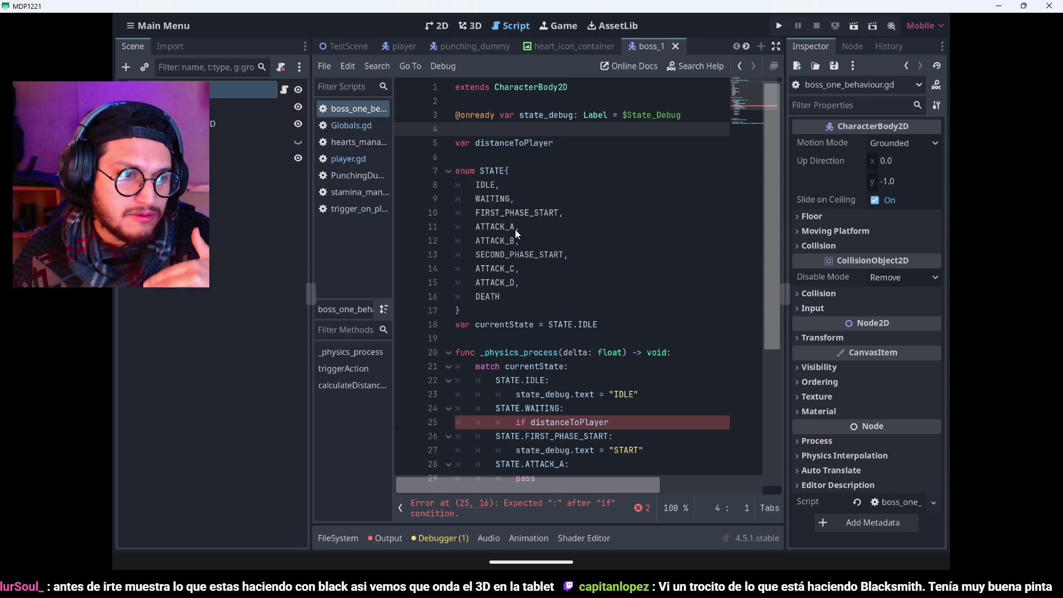
Declare 'var closeDistanceToPlayer : float' and 'var farDistanceToPlayer : float' at the script top.
{"action": "type", "text": "var close"}
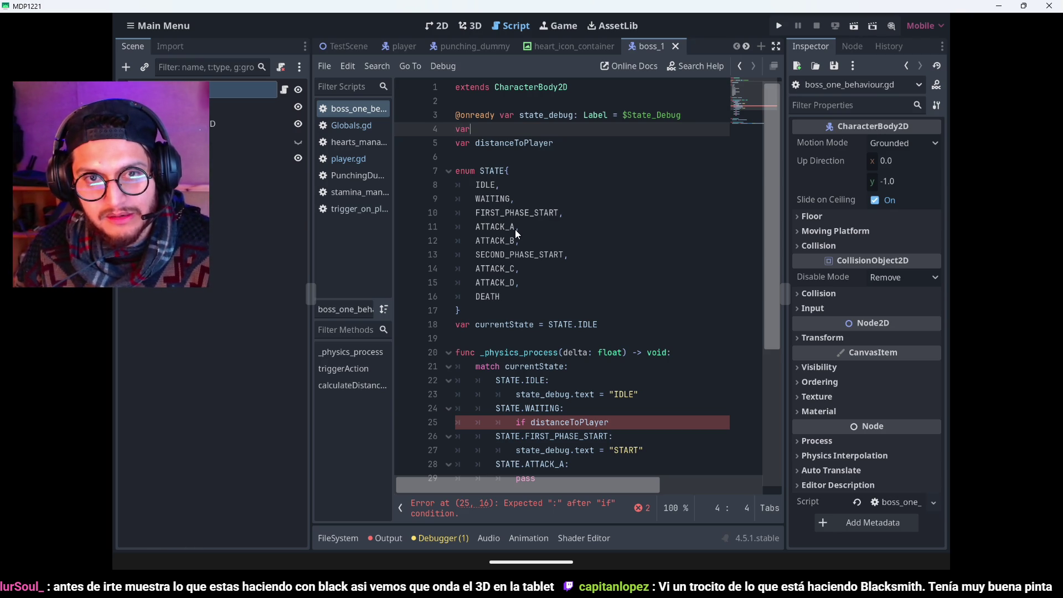
{"action": "type", "text": "DistanceToPlaye"}
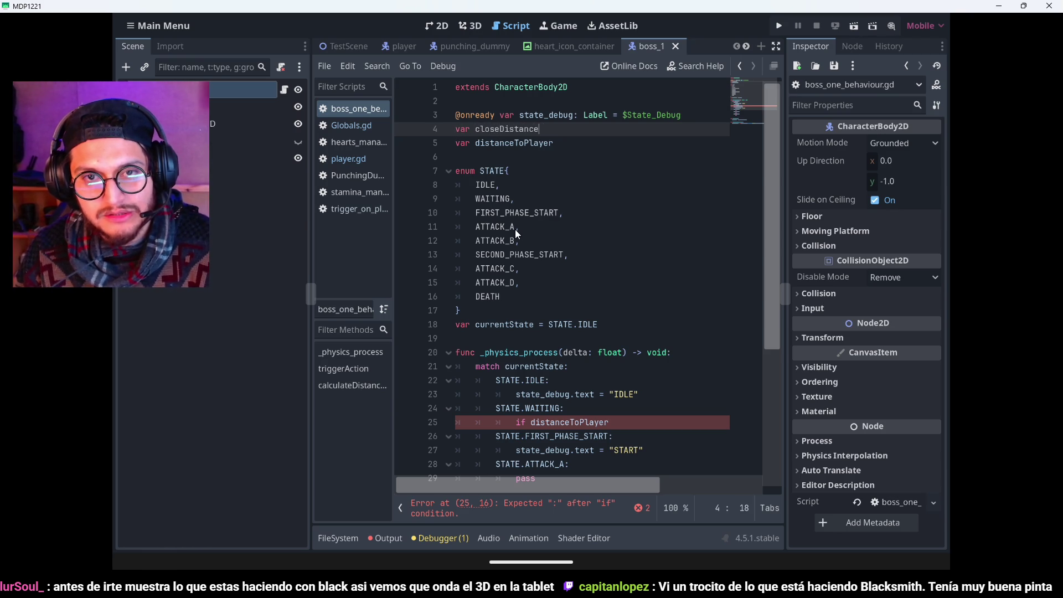
{"action": "type", "text": "r : float"}
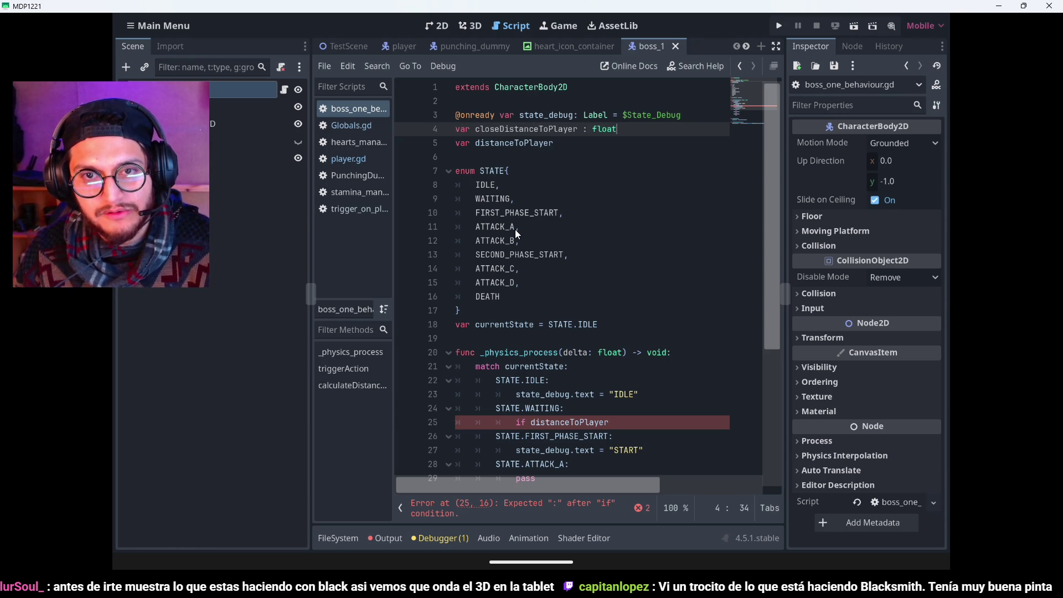
{"action": "key", "text": "Return"}
{"action": "type", "text": "var farDistan"}
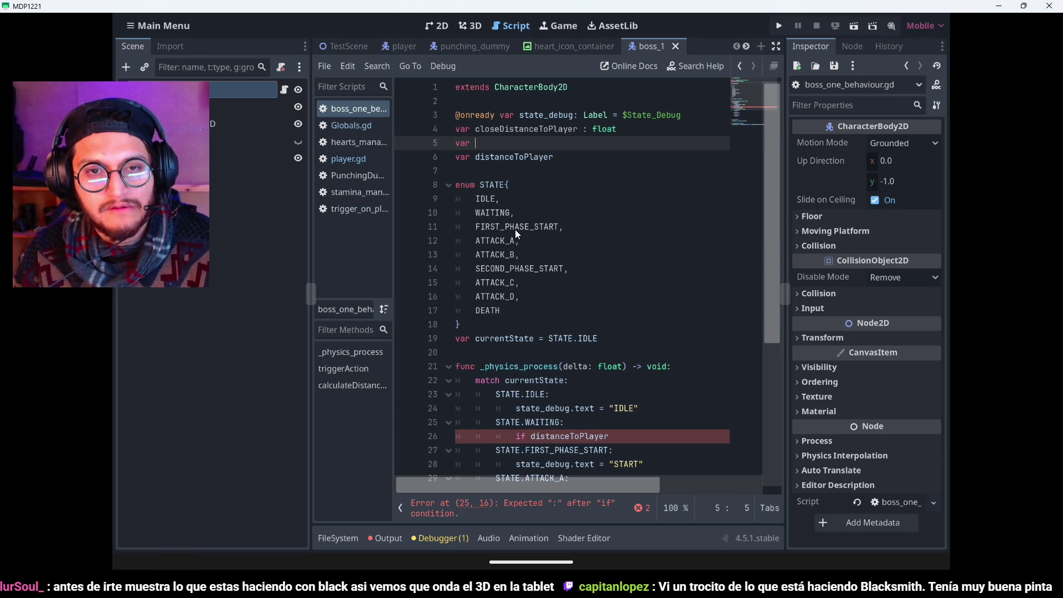
{"action": "type", "text": "ceToPlayer : floa"}
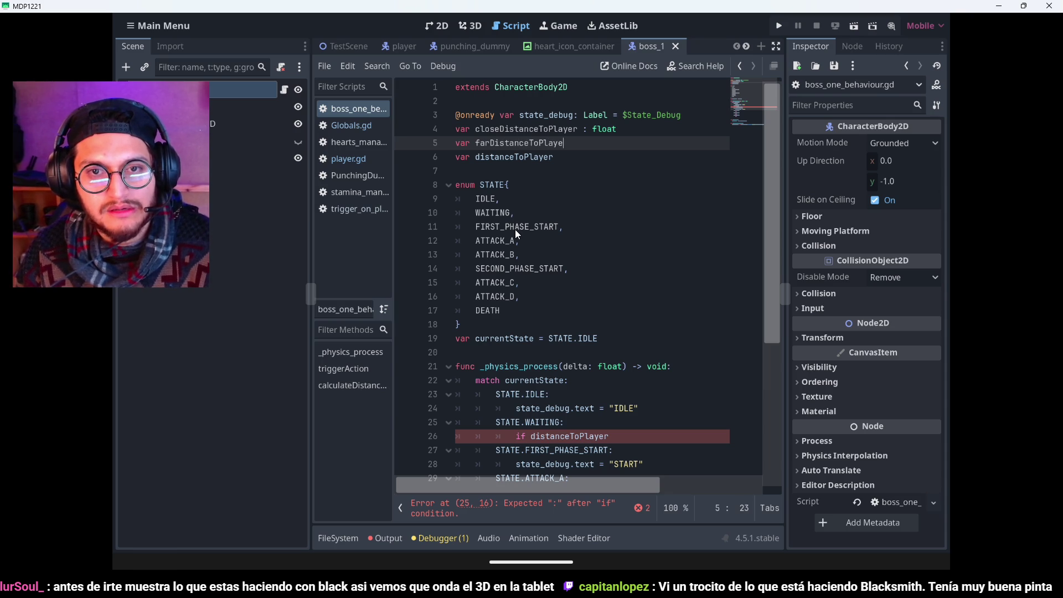
{"action": "type", "text": "t"}
{"action": "double_click", "coordinate": [526, 129]}
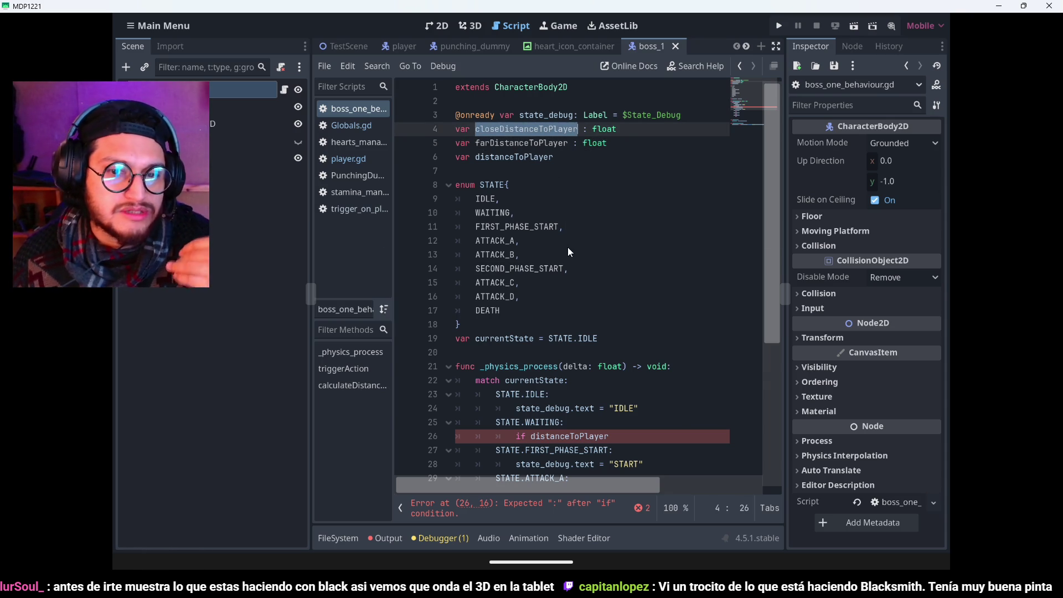
{"action": "scroll", "coordinate": [570, 260], "scroll_direction": "down", "scroll_amount": 1}
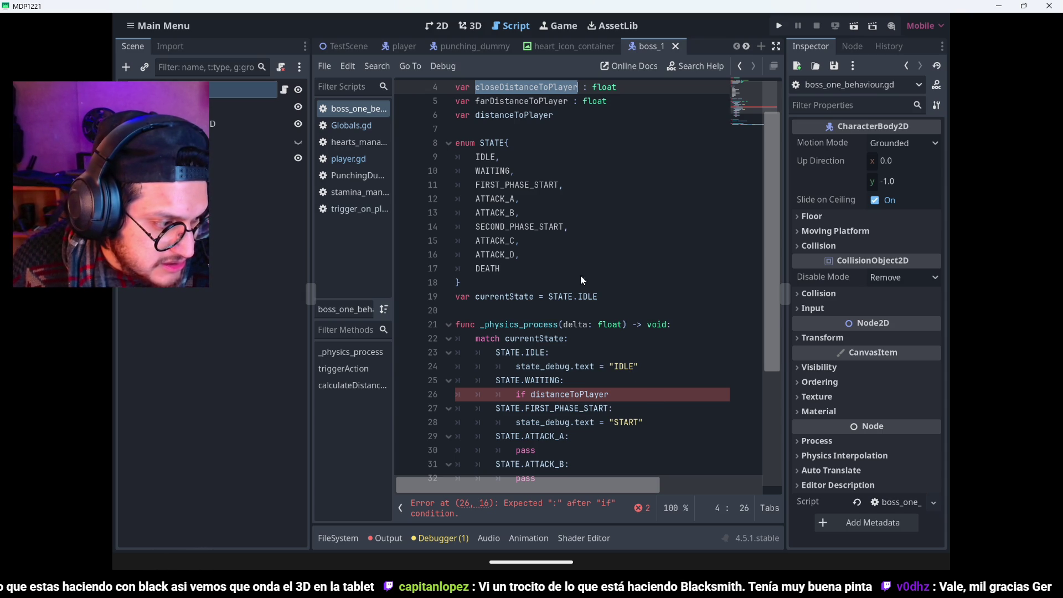
Save, then complete the condition as 'if distanceToPlayer > closeDistanceToPlayer:'.
{"action": "left_click", "coordinate": [604, 284]}
{"action": "scroll", "coordinate": [626, 291], "scroll_direction": "down", "scroll_amount": 1}
{"action": "scroll", "coordinate": [625, 291], "scroll_direction": "down", "scroll_amount": 1}
{"action": "left_click", "coordinate": [597, 311]}
{"action": "left_click", "coordinate": [632, 310]}
{"action": "key", "text": "ctrl+s"}
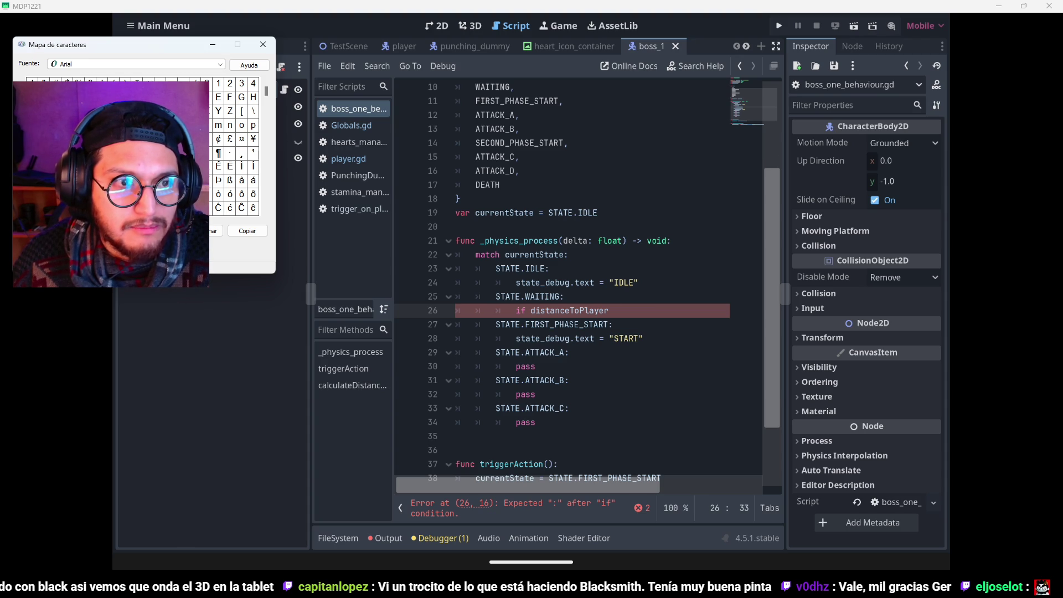
{"action": "left_click", "coordinate": [629, 310]}
{"action": "type", "text": ">"}
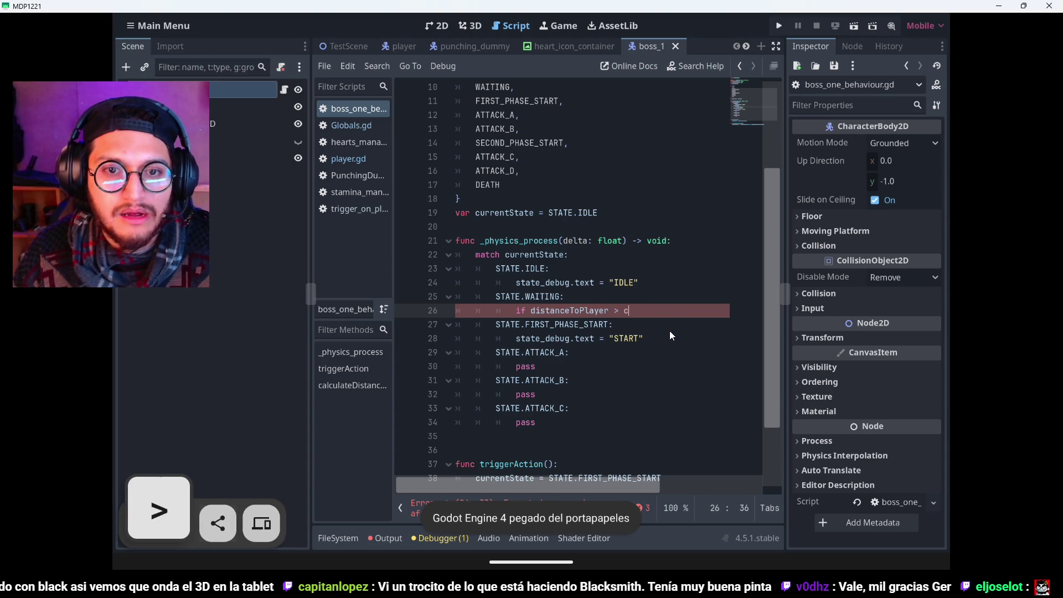
{"action": "type", "text": "c"}
{"action": "key", "text": "Return"}
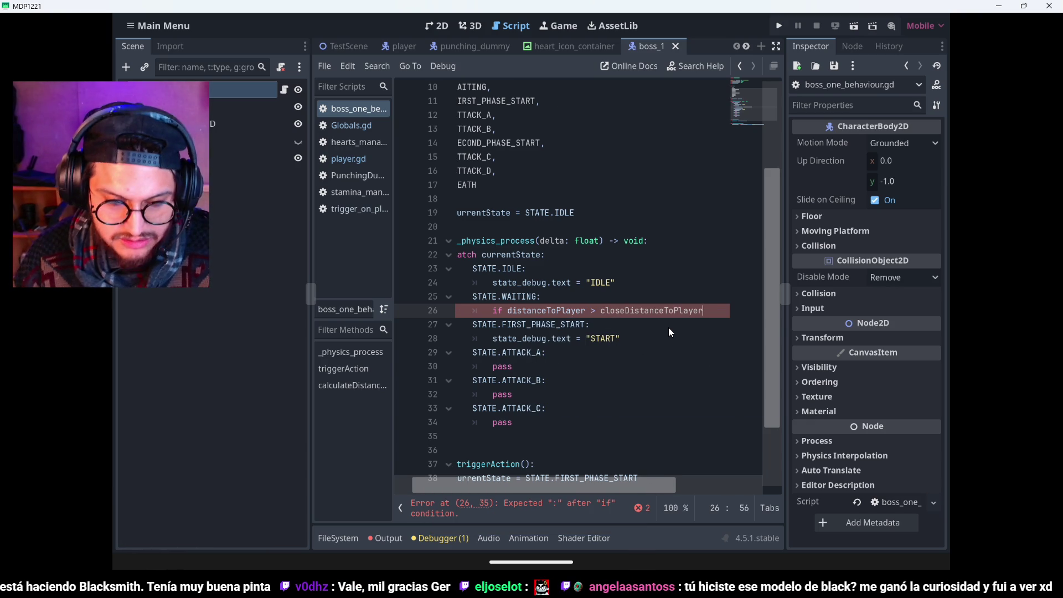
{"action": "type", "text": ":"}
{"action": "key", "text": "Return"}
Add '#closeAttack' and 'pass' under the if, plus an else with '#far attacks' and 'pass'.
{"action": "type", "text": "pass"}
{"action": "key", "text": "Return"}
{"action": "type", "text": "else:"}
{"action": "key", "text": "Return"}
{"action": "type", "text": "#"}
{"action": "key", "text": "Return"}
{"action": "type", "text": "pass"}
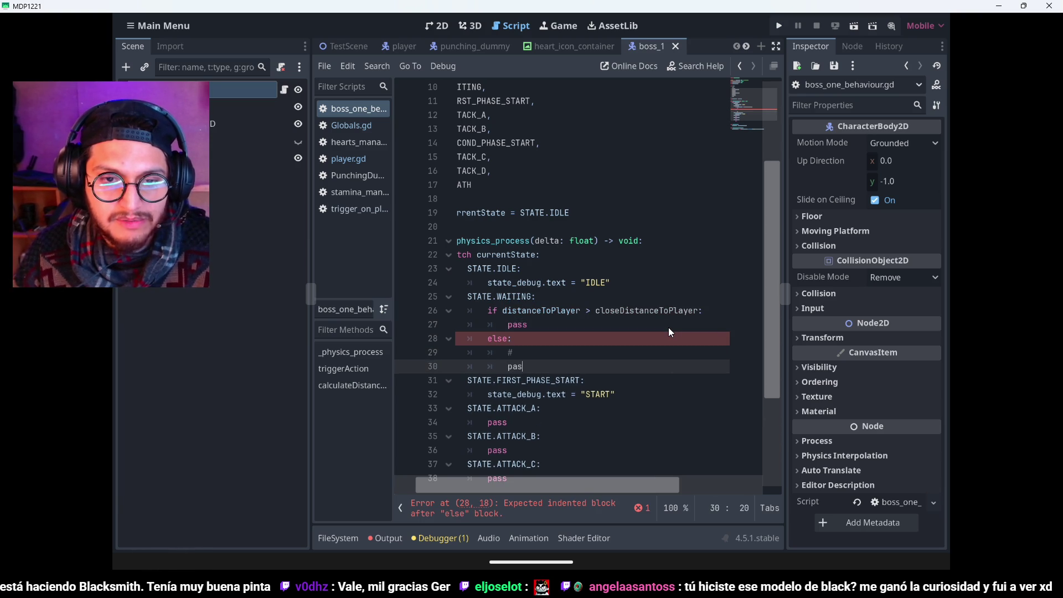
{"action": "key", "text": "Up"}
{"action": "type", "text": "far attacks"}
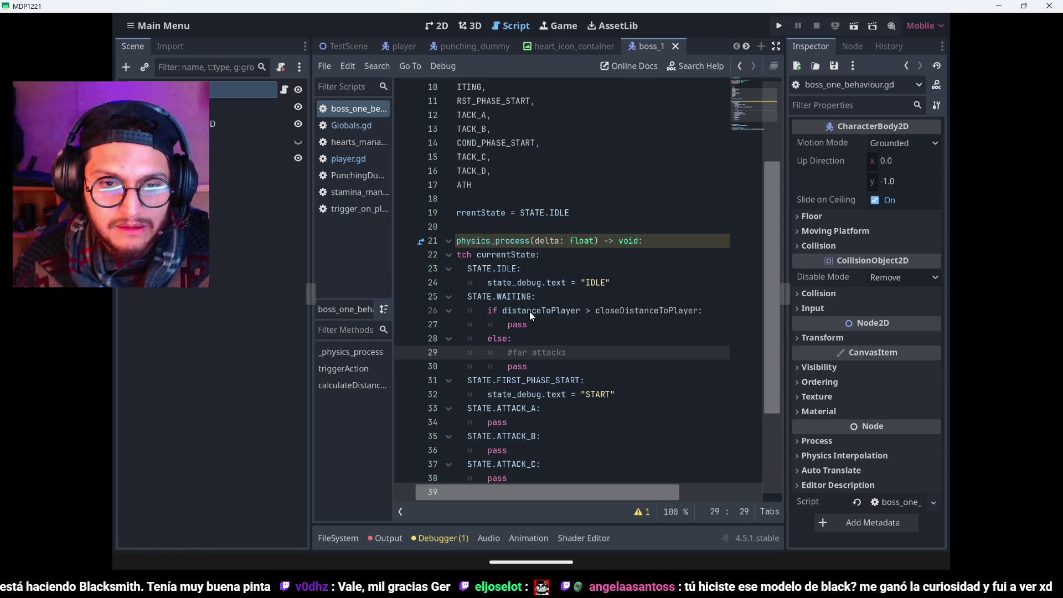
{"action": "left_click", "coordinate": [540, 324]}
{"action": "key", "text": "Return"}
{"action": "key", "text": "Up"}
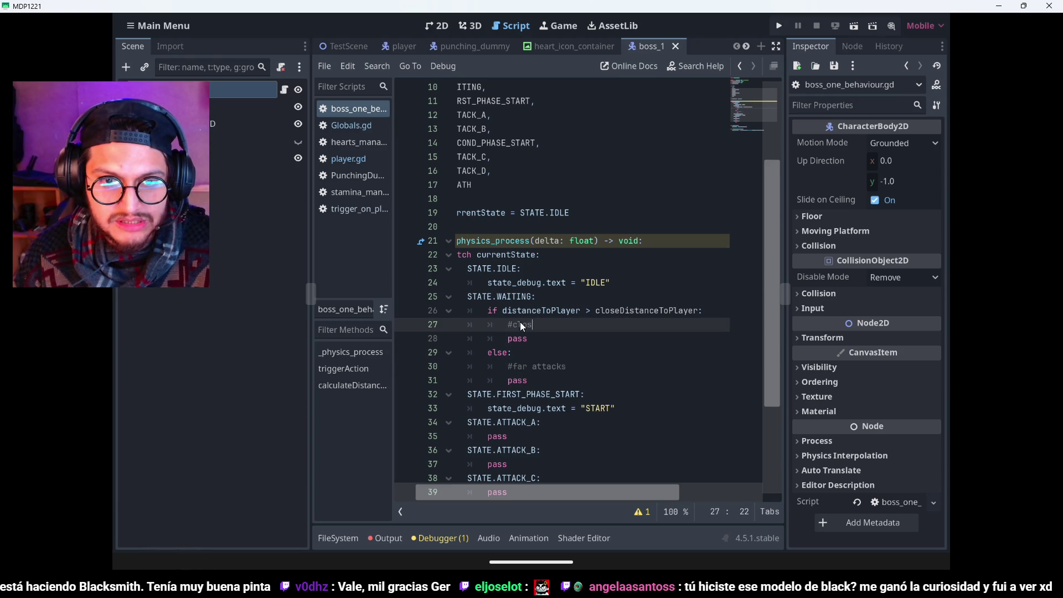
{"action": "type", "text": "ttack"}
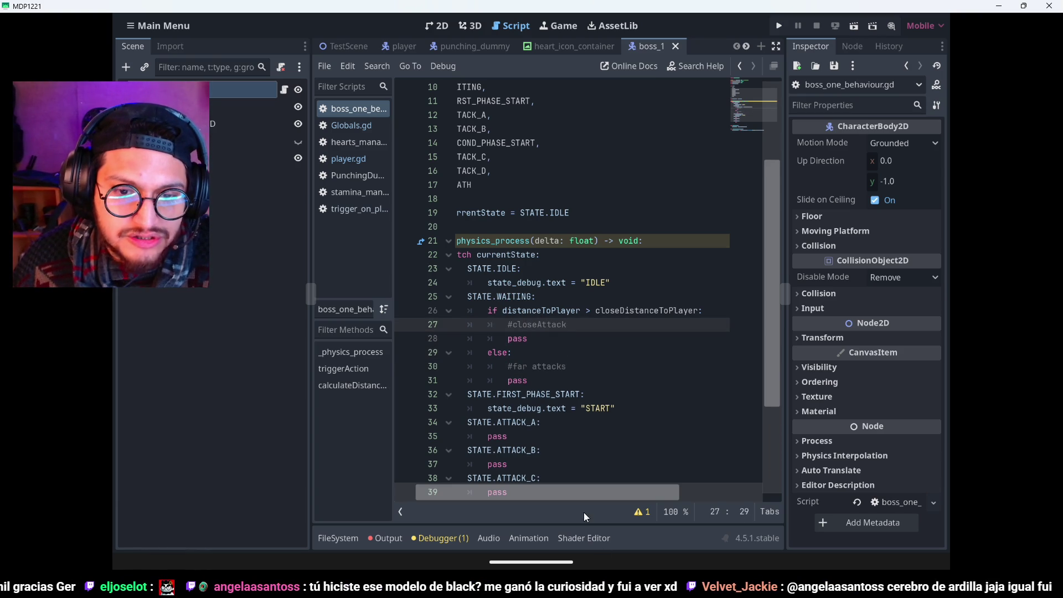
Delete the farDistanceToPlayer declaration and review the WAITING branch.
{"action": "left_click_drag", "start_coordinate": [523, 490], "coordinate": [503, 491]}
{"action": "scroll", "coordinate": [530, 328], "scroll_direction": "up", "scroll_amount": 3}
{"action": "left_click_drag", "start_coordinate": [609, 143], "coordinate": [427, 140]}
{"action": "left_click_drag", "start_coordinate": [634, 139], "coordinate": [506, 143]}
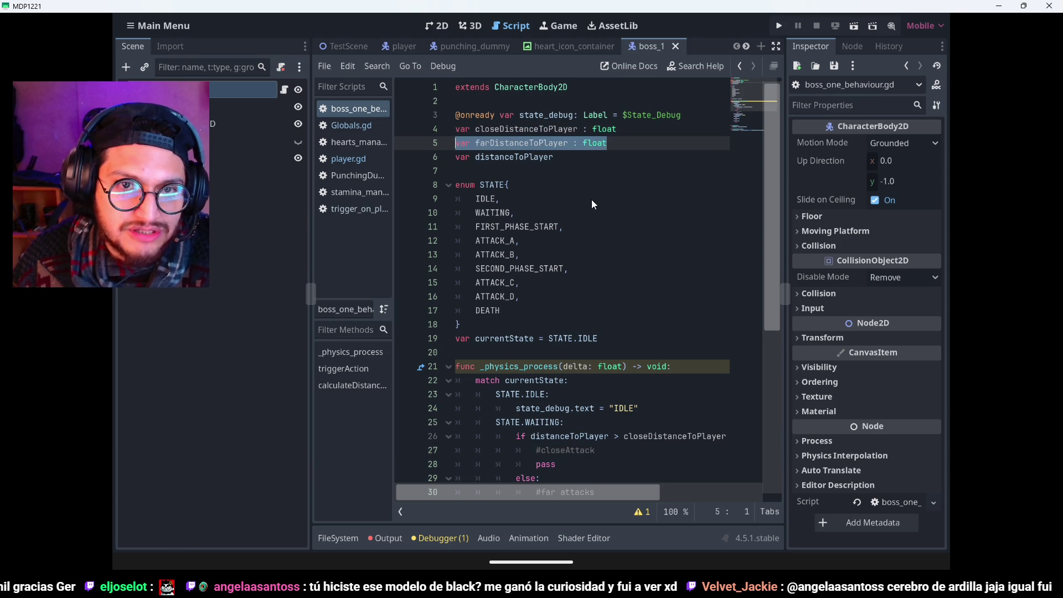
{"action": "key", "text": "BackSpace"}
{"action": "key", "text": "BackSpace"}
{"action": "scroll", "coordinate": [604, 230], "scroll_direction": "down", "scroll_amount": 4}
{"action": "left_click", "coordinate": [694, 255]}
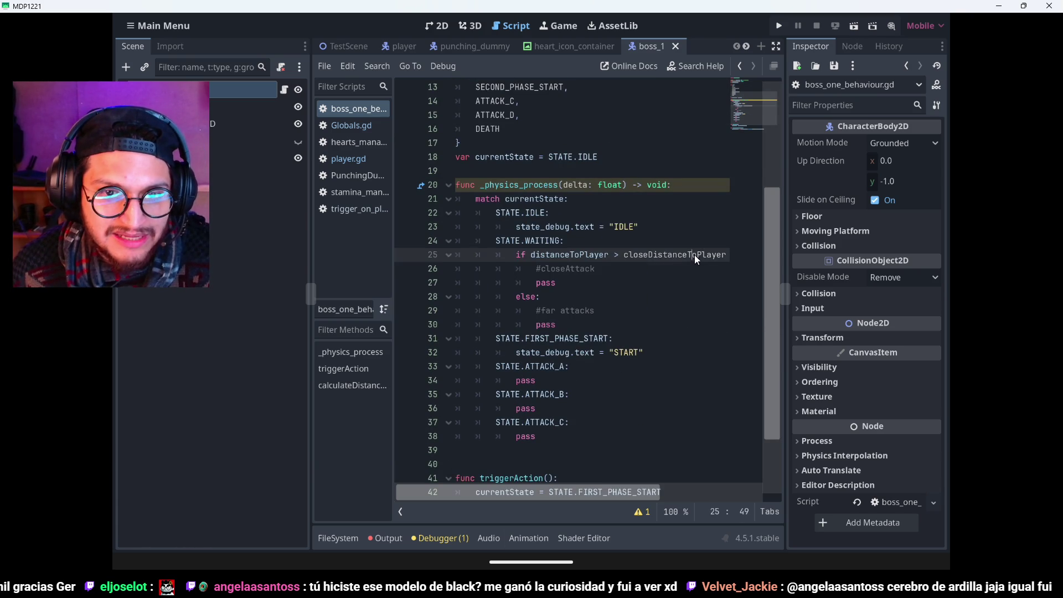
{"action": "double_click", "coordinate": [575, 270]}
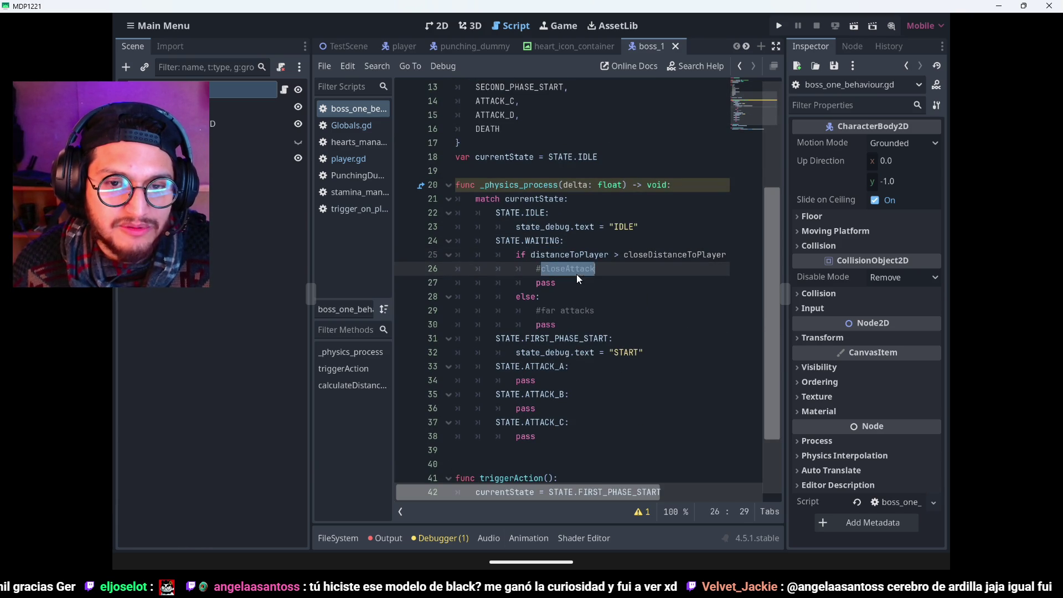
{"action": "double_click", "coordinate": [664, 256]}
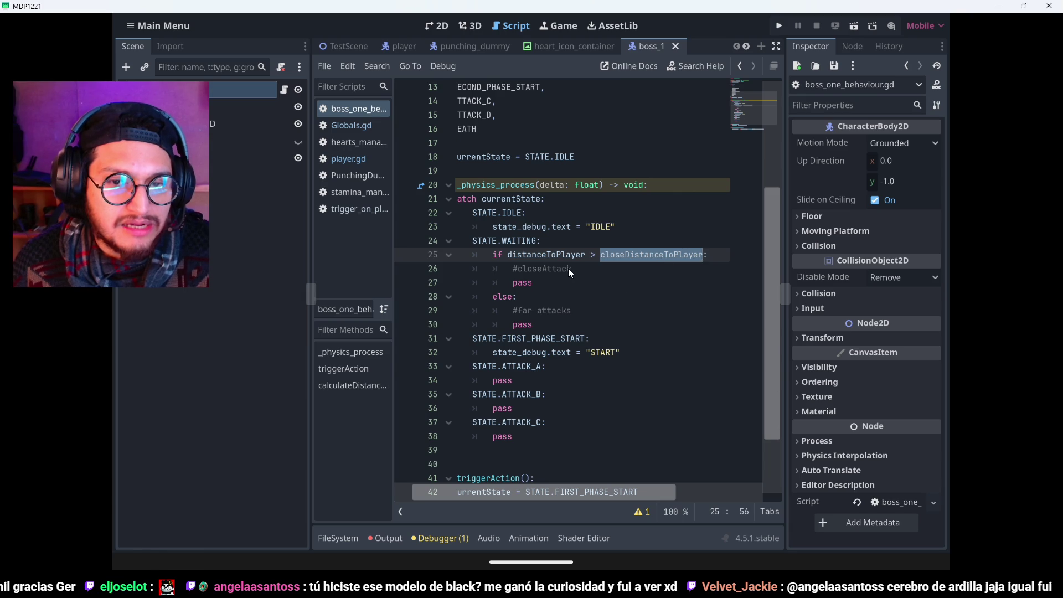
{"action": "left_click", "coordinate": [560, 299]}
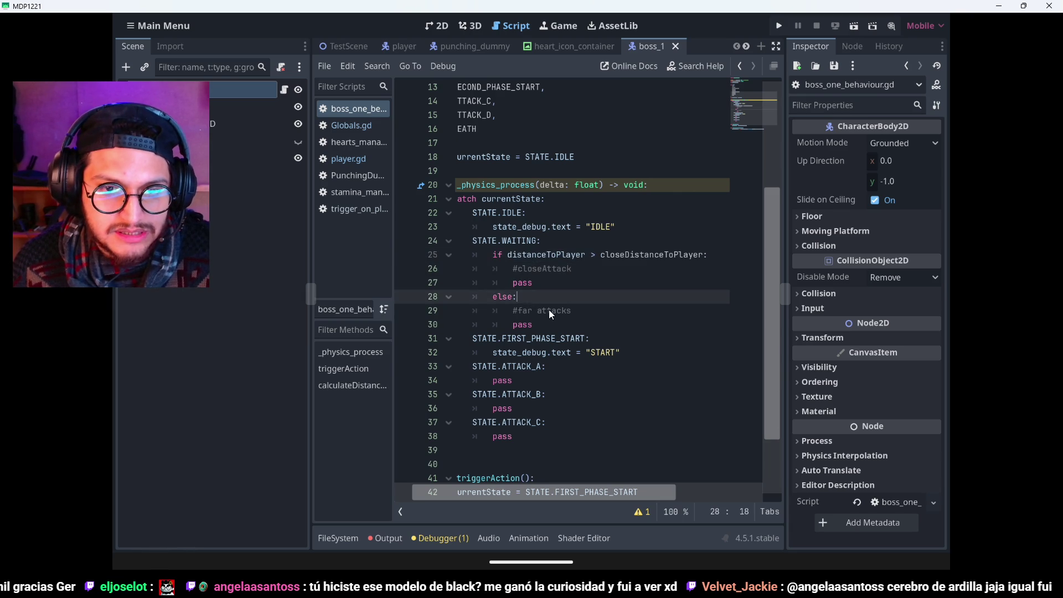
{"action": "double_click", "coordinate": [550, 310]}
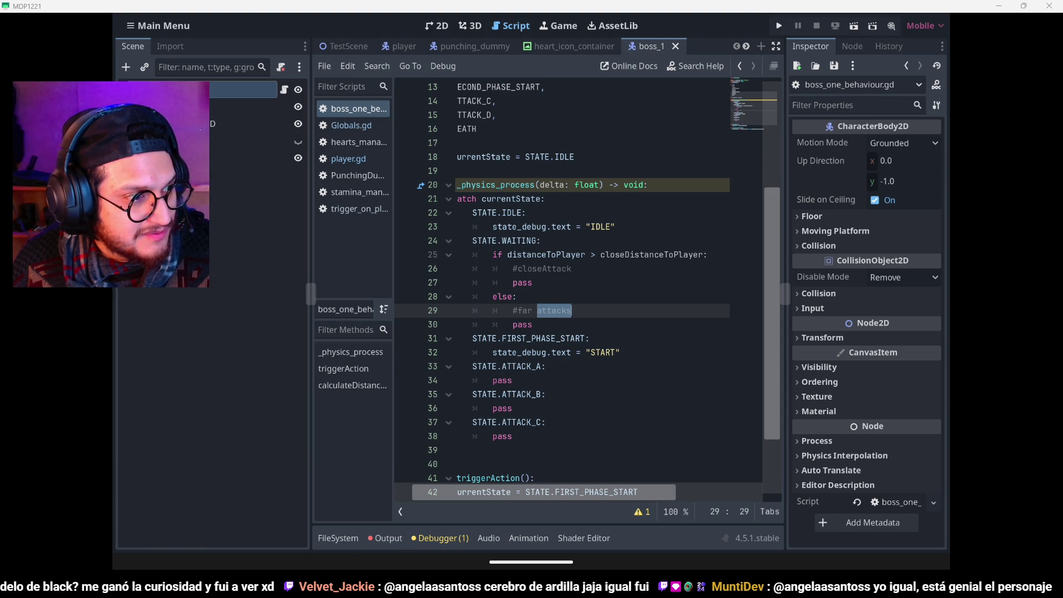
Check the Twitch stream in Firefox, then close the browser window.
{"action": "key", "text": "alt+Tab"}
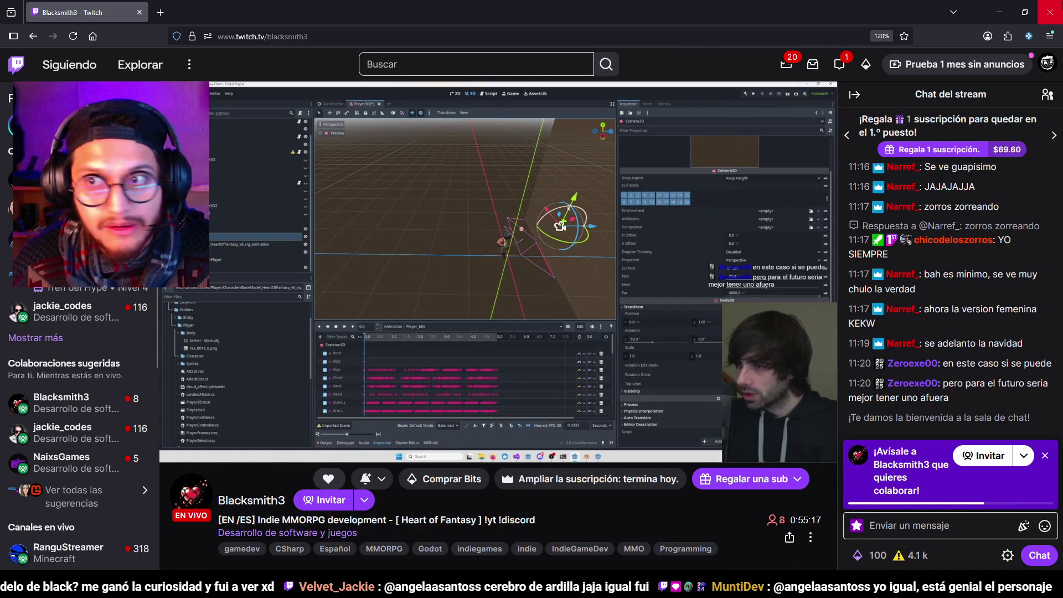
{"action": "left_click", "coordinate": [1050, 12]}
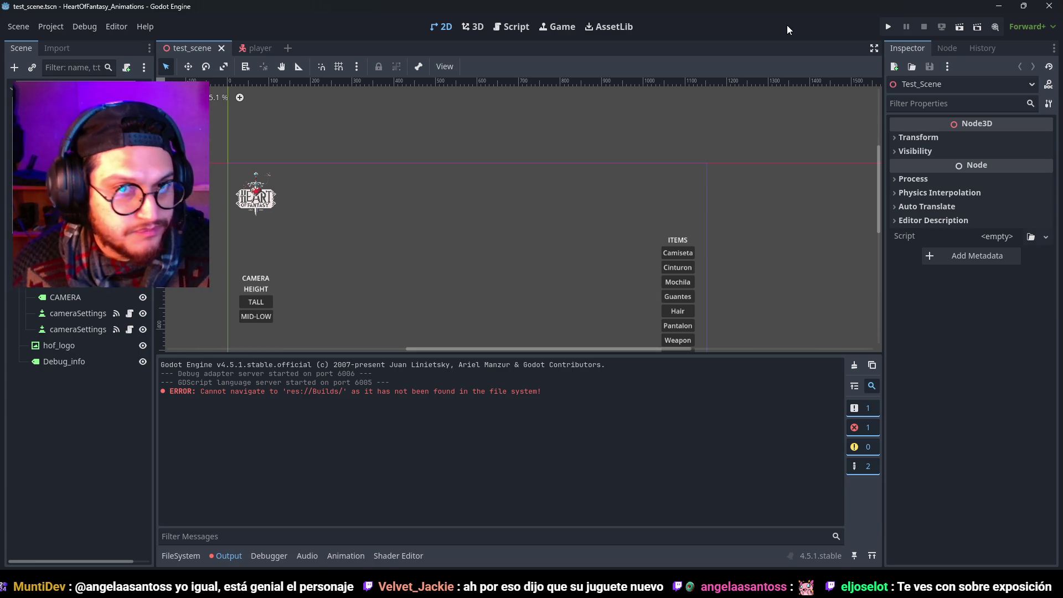
Run the test scene, collapse the Output panel and take off the character's pants.
{"action": "left_click", "coordinate": [447, 200]}
{"action": "left_click", "coordinate": [888, 32]}
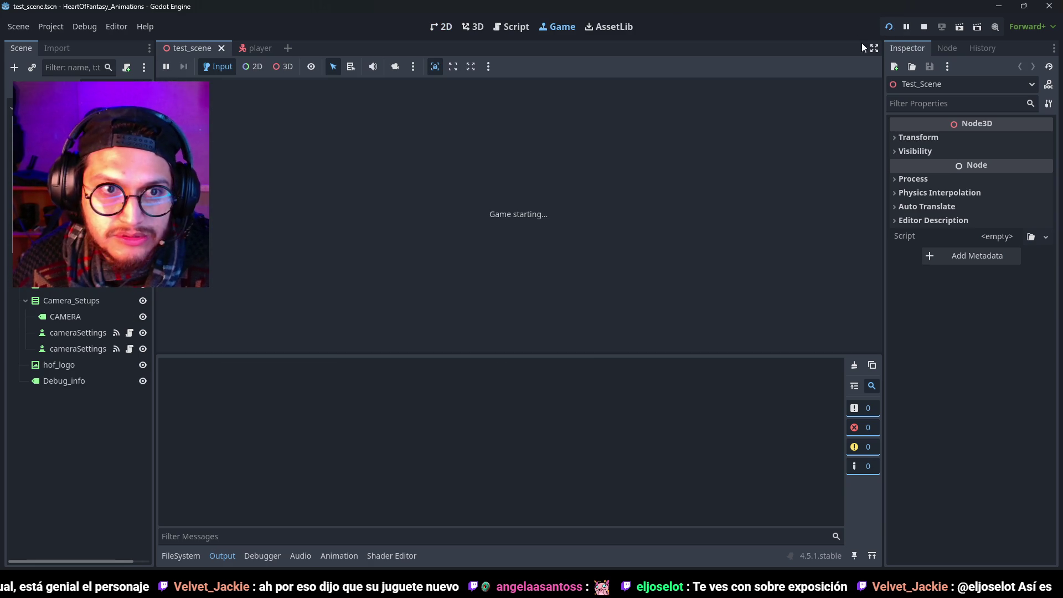
{"action": "left_click", "coordinate": [231, 557]}
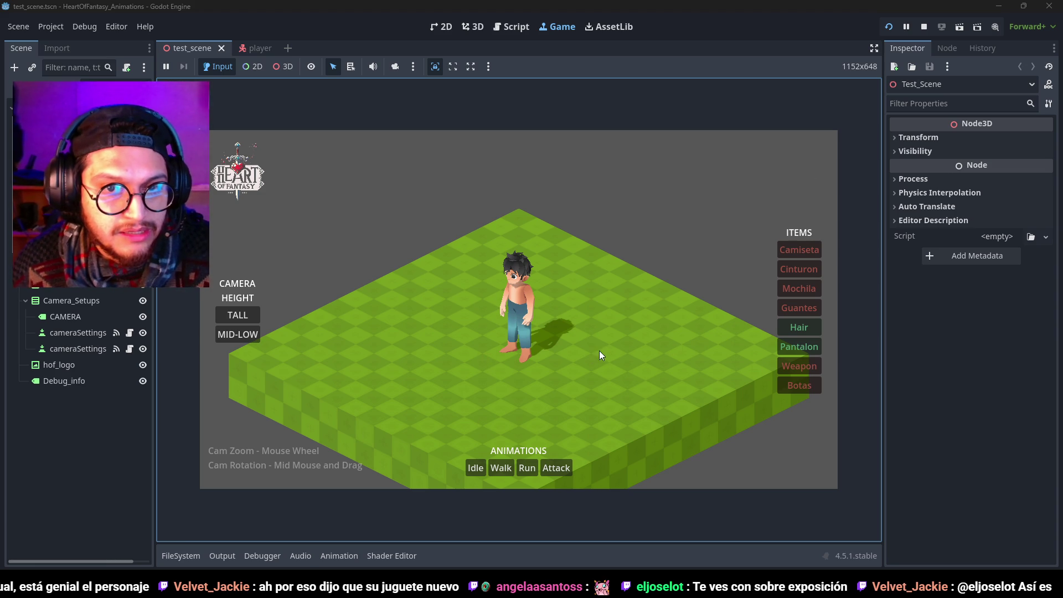
{"action": "mouse_move", "coordinate": [612, 355]}
{"action": "left_mouse_down"}
{"action": "mouse_move", "coordinate": [311, 342]}
{"action": "mouse_move", "coordinate": [648, 328]}
{"action": "mouse_move", "coordinate": [581, 339]}
{"action": "mouse_move", "coordinate": [496, 294]}
{"action": "mouse_move", "coordinate": [570, 296]}
{"action": "mouse_move", "coordinate": [529, 305]}
{"action": "left_mouse_up"}
{"action": "left_click", "coordinate": [799, 347]}
{"action": "mouse_move", "coordinate": [593, 335]}
{"action": "left_mouse_down"}
{"action": "mouse_move", "coordinate": [465, 337]}
{"action": "mouse_move", "coordinate": [602, 330]}
{"action": "left_mouse_up"}
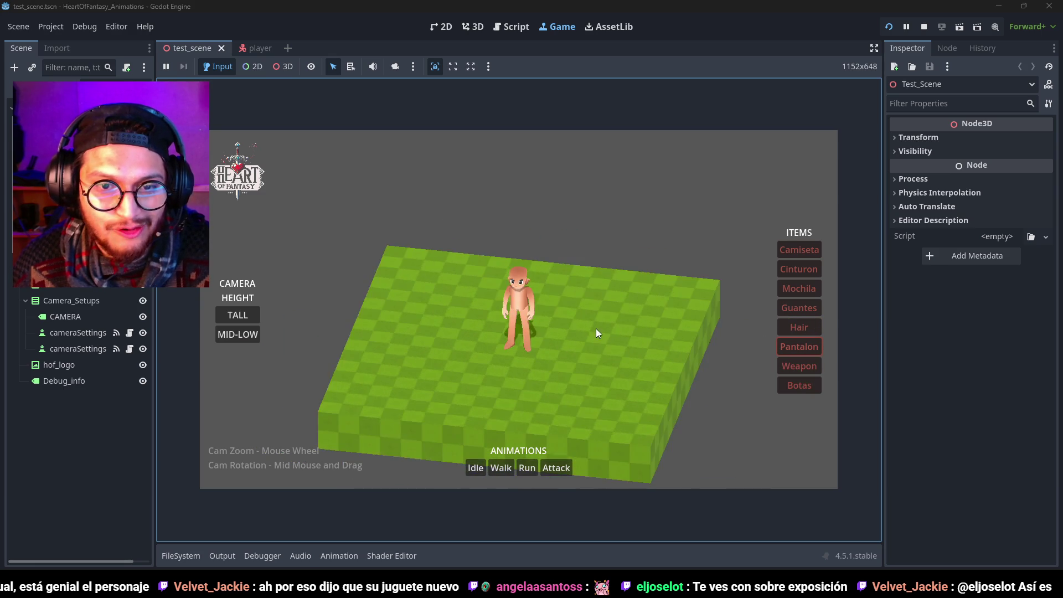
{"action": "scroll", "coordinate": [601, 330], "scroll_direction": "up", "scroll_amount": 3}
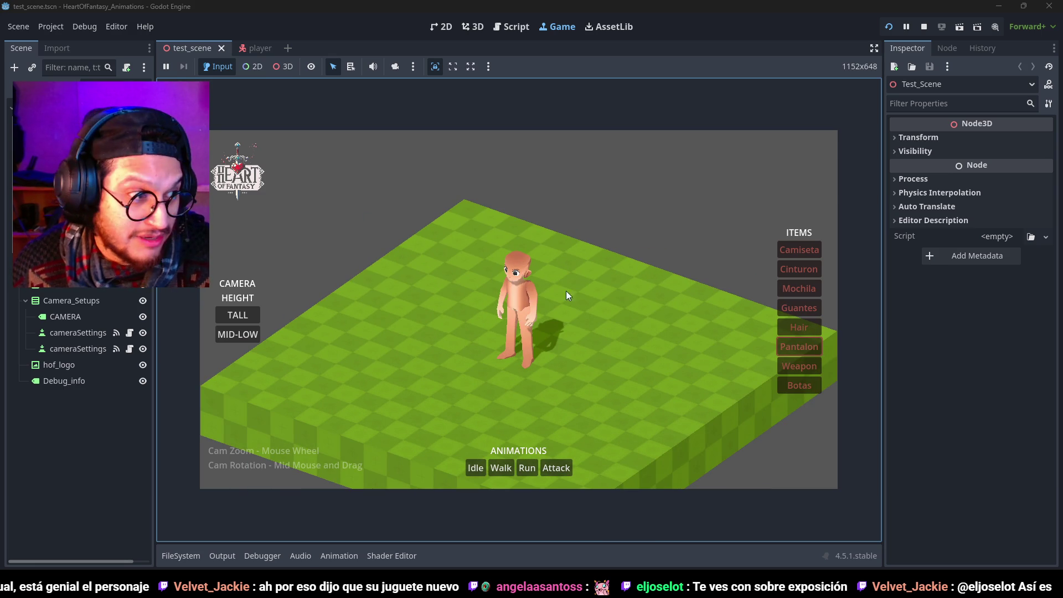
Give the character hair, play Idle, Walk then Run, and re-equip the blue pants.
{"action": "left_click", "coordinate": [797, 330]}
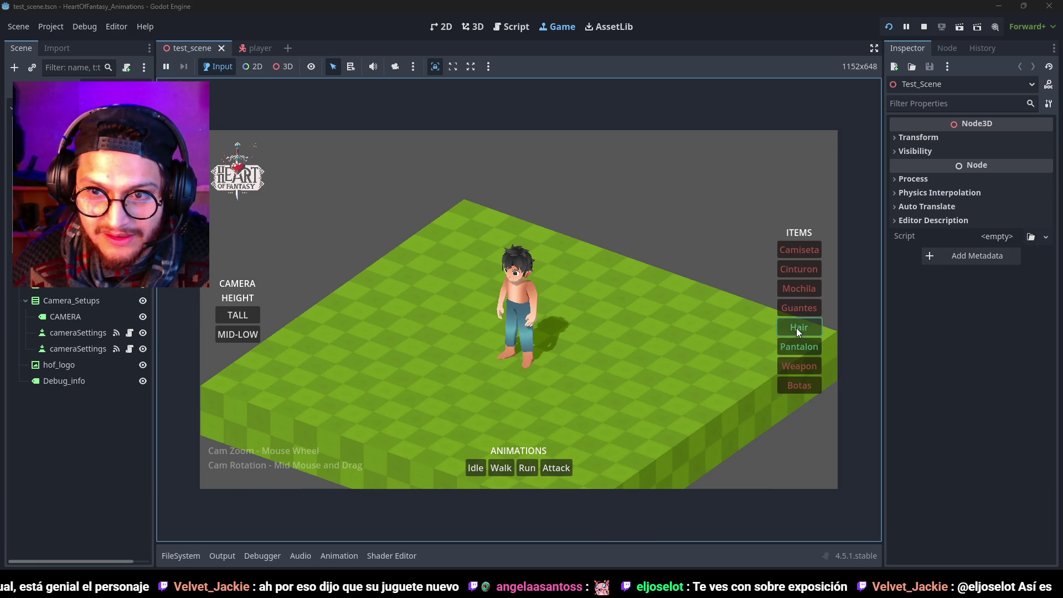
{"action": "left_click", "coordinate": [477, 471]}
{"action": "mouse_move", "coordinate": [607, 336]}
{"action": "left_mouse_down"}
{"action": "mouse_move", "coordinate": [473, 341]}
{"action": "mouse_move", "coordinate": [605, 324]}
{"action": "left_mouse_up"}
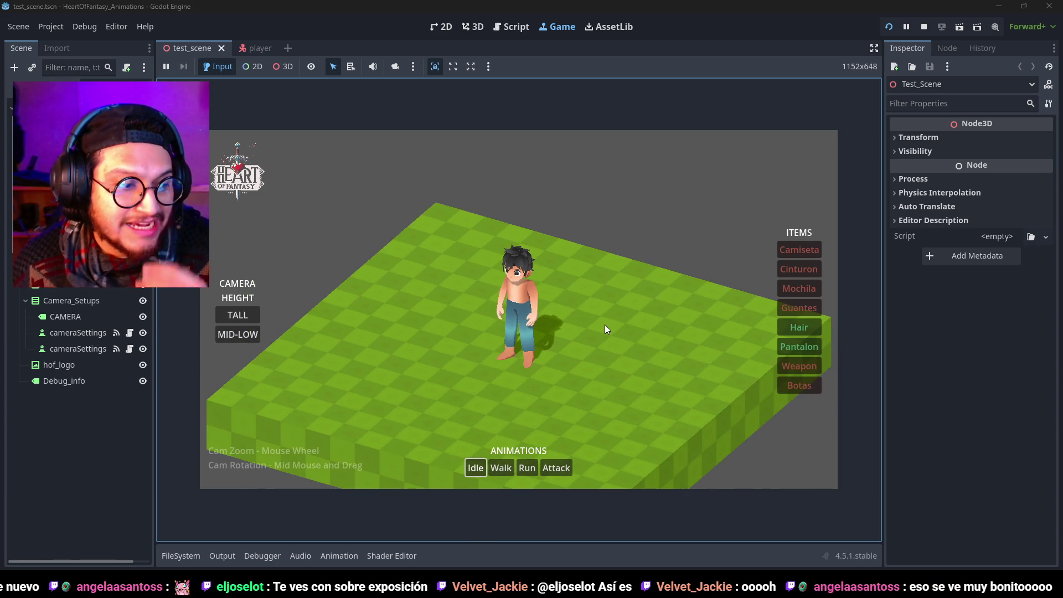
{"action": "left_click", "coordinate": [501, 468]}
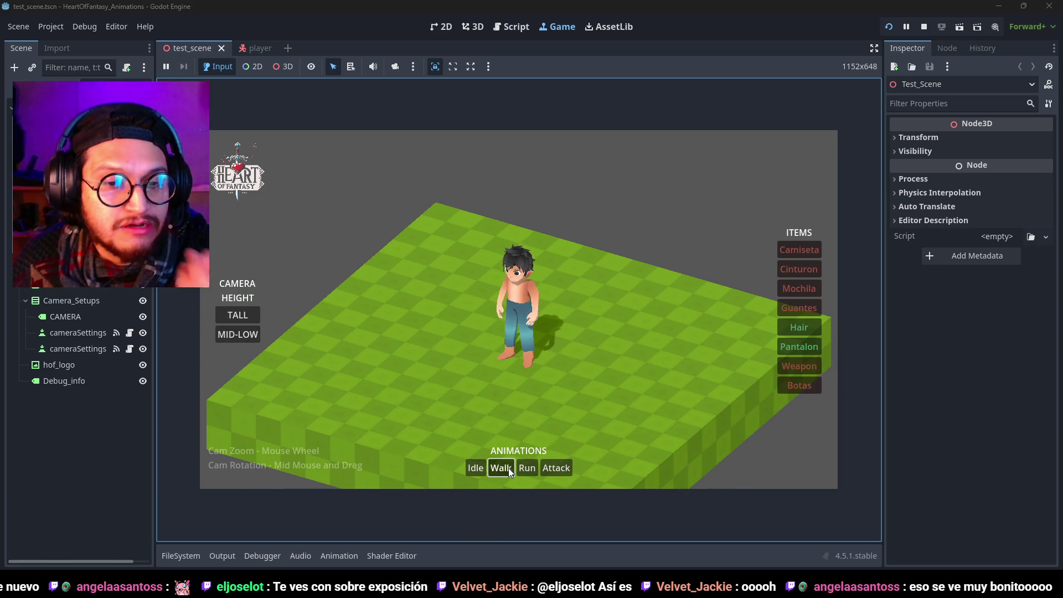
{"action": "left_click", "coordinate": [526, 468]}
{"action": "scroll", "coordinate": [596, 376], "scroll_direction": "down", "scroll_amount": 2}
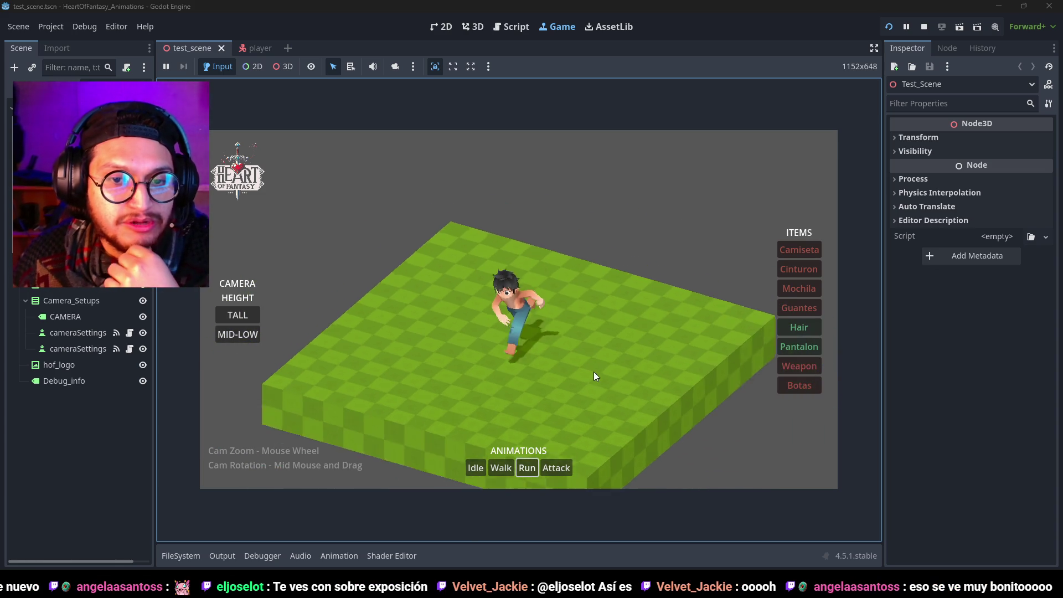
{"action": "left_click_drag", "start_coordinate": [594, 371], "coordinate": [579, 365]}
{"action": "scroll", "coordinate": [561, 315], "scroll_direction": "up", "scroll_amount": 2}
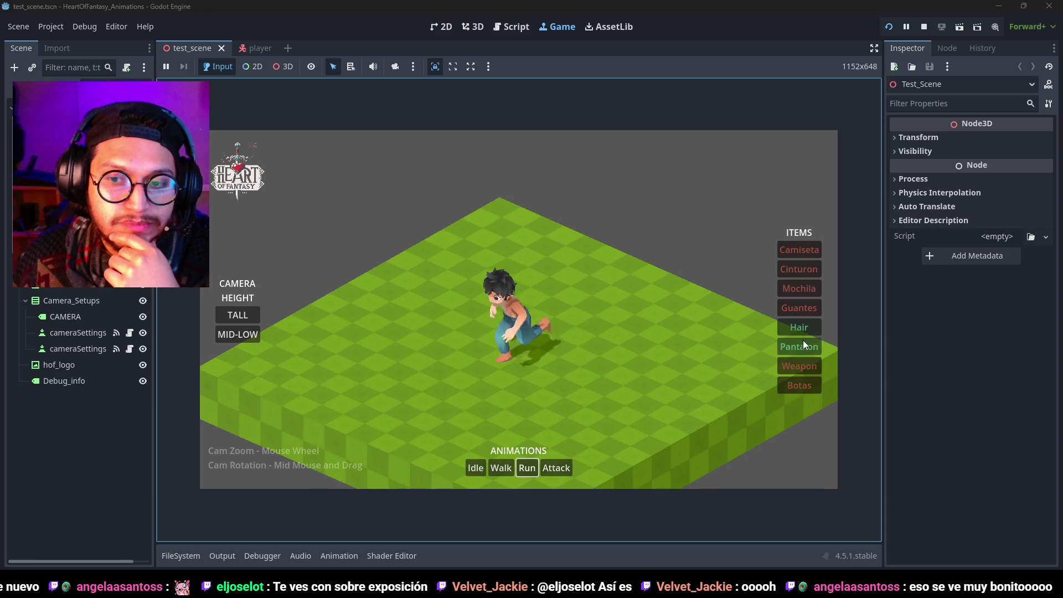
{"action": "left_click", "coordinate": [804, 341]}
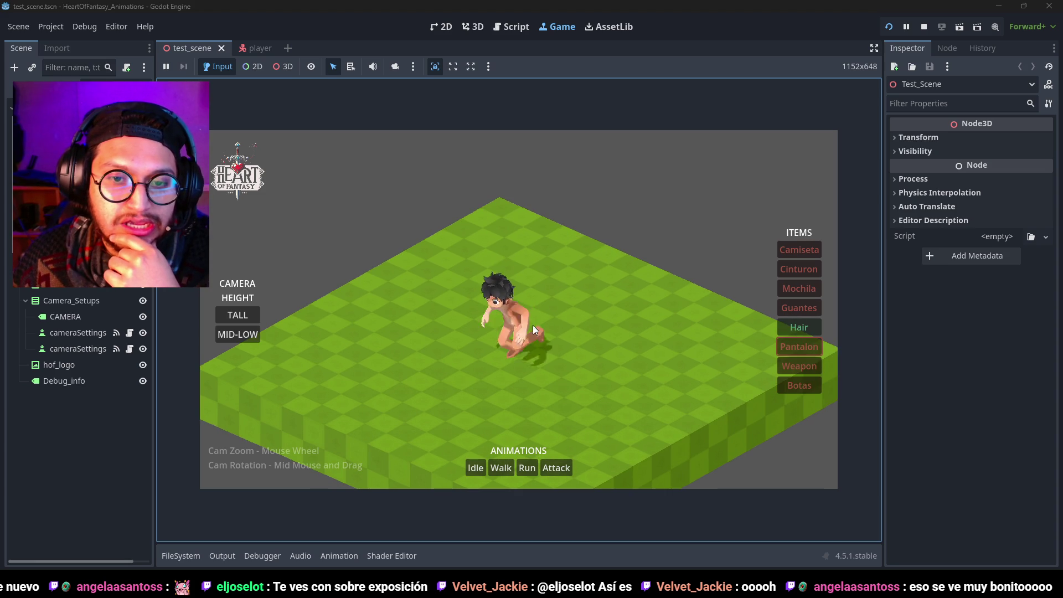
{"action": "left_click", "coordinate": [798, 355]}
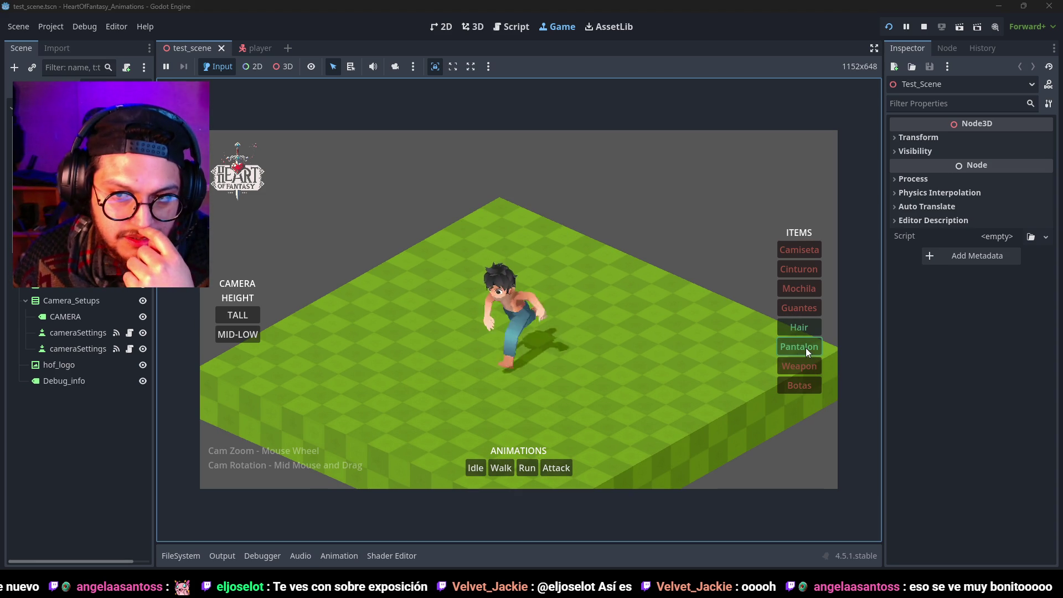
Equip the character with gloves, backpack, belt, shirt, boots and a sword.
{"action": "left_click", "coordinate": [798, 311]}
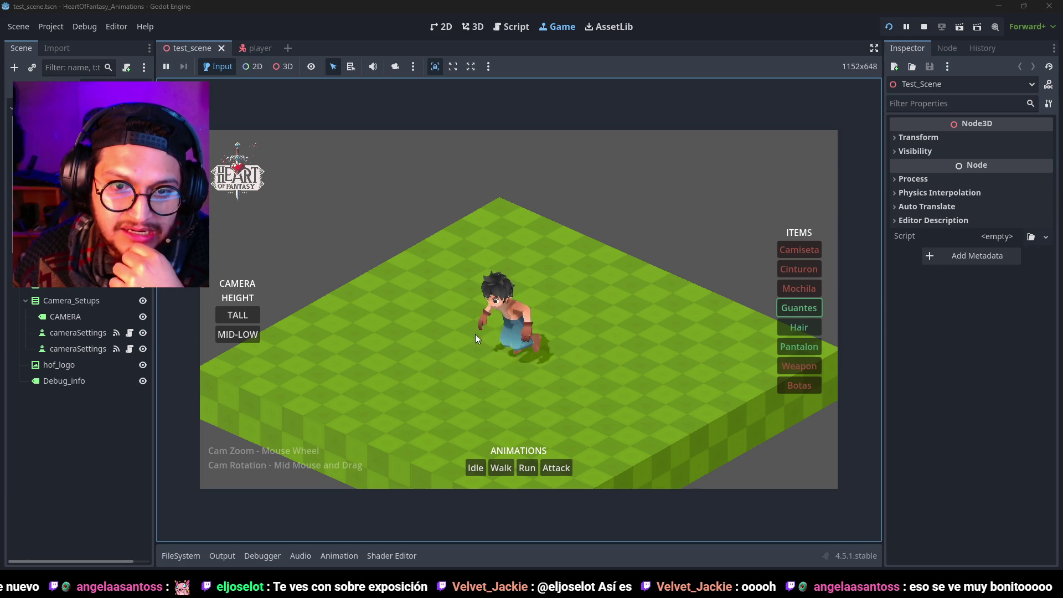
{"action": "scroll", "coordinate": [486, 333], "scroll_direction": "up", "scroll_amount": 5}
{"action": "scroll", "coordinate": [485, 333], "scroll_direction": "down", "scroll_amount": 3}
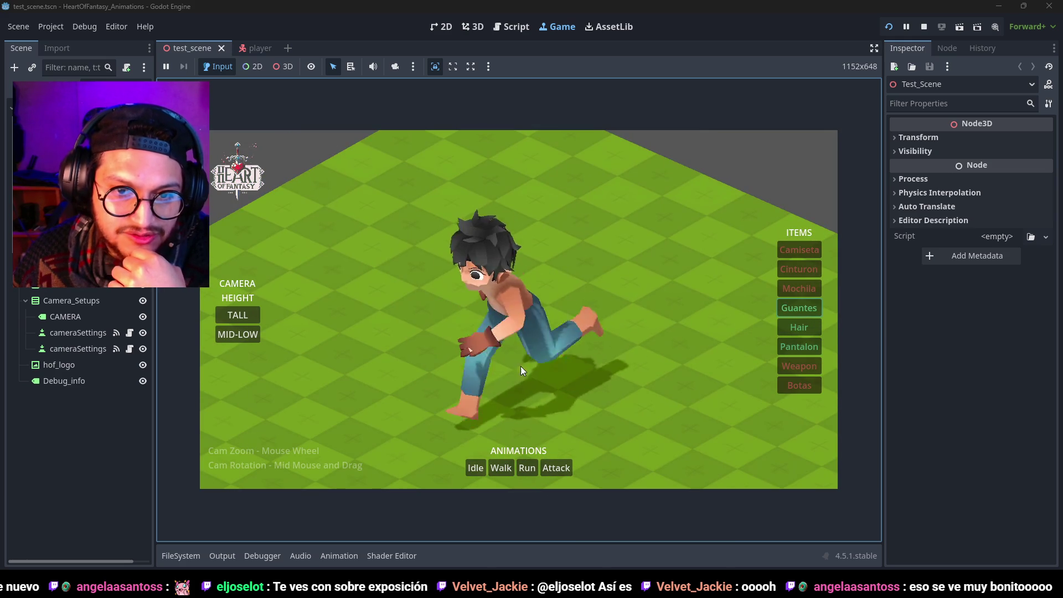
{"action": "scroll", "coordinate": [514, 363], "scroll_direction": "down", "scroll_amount": 3}
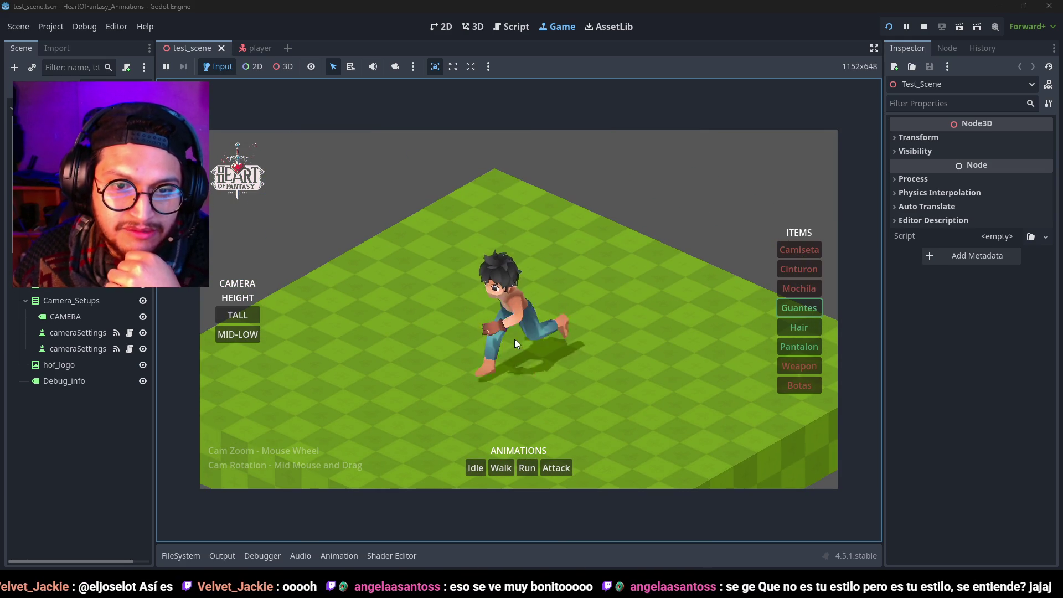
{"action": "scroll", "coordinate": [536, 341], "scroll_direction": "down", "scroll_amount": 2}
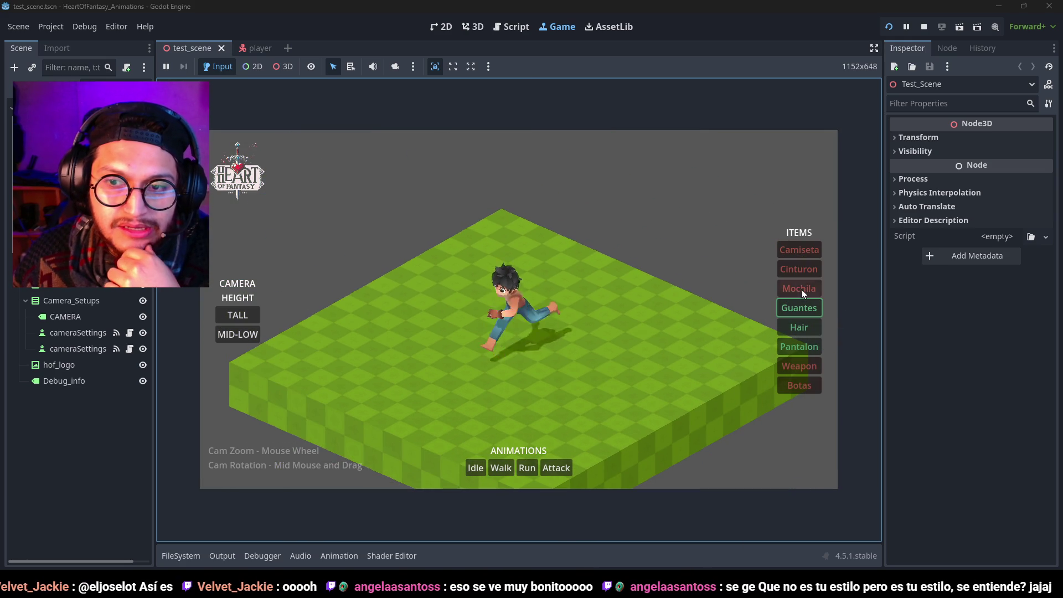
{"action": "left_click", "coordinate": [801, 289]}
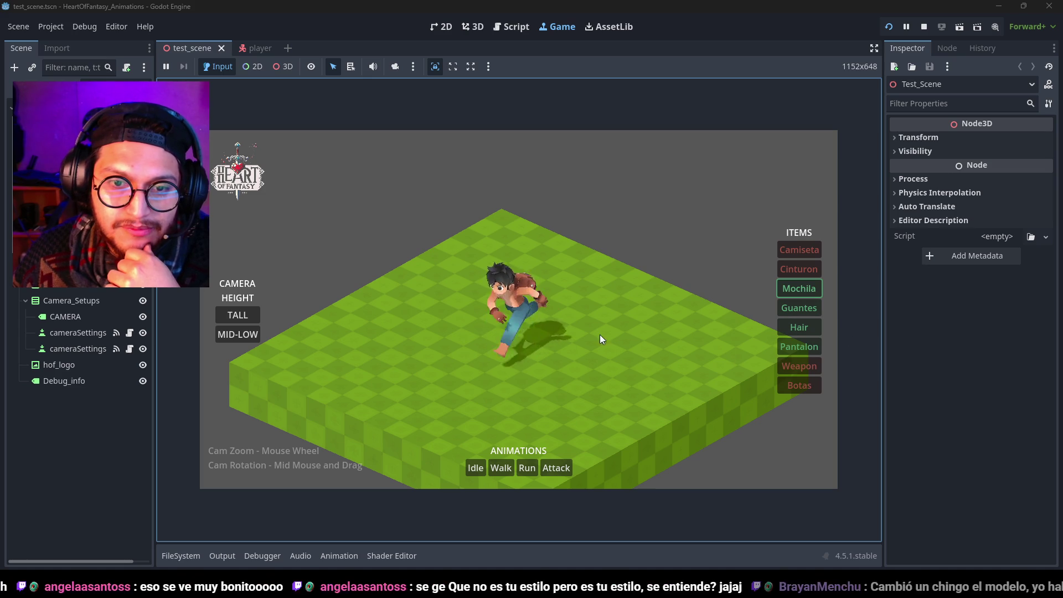
{"action": "mouse_move", "coordinate": [633, 335]}
{"action": "left_mouse_down"}
{"action": "mouse_move", "coordinate": [449, 338]}
{"action": "mouse_move", "coordinate": [517, 337]}
{"action": "mouse_move", "coordinate": [692, 299]}
{"action": "left_mouse_up"}
{"action": "left_click", "coordinate": [802, 268]}
{"action": "left_click", "coordinate": [803, 253]}
{"action": "mouse_move", "coordinate": [789, 254]}
{"action": "left_mouse_down"}
{"action": "mouse_move", "coordinate": [594, 328]}
{"action": "mouse_move", "coordinate": [609, 316]}
{"action": "mouse_move", "coordinate": [729, 347]}
{"action": "left_mouse_up"}
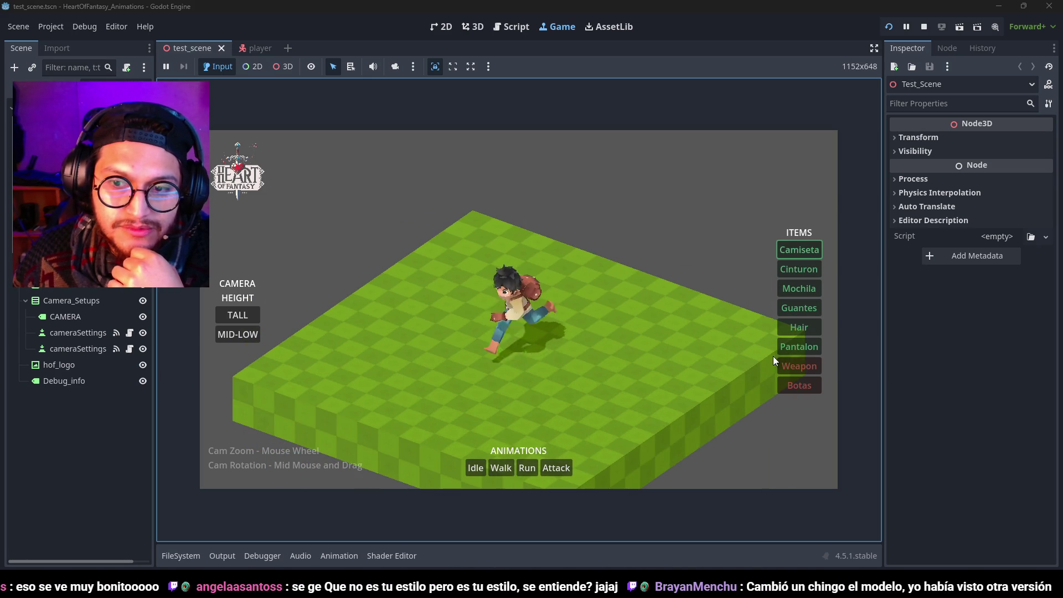
{"action": "left_click", "coordinate": [808, 382]}
{"action": "mouse_move", "coordinate": [666, 384]}
{"action": "left_mouse_down"}
{"action": "mouse_move", "coordinate": [603, 364]}
{"action": "mouse_move", "coordinate": [804, 357]}
{"action": "left_mouse_up"}
{"action": "left_click", "coordinate": [805, 366]}
Play Attack then Walk, and switch the camera between MID-LOW and TALL heights.
{"action": "mouse_move", "coordinate": [609, 341]}
{"action": "left_mouse_down"}
{"action": "mouse_move", "coordinate": [567, 341]}
{"action": "mouse_move", "coordinate": [563, 328]}
{"action": "mouse_move", "coordinate": [576, 400]}
{"action": "mouse_move", "coordinate": [572, 472]}
{"action": "left_mouse_up"}
{"action": "left_click", "coordinate": [564, 473]}
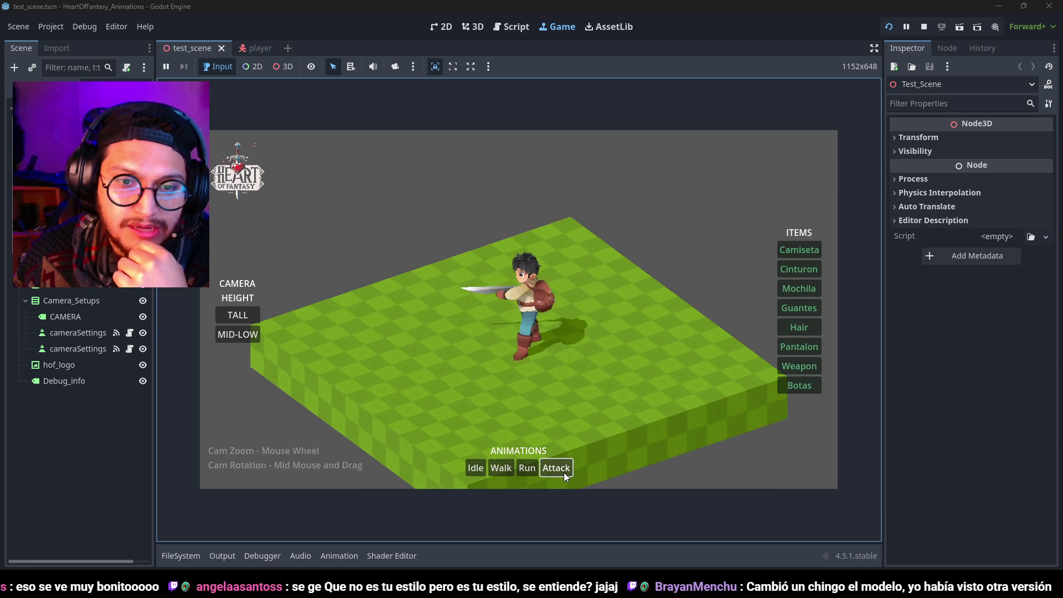
{"action": "left_click", "coordinate": [501, 469]}
{"action": "mouse_move", "coordinate": [517, 374]}
{"action": "left_mouse_down"}
{"action": "mouse_move", "coordinate": [501, 343]}
{"action": "mouse_move", "coordinate": [532, 343]}
{"action": "left_mouse_up"}
{"action": "left_click", "coordinate": [253, 333]}
{"action": "left_click", "coordinate": [247, 320]}
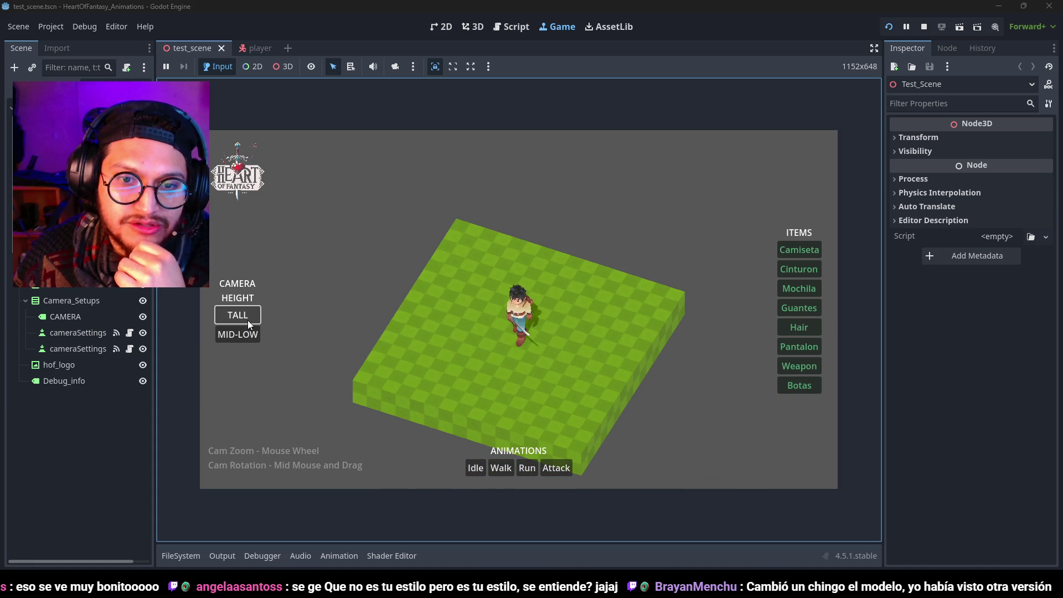
{"action": "left_click_drag", "start_coordinate": [673, 373], "coordinate": [679, 374]}
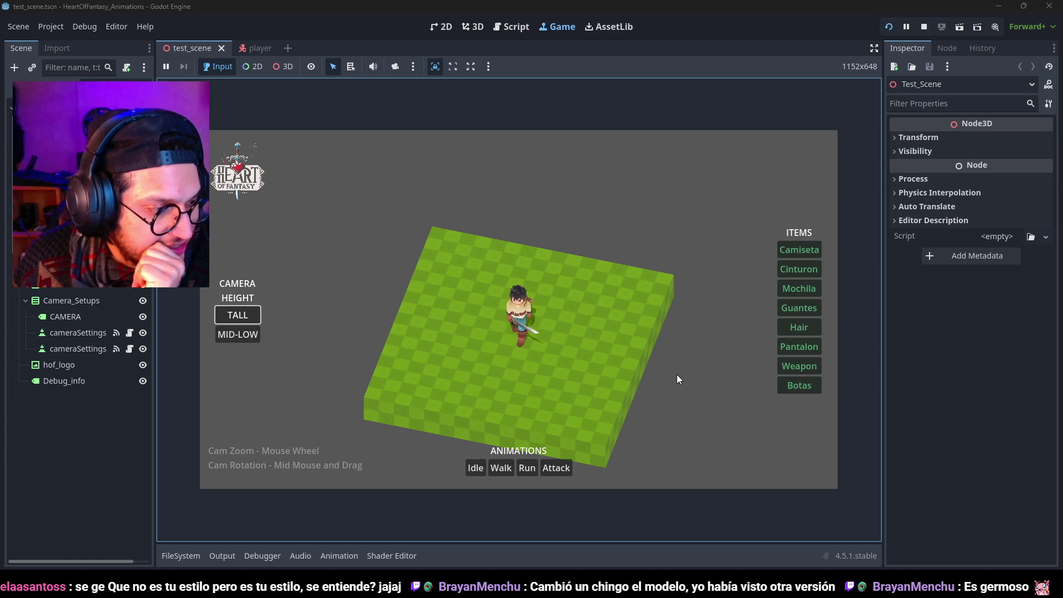
{"action": "mouse_move", "coordinate": [566, 314]}
{"action": "left_mouse_down"}
{"action": "mouse_move", "coordinate": [517, 308]}
{"action": "mouse_move", "coordinate": [529, 308]}
{"action": "left_mouse_up"}
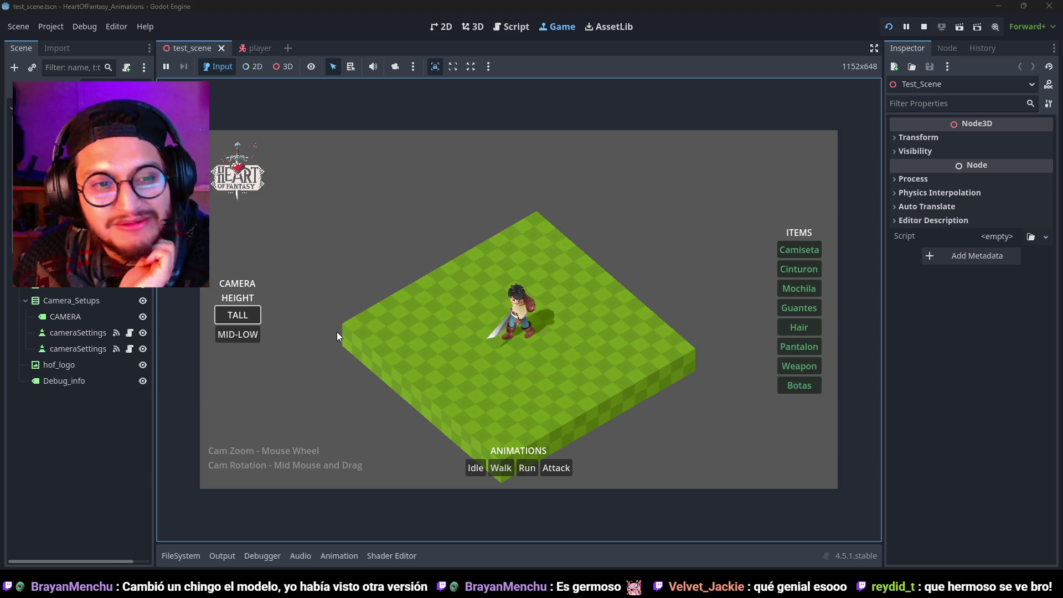
{"action": "left_click", "coordinate": [241, 335]}
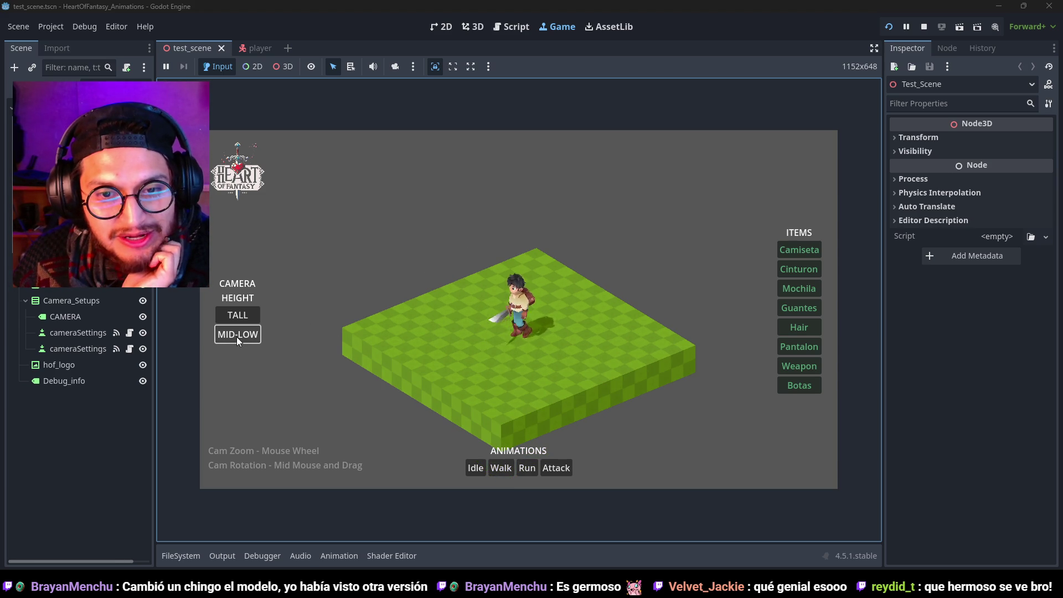
Switch the game camera to TALL and orbit and zoom around the character.
{"action": "left_click", "coordinate": [230, 319]}
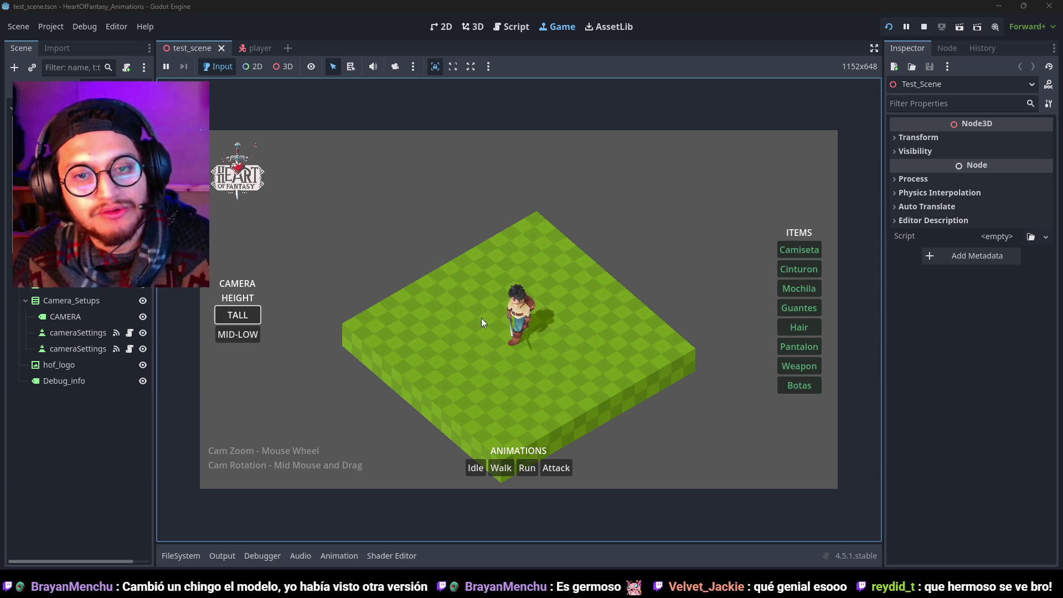
{"action": "left_click_drag", "start_coordinate": [570, 363], "coordinate": [476, 364]}
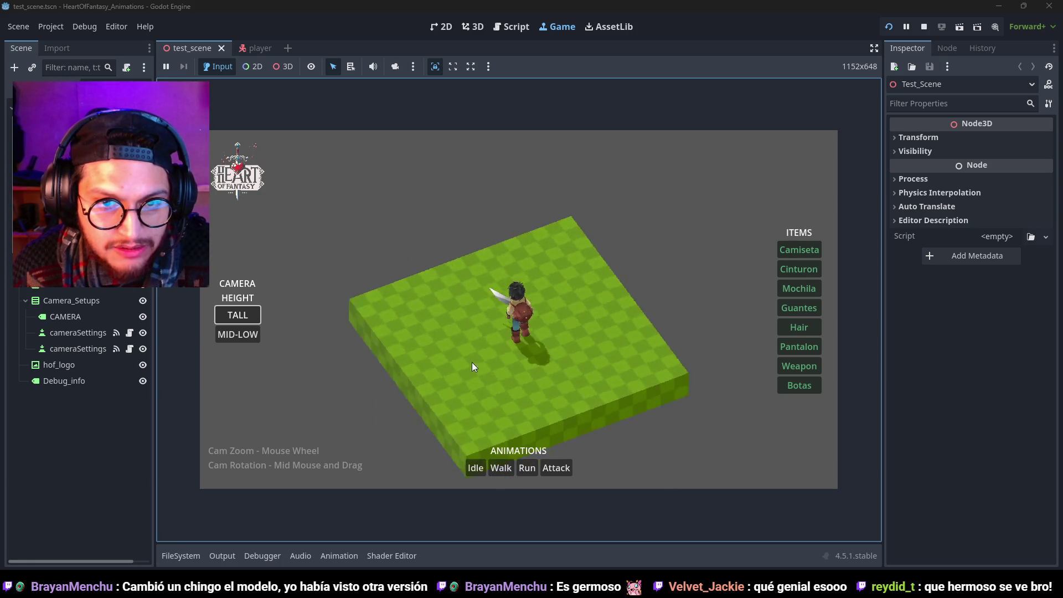
{"action": "mouse_move", "coordinate": [593, 343]}
{"action": "left_mouse_down"}
{"action": "mouse_move", "coordinate": [567, 349]}
{"action": "mouse_move", "coordinate": [595, 332]}
{"action": "left_mouse_up"}
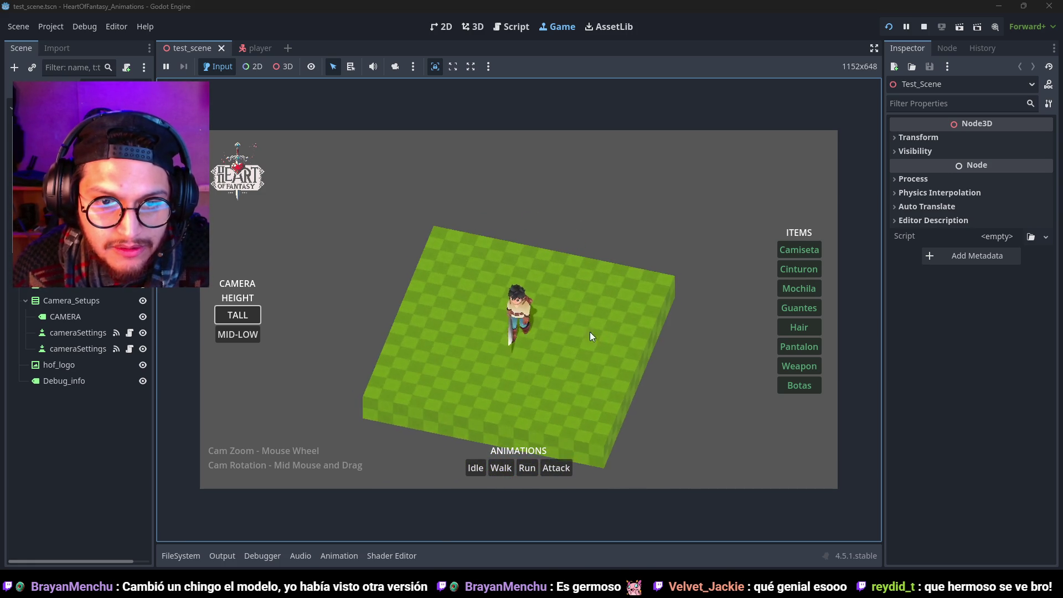
{"action": "scroll", "coordinate": [572, 331], "scroll_direction": "up", "scroll_amount": 5}
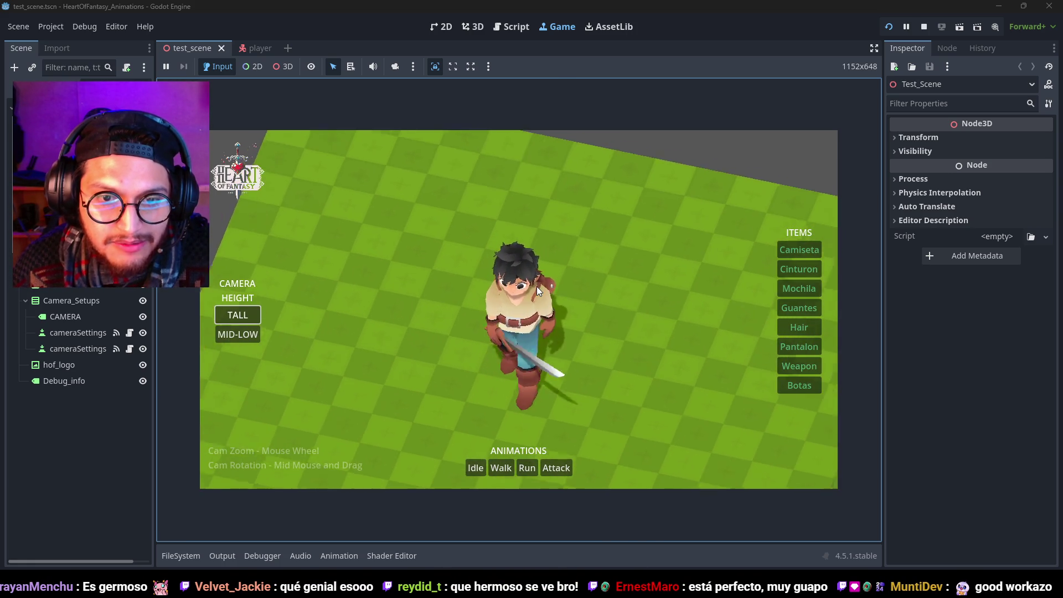
Make the character run and view it from behind.
{"action": "left_click", "coordinate": [527, 468]}
{"action": "scroll", "coordinate": [615, 373], "scroll_direction": "down", "scroll_amount": 3}
{"action": "scroll", "coordinate": [504, 330], "scroll_direction": "up", "scroll_amount": 3}
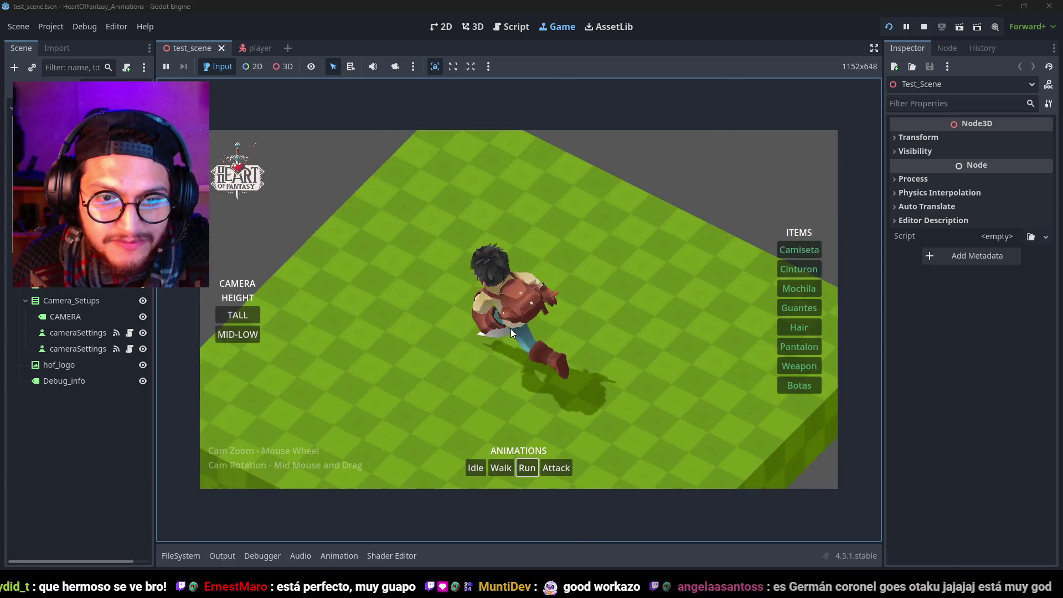
{"action": "scroll", "coordinate": [504, 330], "scroll_direction": "down", "scroll_amount": 5}
{"action": "mouse_move", "coordinate": [560, 334]}
{"action": "left_mouse_down"}
{"action": "mouse_move", "coordinate": [431, 334]}
{"action": "mouse_move", "coordinate": [577, 298]}
{"action": "mouse_move", "coordinate": [560, 291]}
{"action": "mouse_move", "coordinate": [531, 335]}
{"action": "mouse_move", "coordinate": [497, 354]}
{"action": "mouse_move", "coordinate": [503, 377]}
{"action": "mouse_move", "coordinate": [581, 351]}
{"action": "left_mouse_up"}
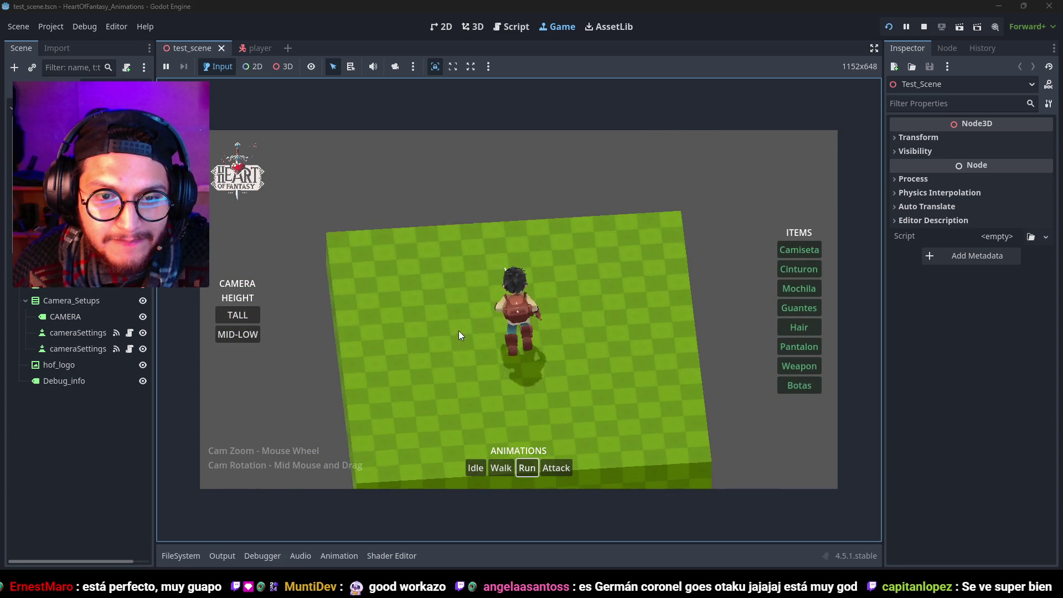
{"action": "scroll", "coordinate": [561, 360], "scroll_direction": "up", "scroll_amount": 2}
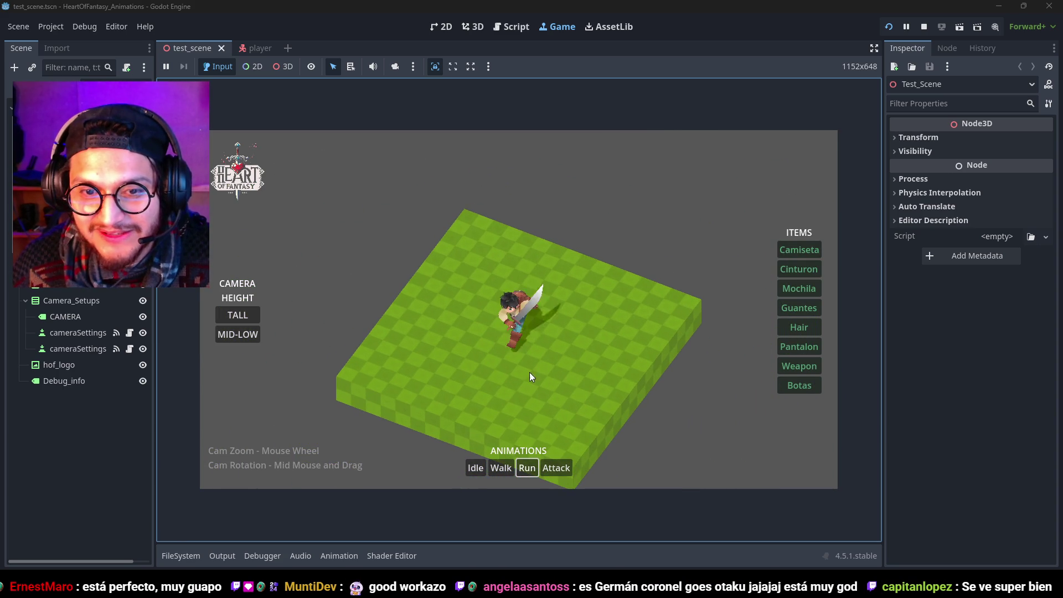
Play the attack animation and tilt the camera into a more top-down view.
{"action": "left_click", "coordinate": [553, 467]}
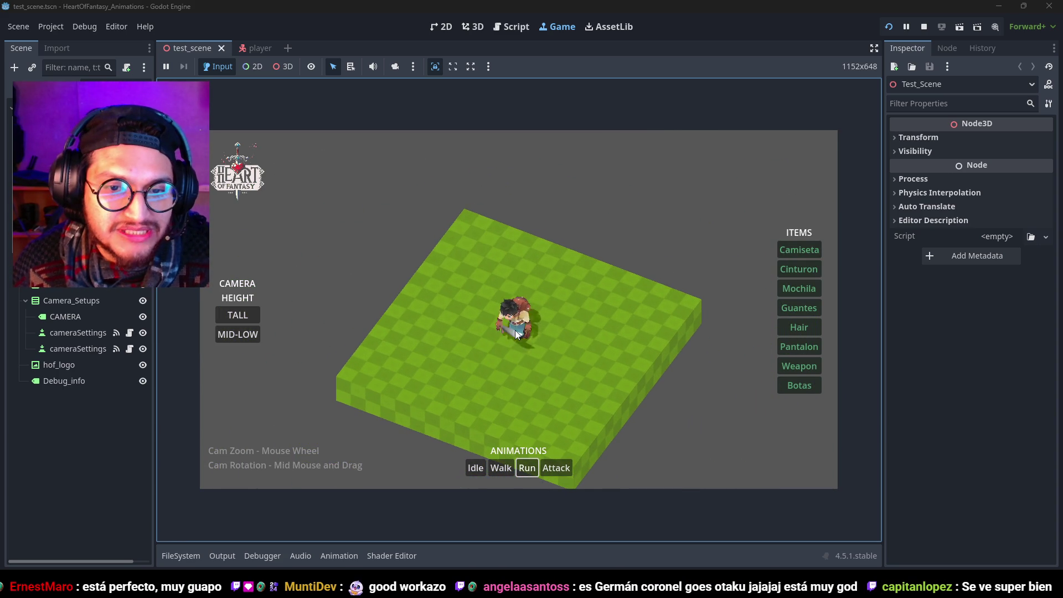
{"action": "scroll", "coordinate": [515, 330], "scroll_direction": "up", "scroll_amount": 2}
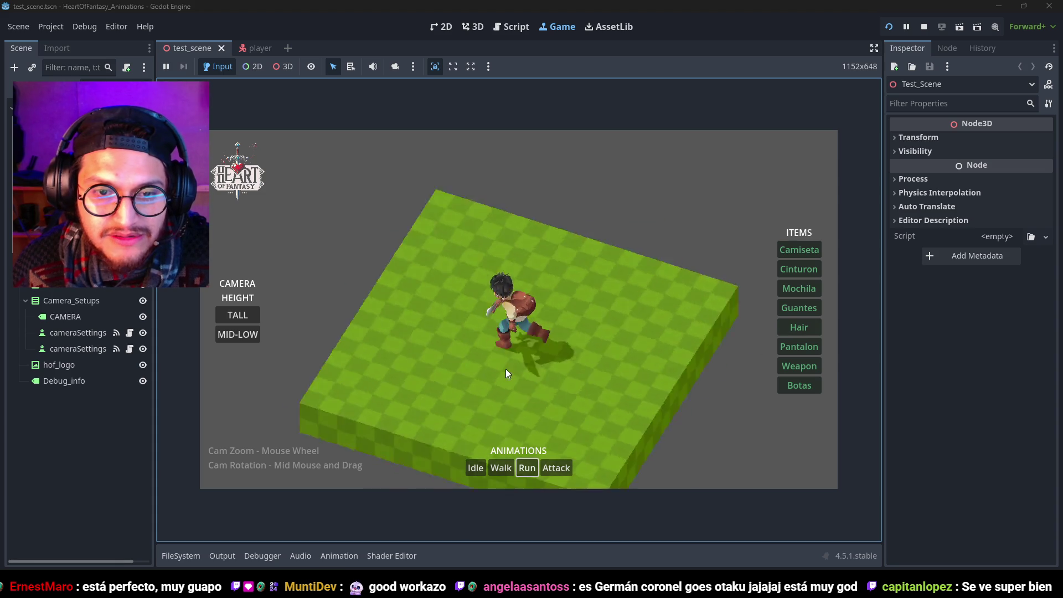
{"action": "mouse_move", "coordinate": [506, 369]}
{"action": "left_mouse_down"}
{"action": "mouse_move", "coordinate": [480, 363]}
{"action": "mouse_move", "coordinate": [617, 353]}
{"action": "left_mouse_up"}
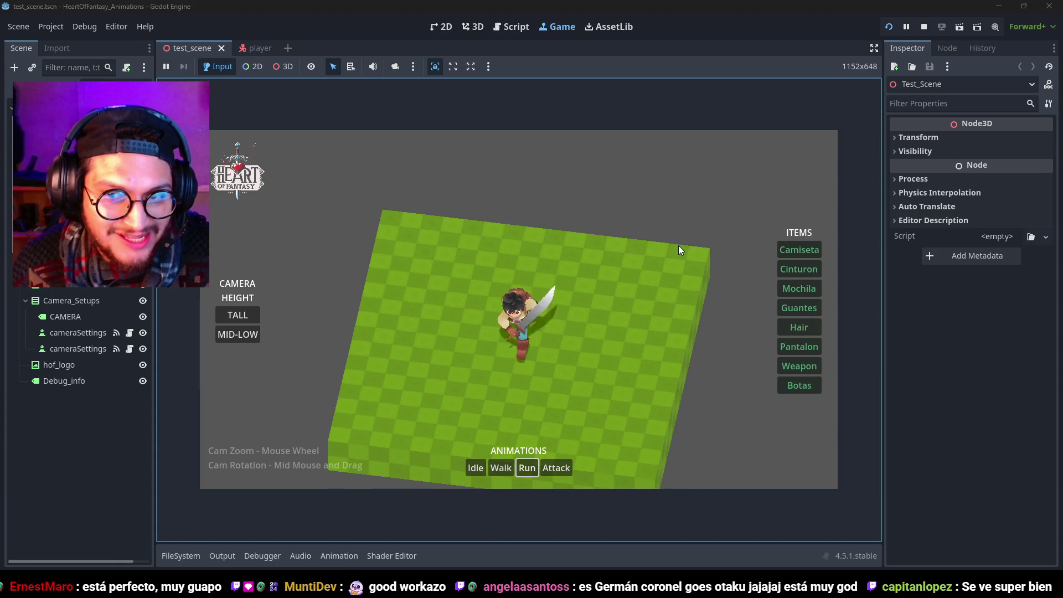
Test walking, the MID-LOW camera and running again, then stop the game.
{"action": "left_click", "coordinate": [501, 468]}
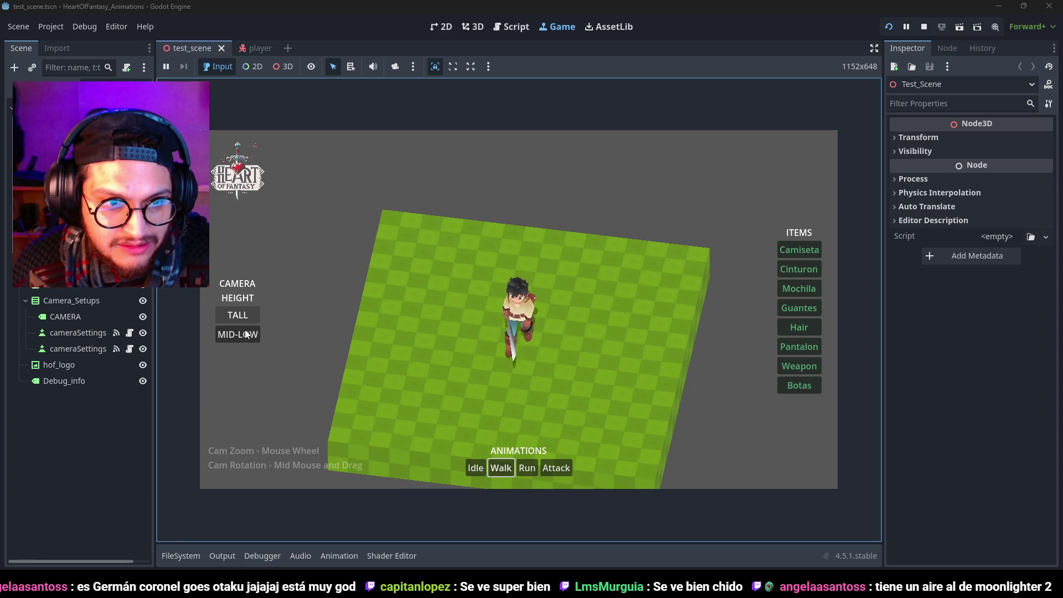
{"action": "left_click", "coordinate": [238, 333]}
{"action": "left_click", "coordinate": [527, 468]}
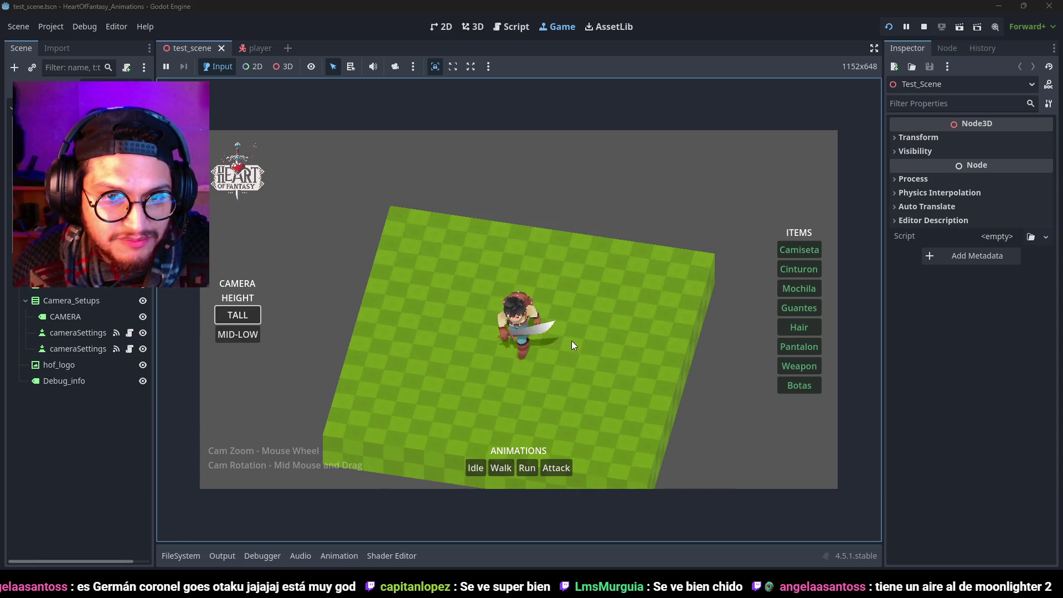
{"action": "mouse_move", "coordinate": [635, 347]}
{"action": "left_mouse_down"}
{"action": "mouse_move", "coordinate": [494, 344]}
{"action": "mouse_move", "coordinate": [448, 358]}
{"action": "left_mouse_up"}
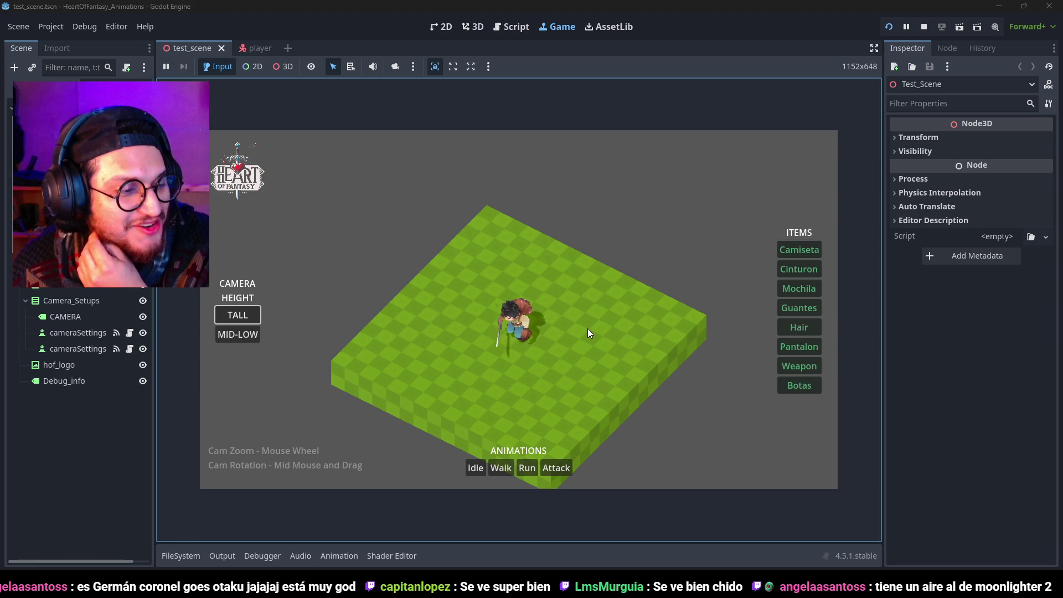
{"action": "left_click", "coordinate": [925, 26]}
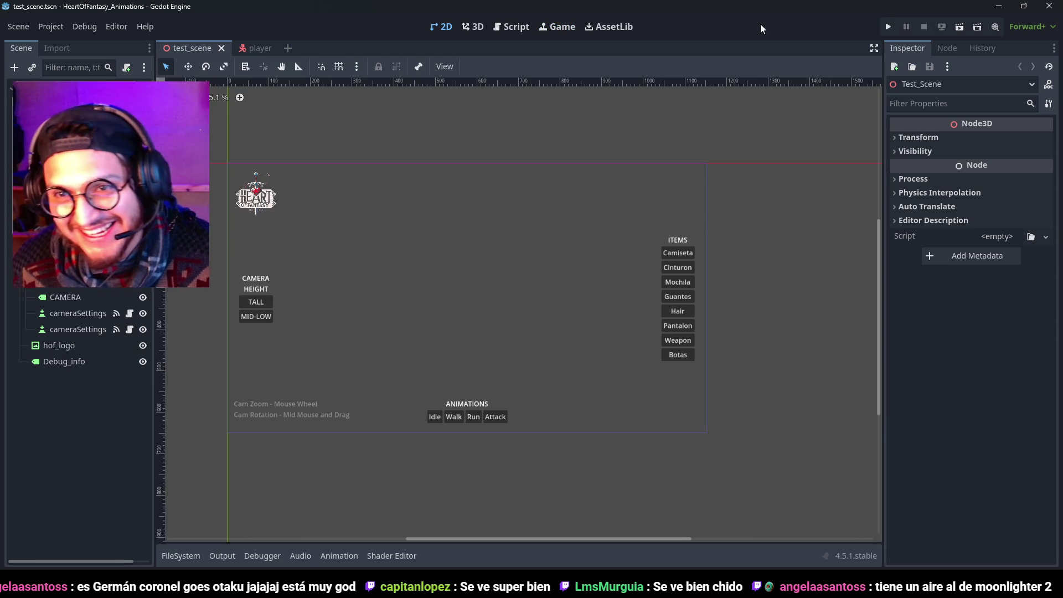
Delete the trailing space after #closeAttack on line 26 and save the script.
{"action": "key", "text": "F6"}
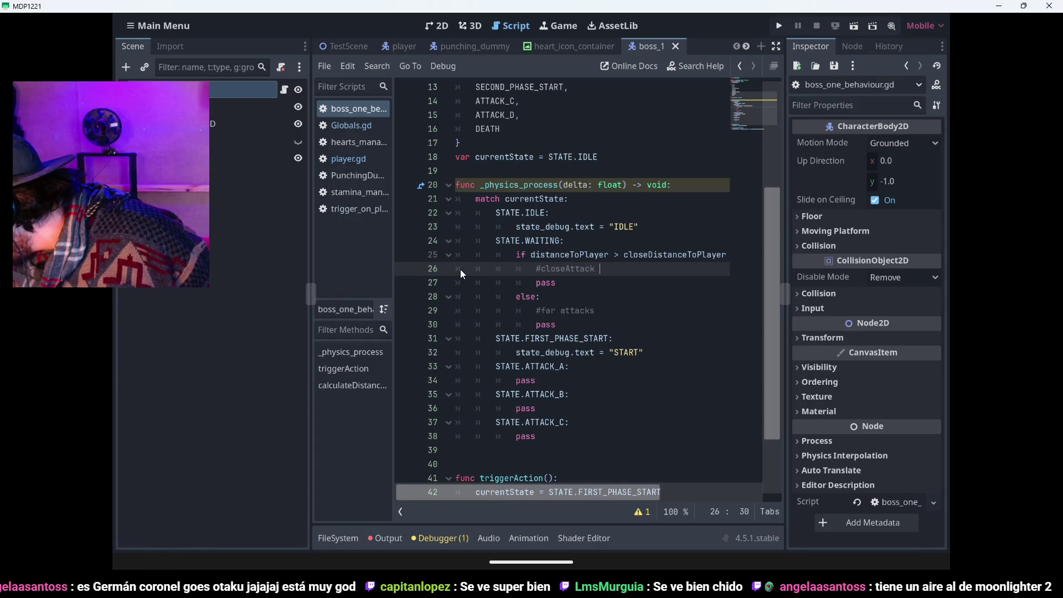
{"action": "key", "text": "BackSpace"}
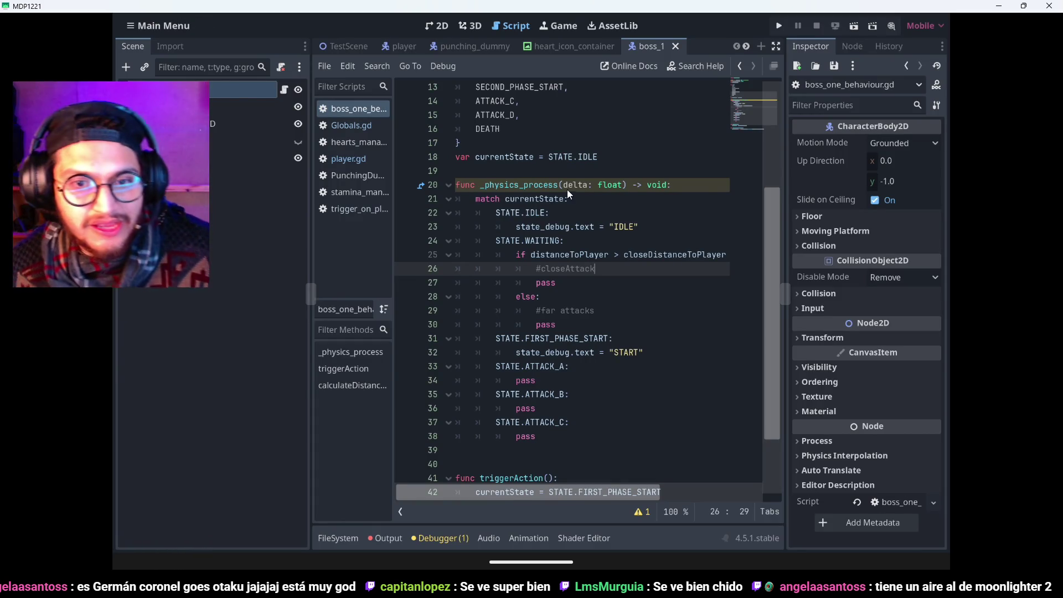
{"action": "scroll", "coordinate": [617, 265], "scroll_direction": "down", "scroll_amount": 1}
{"action": "left_click", "coordinate": [583, 146]}
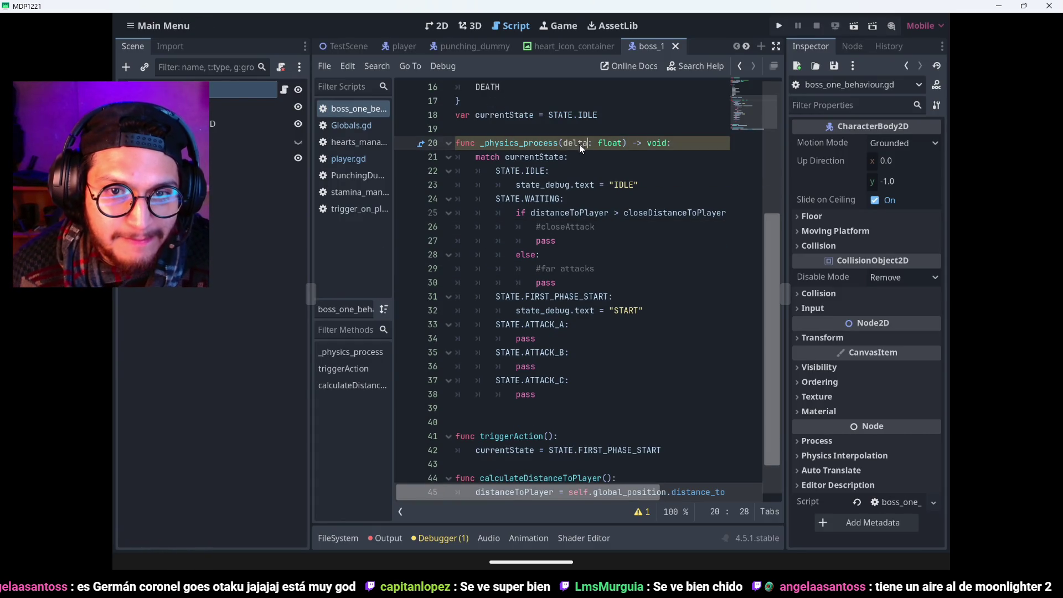
{"action": "key", "text": "ctrl+s"}
Review the #closeAttack, pass and STATE.IDLE lines of the state match.
{"action": "scroll", "coordinate": [633, 252], "scroll_direction": "down", "scroll_amount": 1}
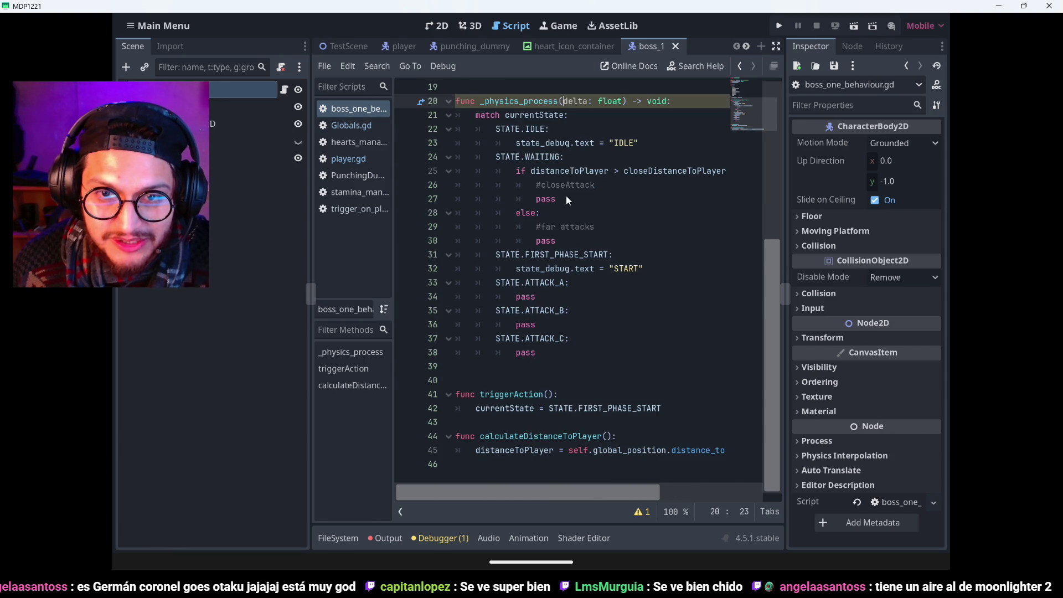
{"action": "left_click", "coordinate": [577, 187]}
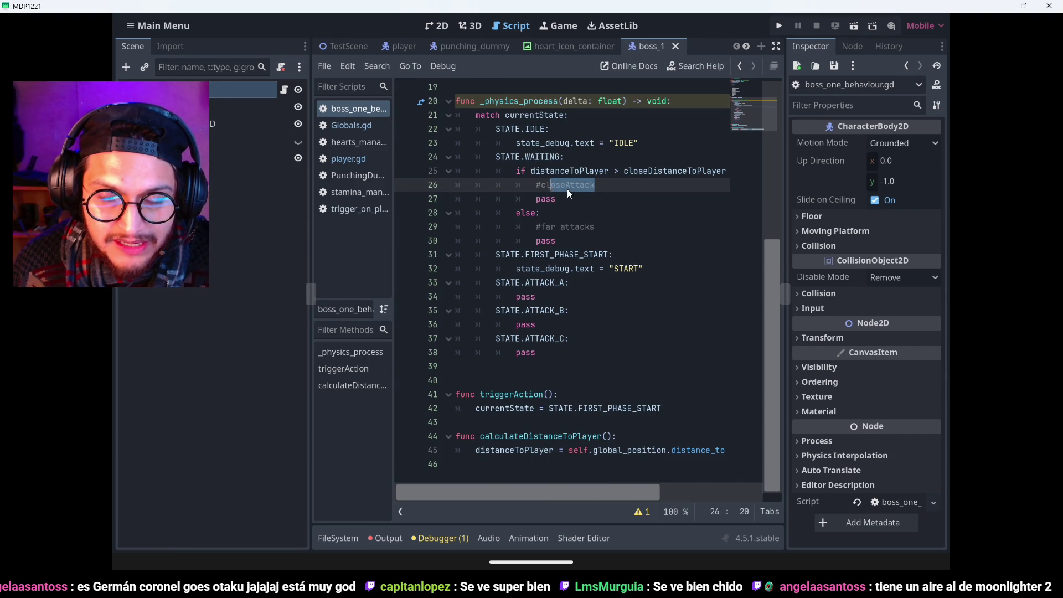
{"action": "left_click", "coordinate": [607, 186]}
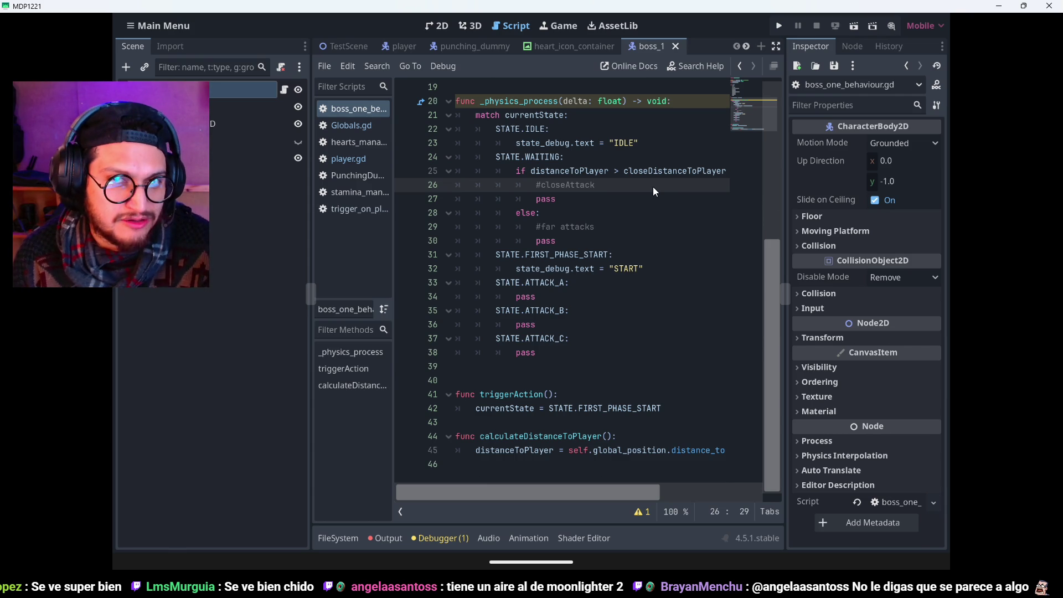
{"action": "left_click", "coordinate": [551, 202]}
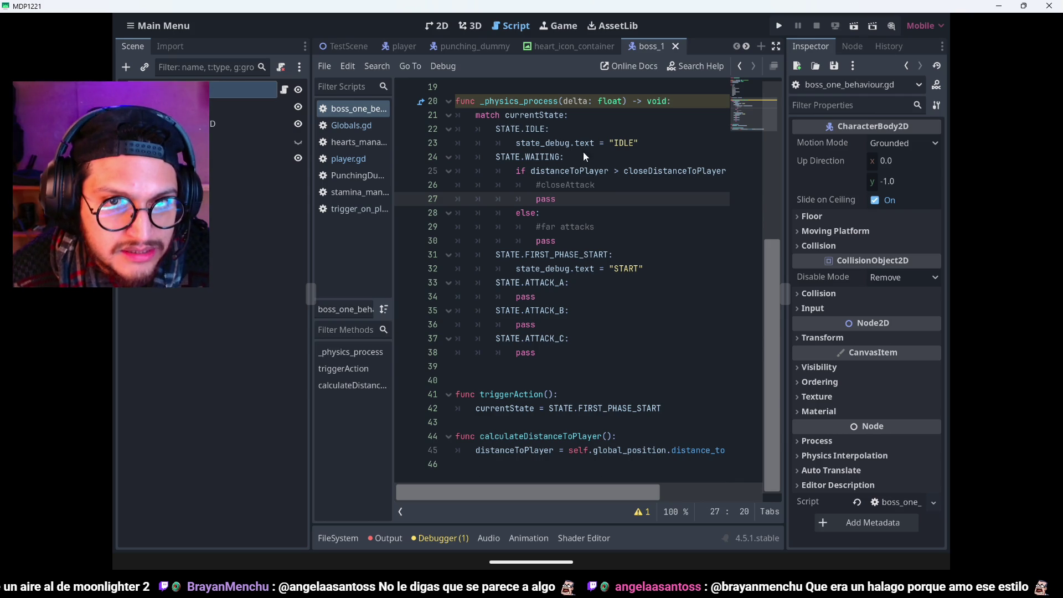
{"action": "left_click", "coordinate": [585, 105]}
{"action": "scroll", "coordinate": [528, 305], "scroll_direction": "up", "scroll_amount": 2}
{"action": "scroll", "coordinate": [527, 304], "scroll_direction": "down", "scroll_amount": 2}
{"action": "left_click", "coordinate": [548, 131]}
{"action": "left_click", "coordinate": [554, 131]}
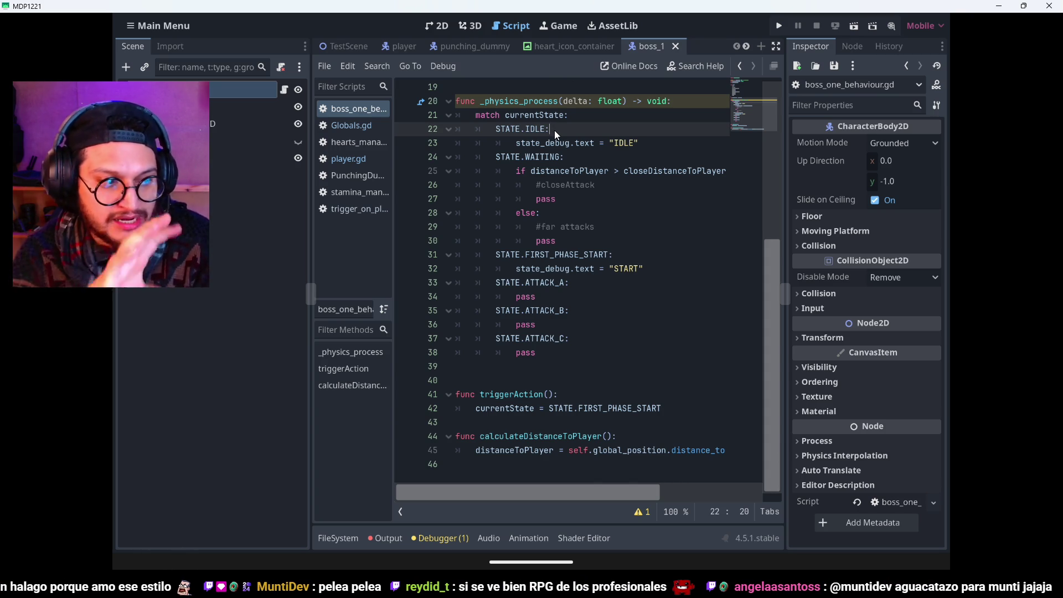
Look over the WAITING branch and its #closeAttack and #far attacks comments, then save.
{"action": "left_click", "coordinate": [570, 184]}
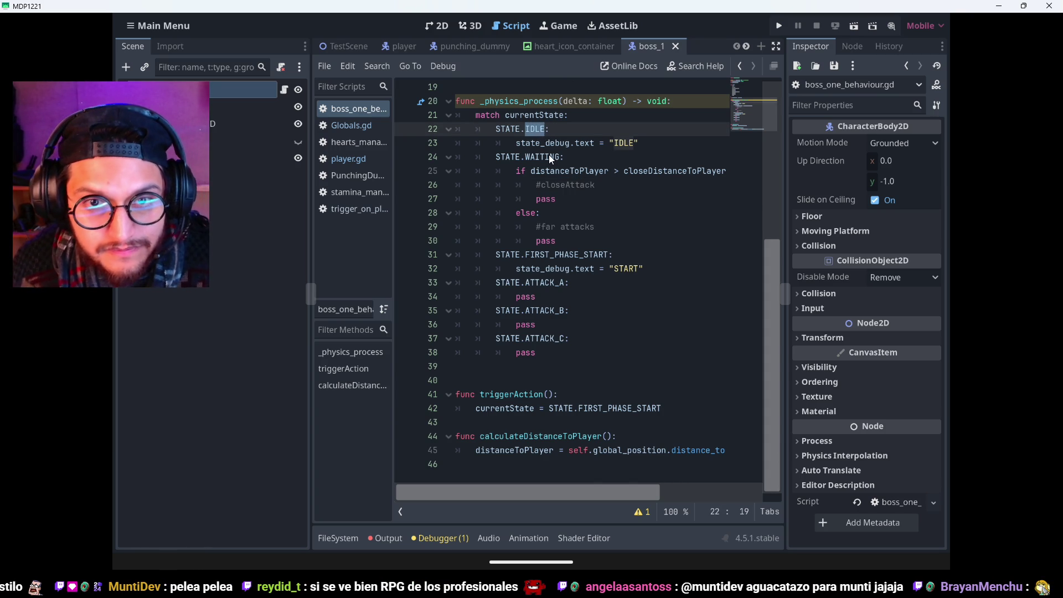
{"action": "left_click", "coordinate": [549, 157]}
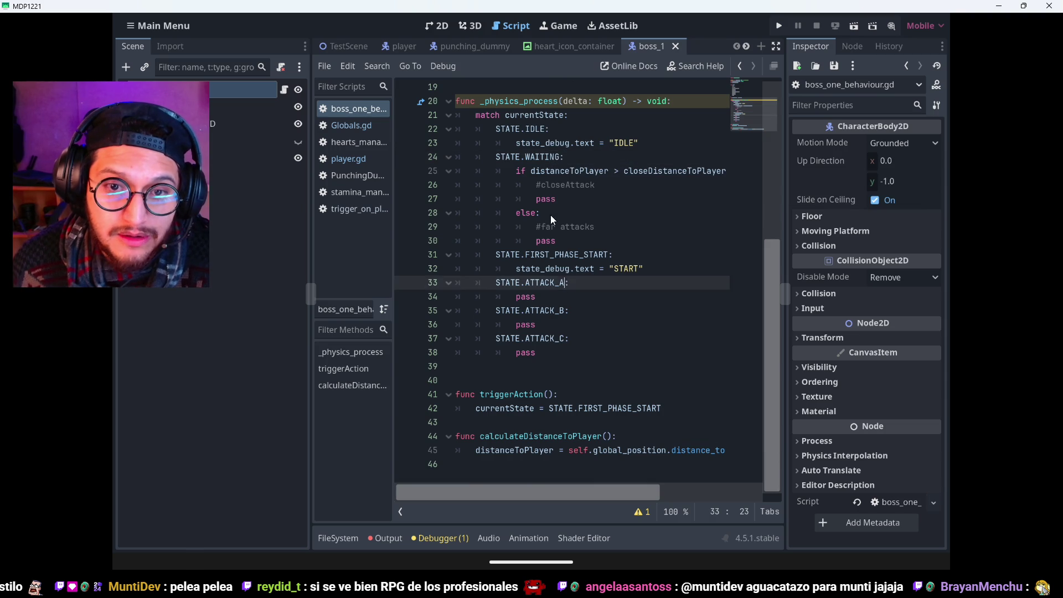
{"action": "left_click", "coordinate": [607, 232]}
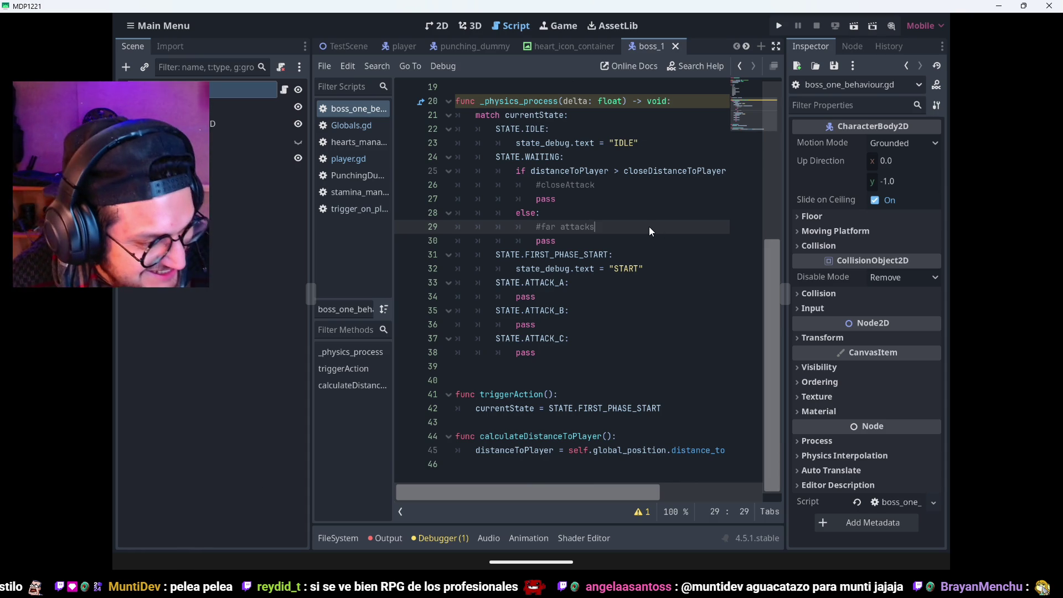
{"action": "left_click", "coordinate": [574, 241]}
{"action": "left_click", "coordinate": [570, 182]}
{"action": "left_click", "coordinate": [581, 227]}
{"action": "key", "text": "ctrl+s"}
Copy the calculateDistanceToPlayer() call from line 44.
{"action": "left_click", "coordinate": [593, 324]}
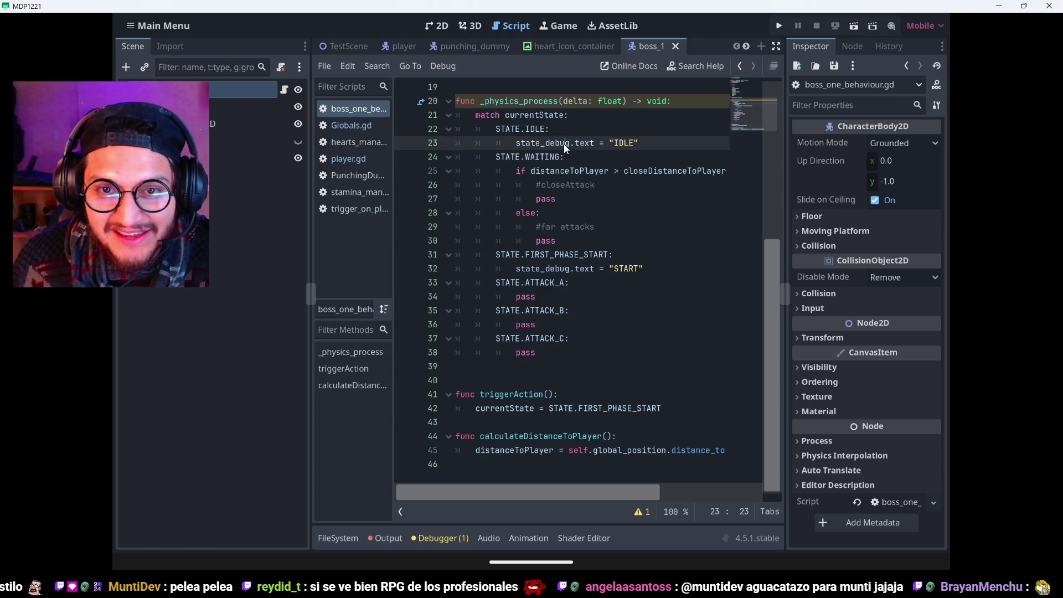
{"action": "double_click", "coordinate": [541, 172]}
{"action": "double_click", "coordinate": [649, 172]}
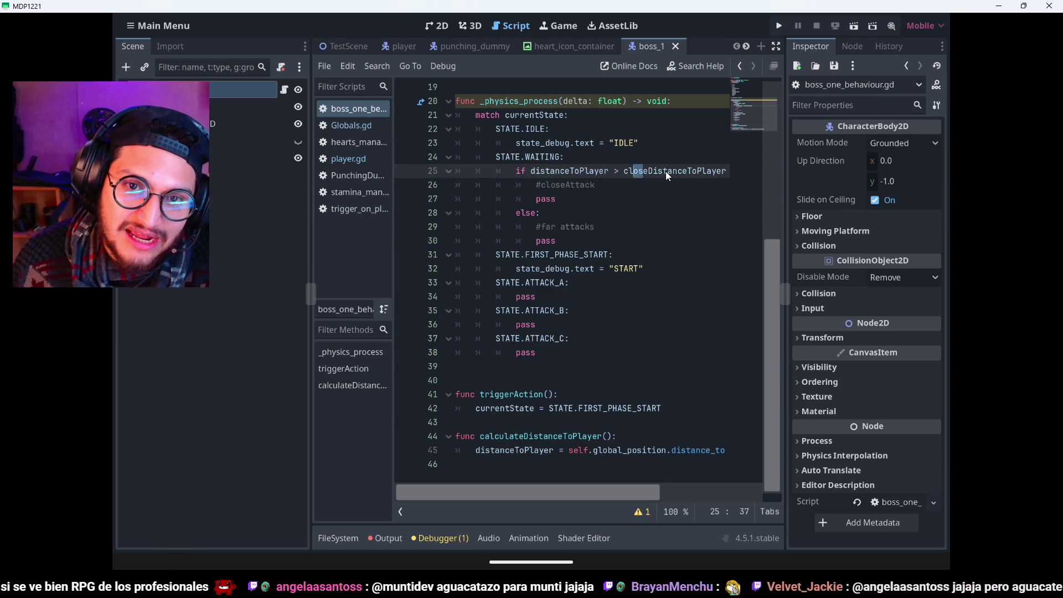
{"action": "left_click_drag", "start_coordinate": [573, 487], "coordinate": [557, 489]}
{"action": "left_click_drag", "start_coordinate": [613, 436], "coordinate": [482, 436]}
{"action": "key", "text": "ctrl+c"}
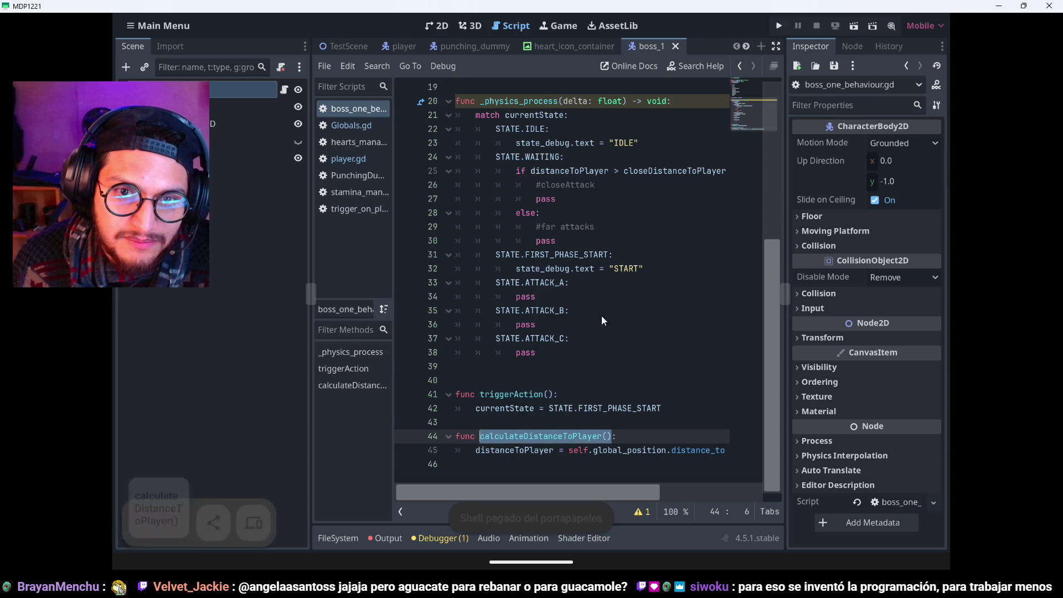
{"action": "key", "text": "ctrl+s"}
Paste calculateDistanceToPlayer() on a new line under STATE.WAITING: and save.
{"action": "left_click", "coordinate": [579, 159]}
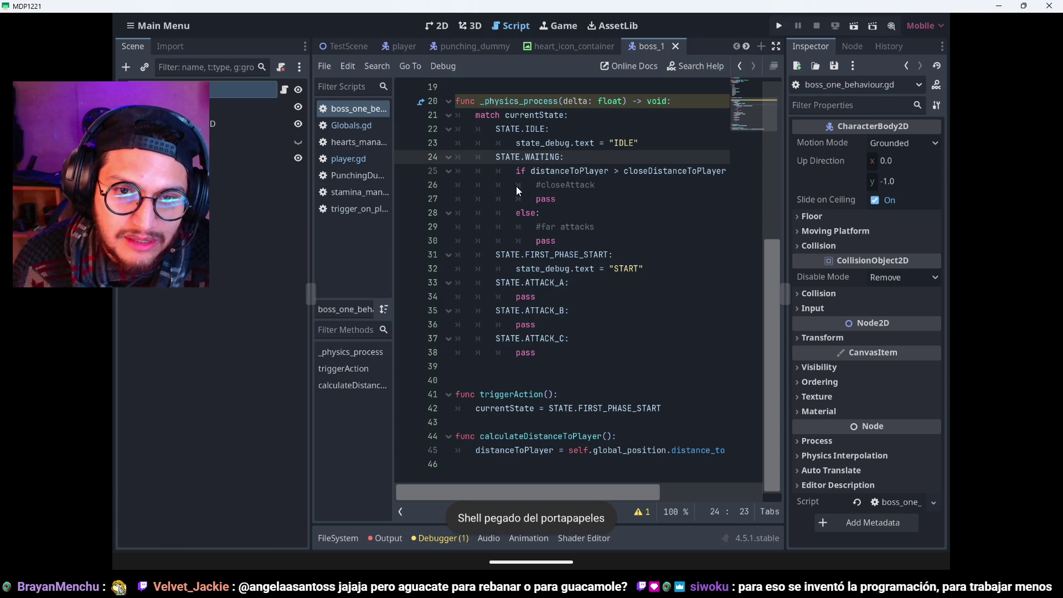
{"action": "key", "text": "Return"}
{"action": "key", "text": "ctrl+v"}
{"action": "key", "text": "ctrl+s"}
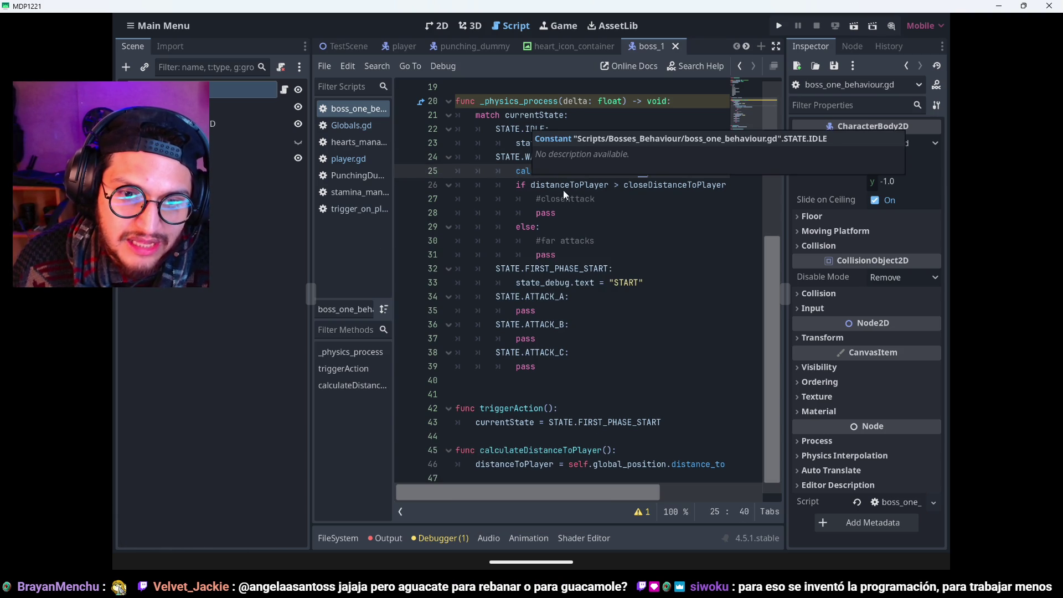
Check the new call against the #closeAttack and #far attacks branches.
{"action": "double_click", "coordinate": [575, 172]}
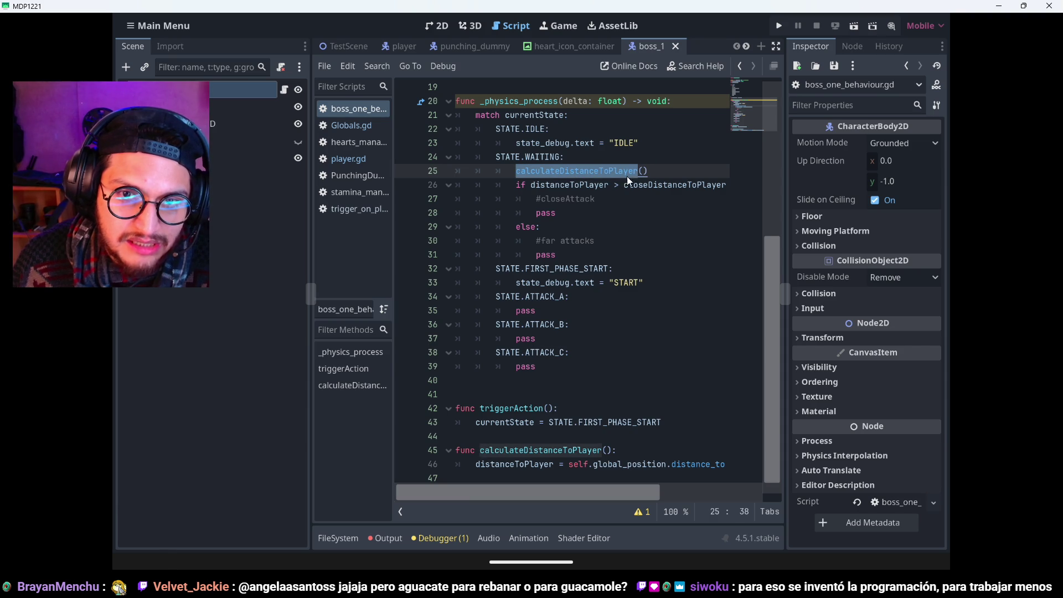
{"action": "double_click", "coordinate": [649, 185]}
{"action": "left_click_drag", "start_coordinate": [572, 199], "coordinate": [501, 200]}
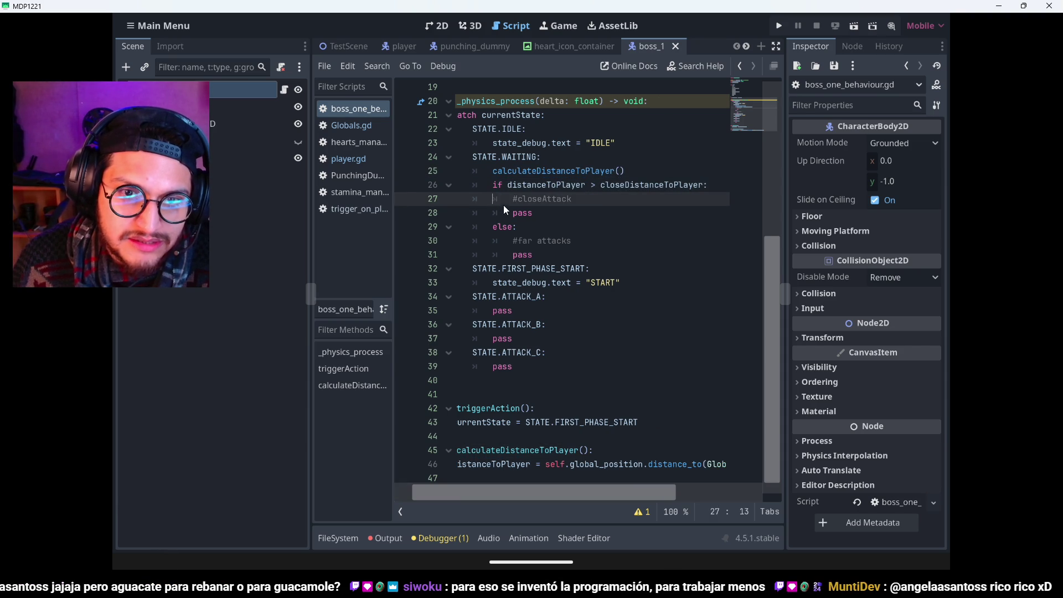
{"action": "left_click", "coordinate": [587, 240]}
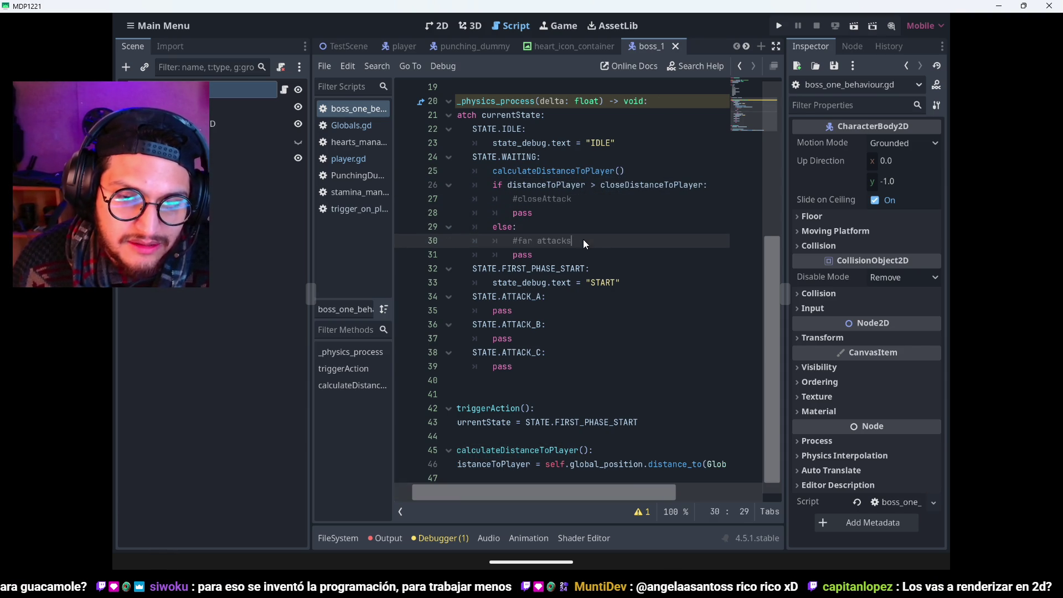
{"action": "left_click_drag", "start_coordinate": [576, 486], "coordinate": [507, 504]}
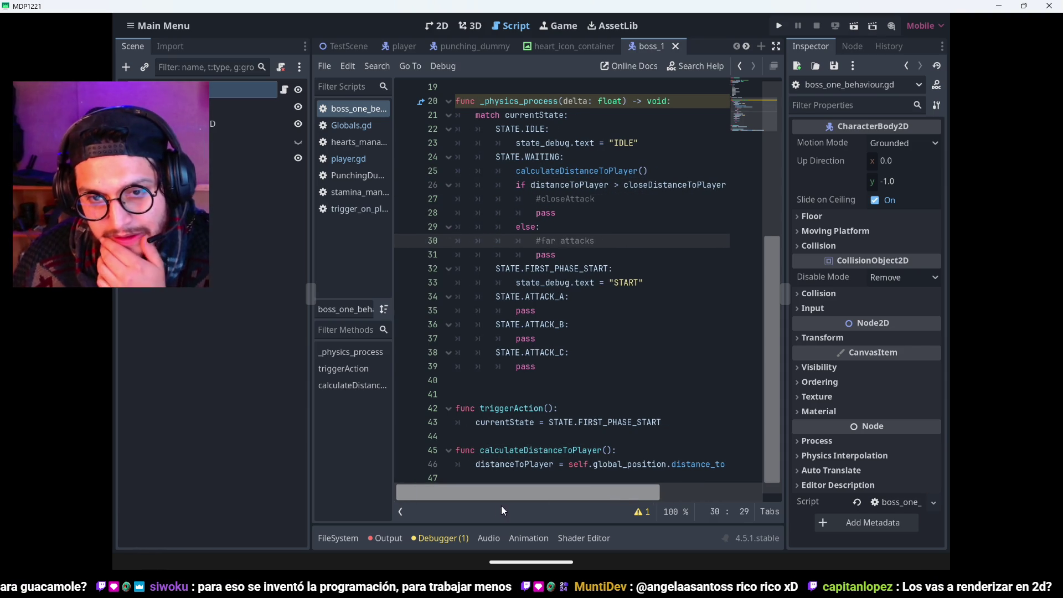
{"action": "left_click", "coordinate": [583, 162]}
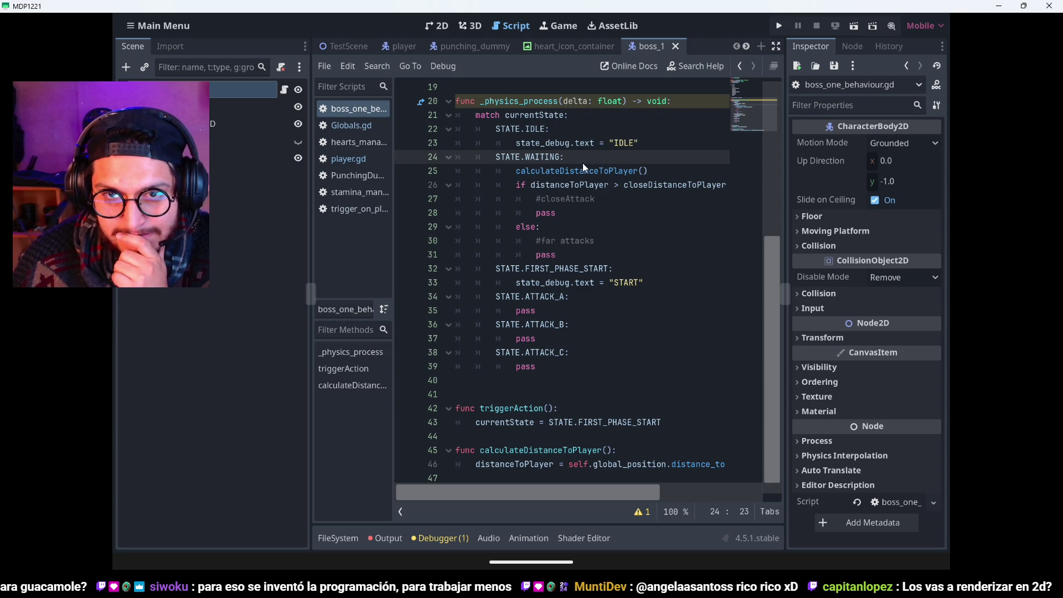
{"action": "scroll", "coordinate": [583, 227], "scroll_direction": "up", "scroll_amount": 6}
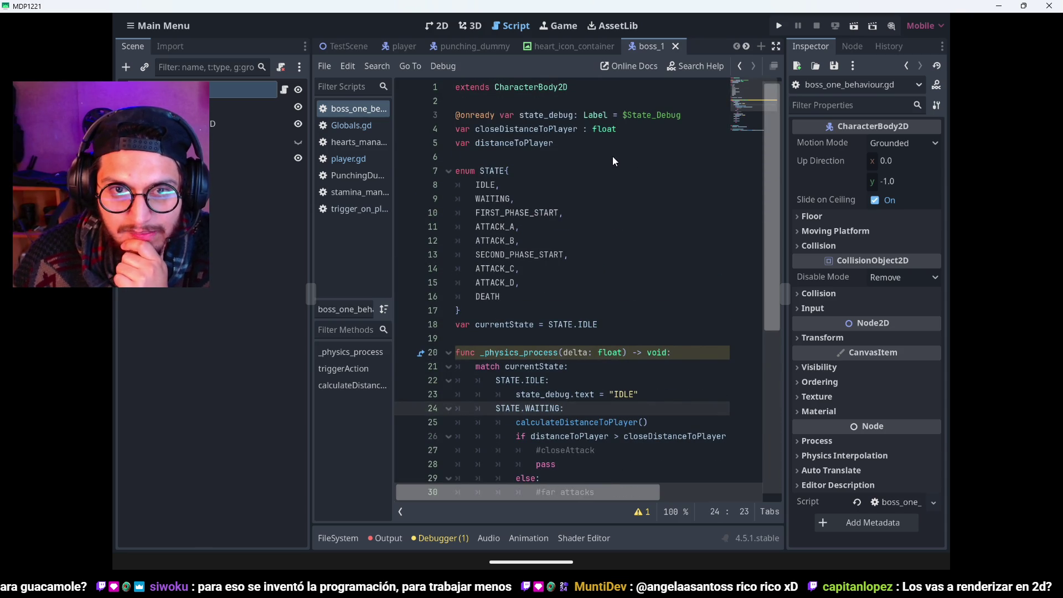
{"action": "left_click", "coordinate": [573, 145]}
{"action": "left_click", "coordinate": [682, 117]}
{"action": "key", "text": "Return"}
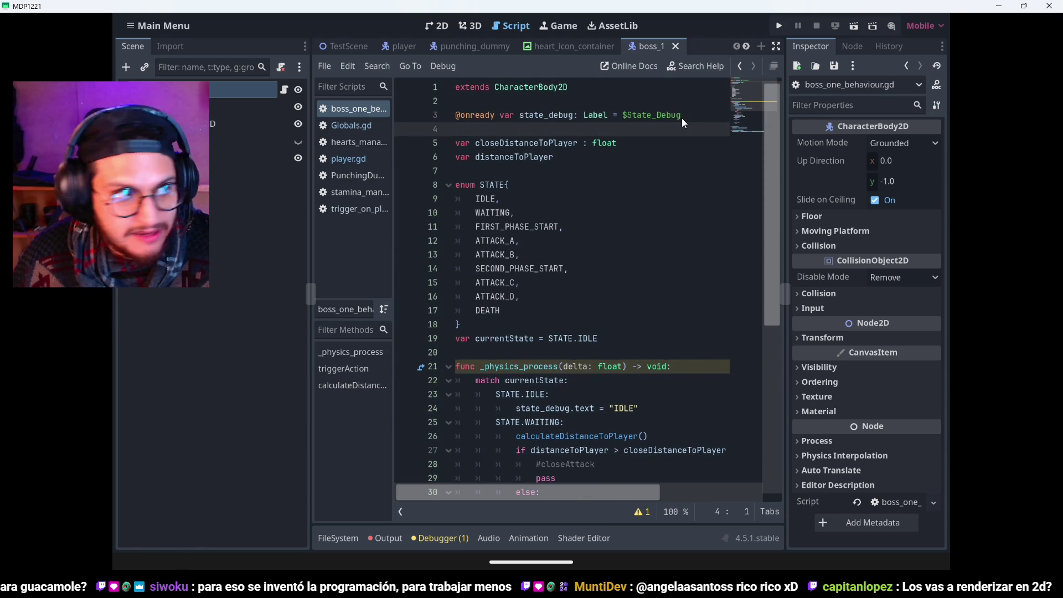
{"action": "type", "text": "export"}
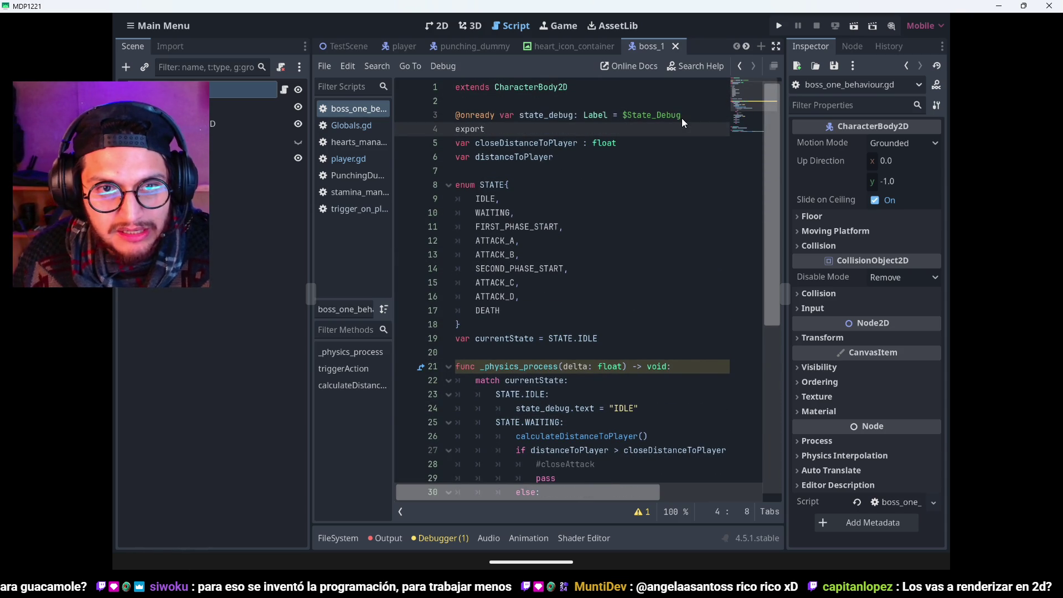
{"action": "left_click", "coordinate": [461, 116]}
{"action": "left_click", "coordinate": [457, 129]}
{"action": "type", "text": "@"}
{"action": "left_click", "coordinate": [514, 131]}
{"action": "type", "text": "var w"}
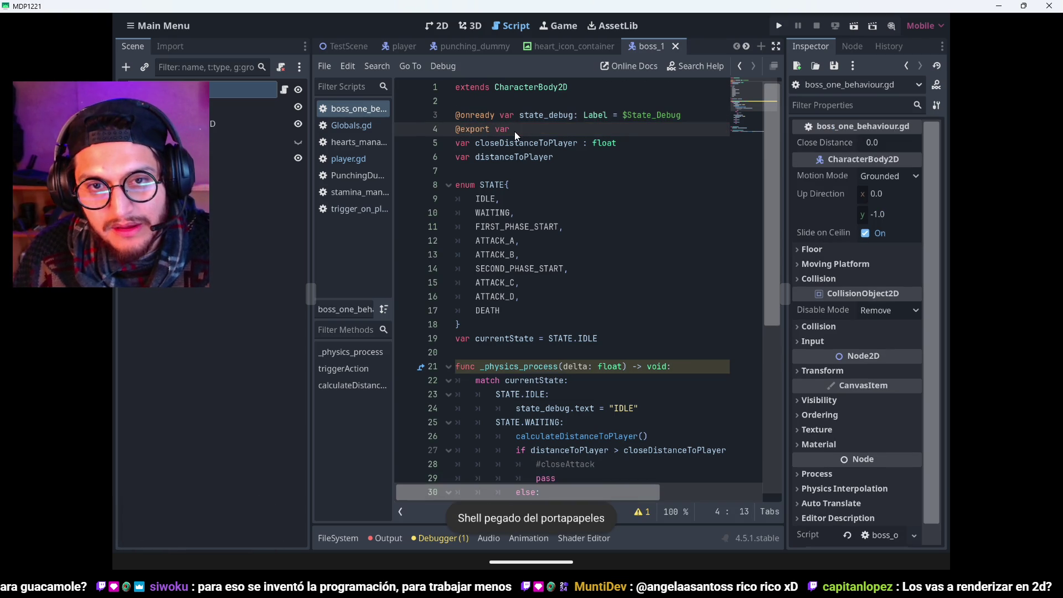
{"action": "type", "text": "aitTime"}
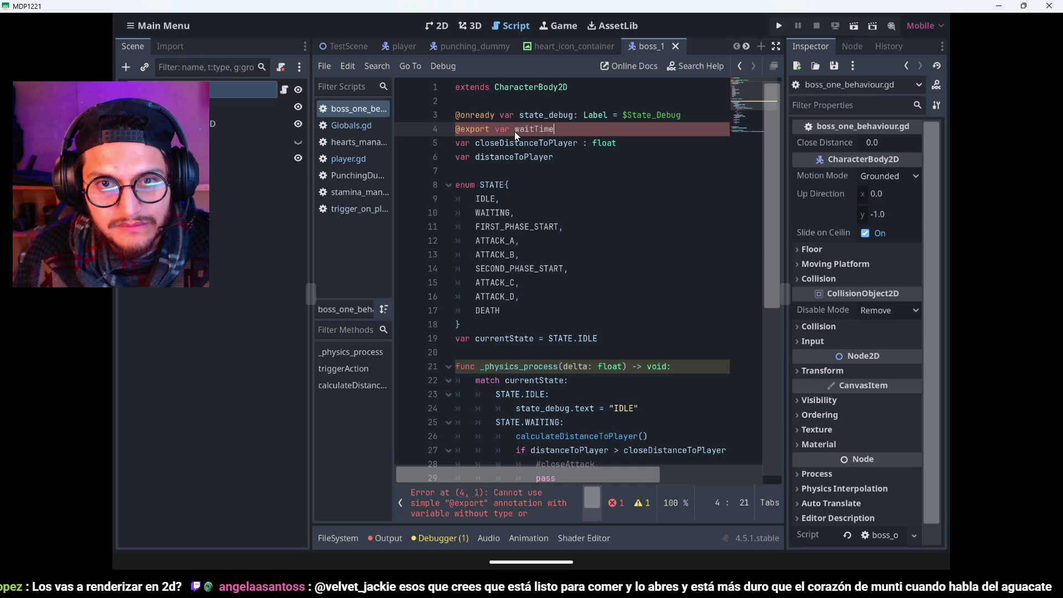
{"action": "type", "text": ": float"}
{"action": "key", "text": "ctrl+s"}
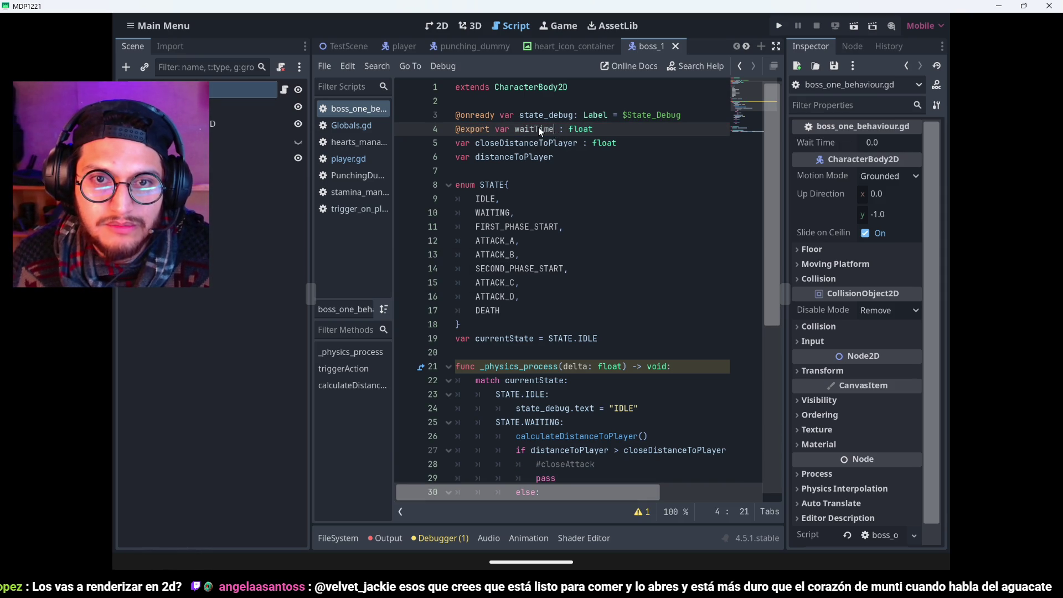
Rename the variable to waitToNextAttack, save, and copy its name.
{"action": "key", "text": "BackSpace"}
{"action": "key", "text": "BackSpace"}
{"action": "key", "text": "BackSpace"}
{"action": "type", "text": "ToNextAttack"}
{"action": "key", "text": "ctrl+s"}
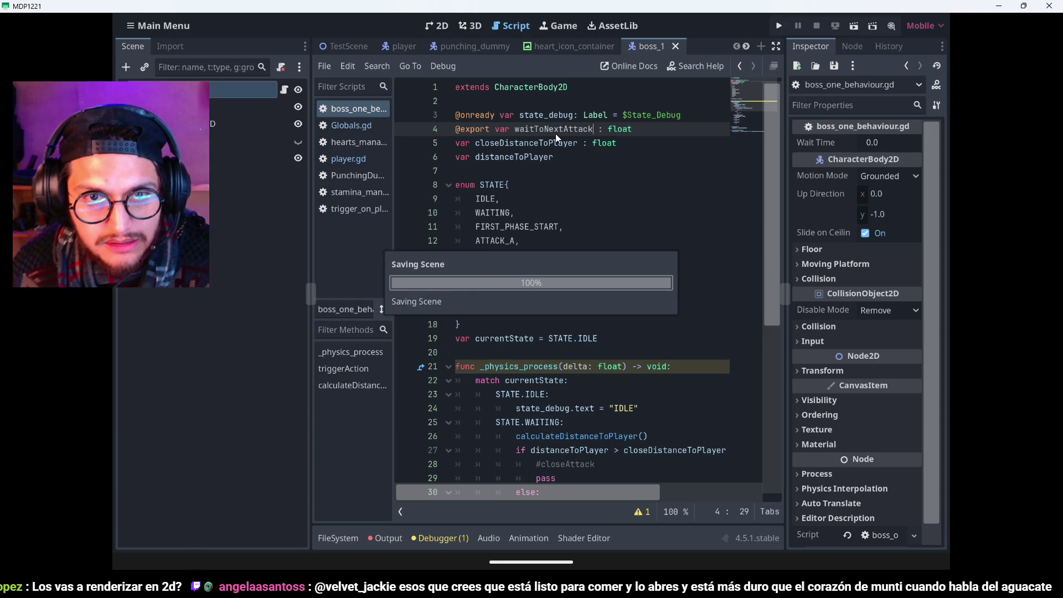
{"action": "double_click", "coordinate": [556, 130]}
{"action": "key", "text": "ctrl+c"}
{"action": "scroll", "coordinate": [630, 380], "scroll_direction": "down", "scroll_amount": 2}
{"action": "scroll", "coordinate": [630, 380], "scroll_direction": "down", "scroll_amount": 1}
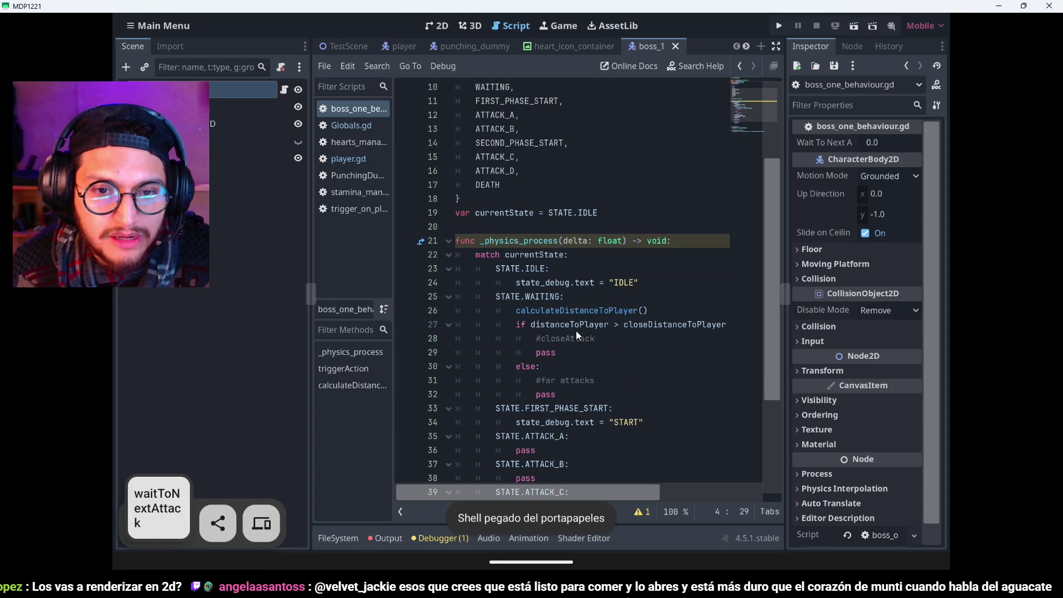
Add a line under STATE.WAITING: with waitToNextAttack = randf_range().
{"action": "left_click", "coordinate": [579, 298]}
{"action": "key", "text": "Return"}
{"action": "key", "text": "ctrl+v"}
{"action": "type", "text": "= rand"}
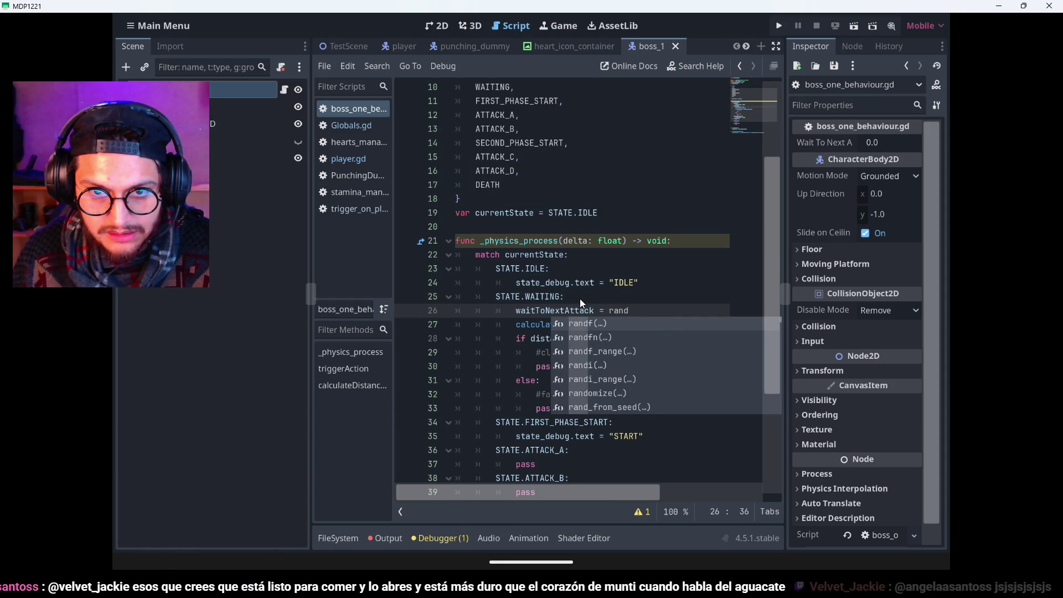
{"action": "type", "text": "f"}
{"action": "key", "text": "Down"}
{"action": "key", "text": "Down"}
{"action": "key", "text": "Return"}
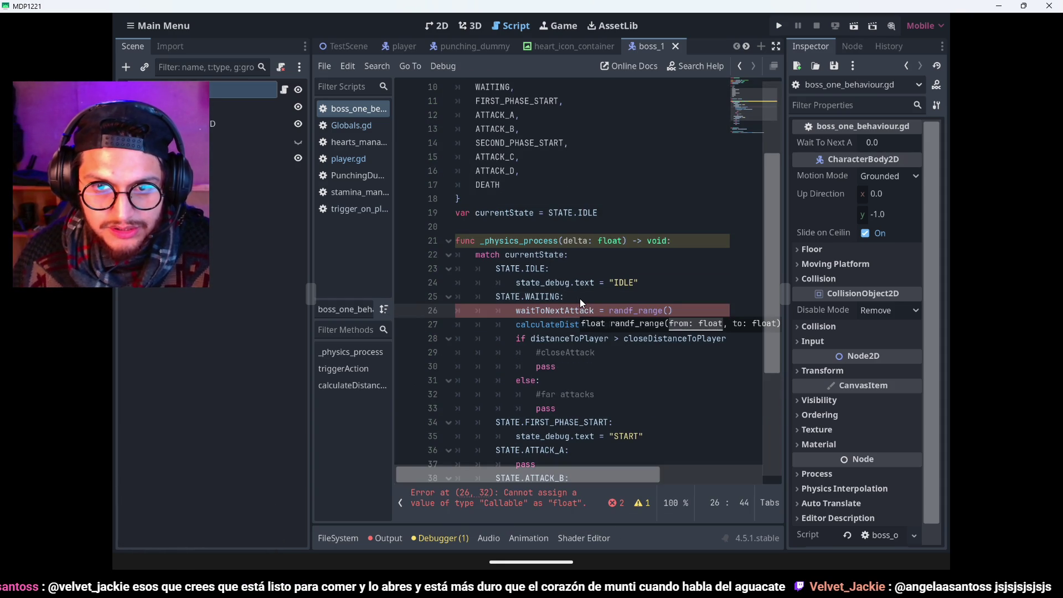
Look back at the waitToNextAttack declaration on line 4.
{"action": "scroll", "coordinate": [576, 316], "scroll_direction": "up", "scroll_amount": 3}
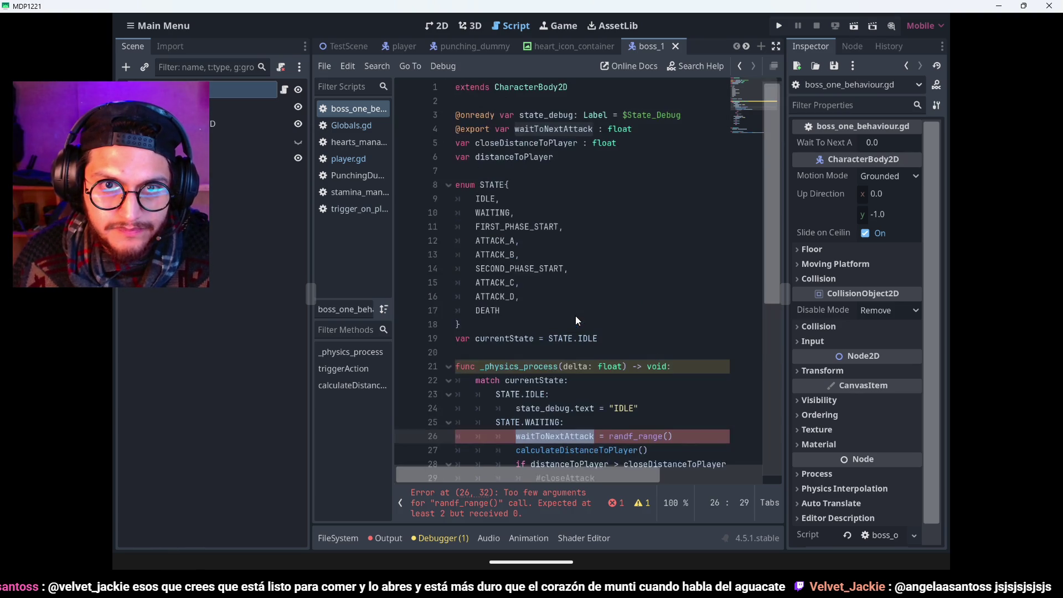
{"action": "left_click", "coordinate": [559, 128]}
{"action": "left_click", "coordinate": [652, 133]}
{"action": "scroll", "coordinate": [590, 368], "scroll_direction": "down", "scroll_amount": 3}
{"action": "scroll", "coordinate": [577, 357], "scroll_direction": "up", "scroll_amount": 3}
{"action": "scroll", "coordinate": [572, 387], "scroll_direction": "down", "scroll_amount": 1}
Make line 26 'var waitTimeToAttack = randf_range(waitToNextAttack,waitToNextAttack*2)'.
{"action": "double_click", "coordinate": [533, 393]}
{"action": "type", "text": "var"}
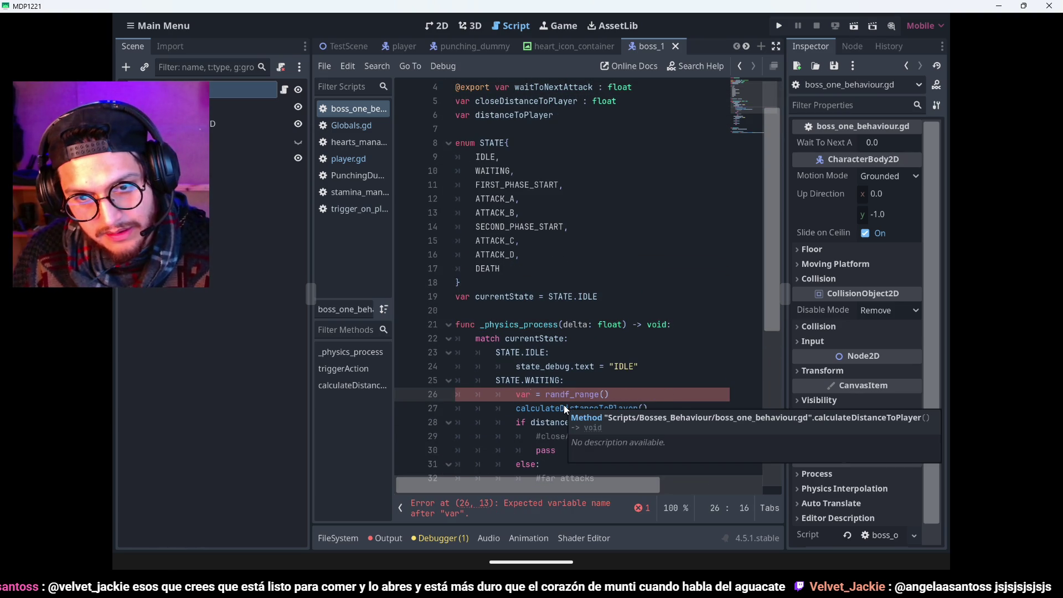
{"action": "type", "text": " waitTime"}
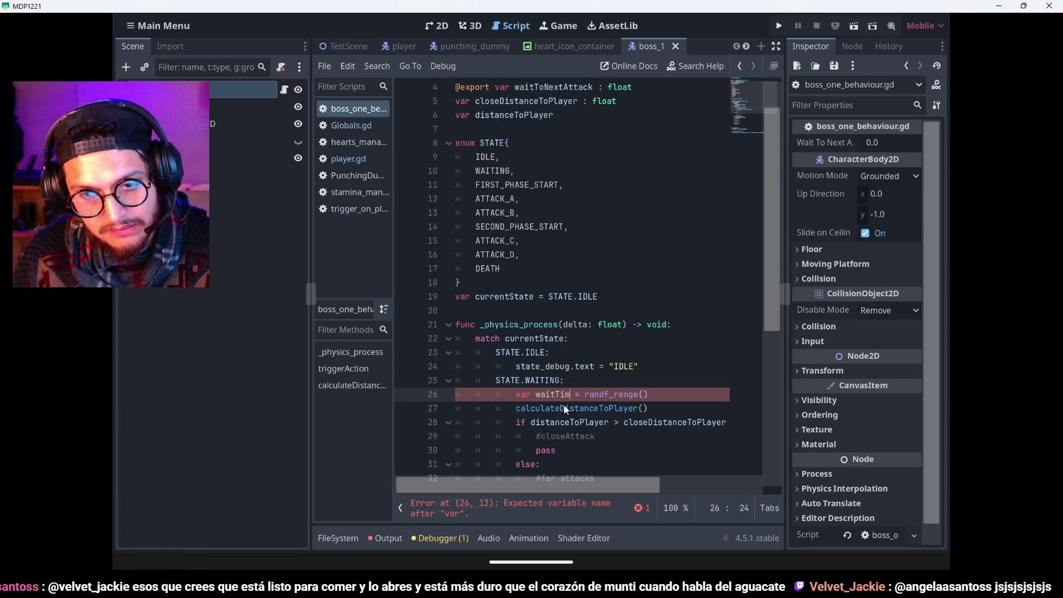
{"action": "type", "text": "ToAttack"}
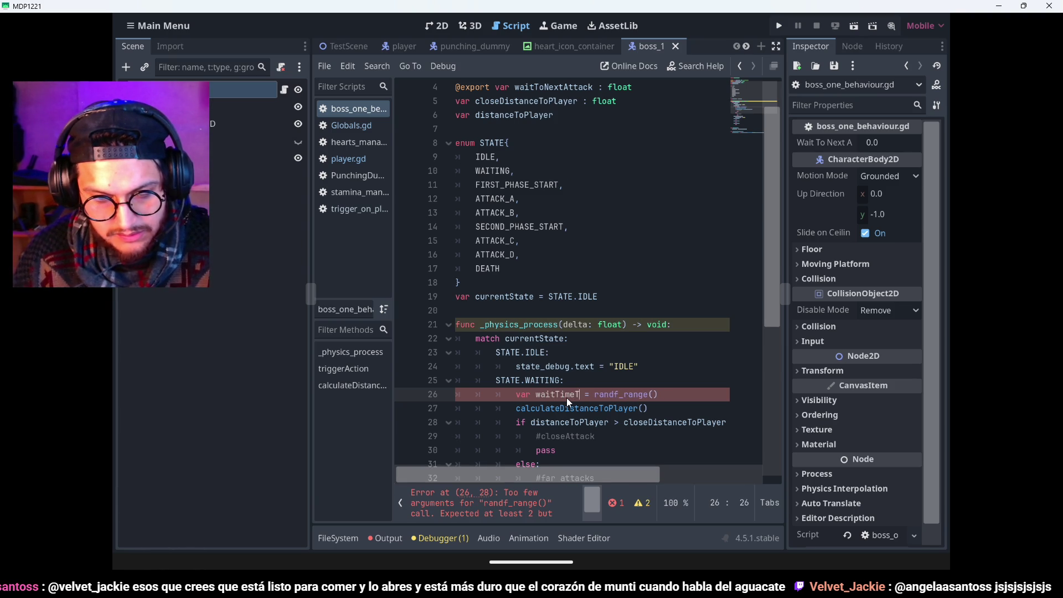
{"action": "left_click", "coordinate": [692, 394]}
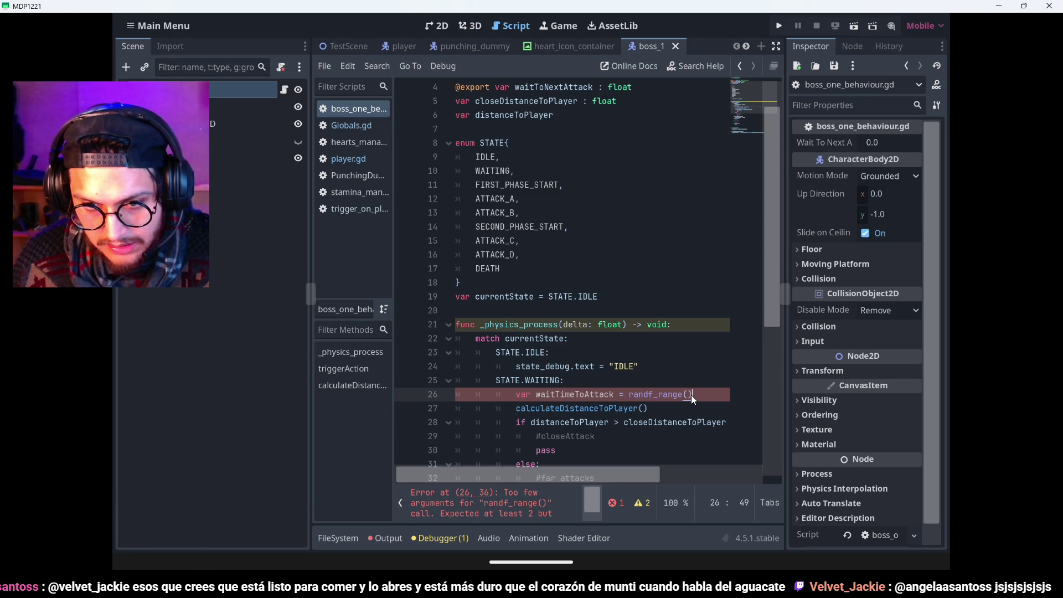
{"action": "type", "text": "waitToNextAttack,waitToNextAttack"}
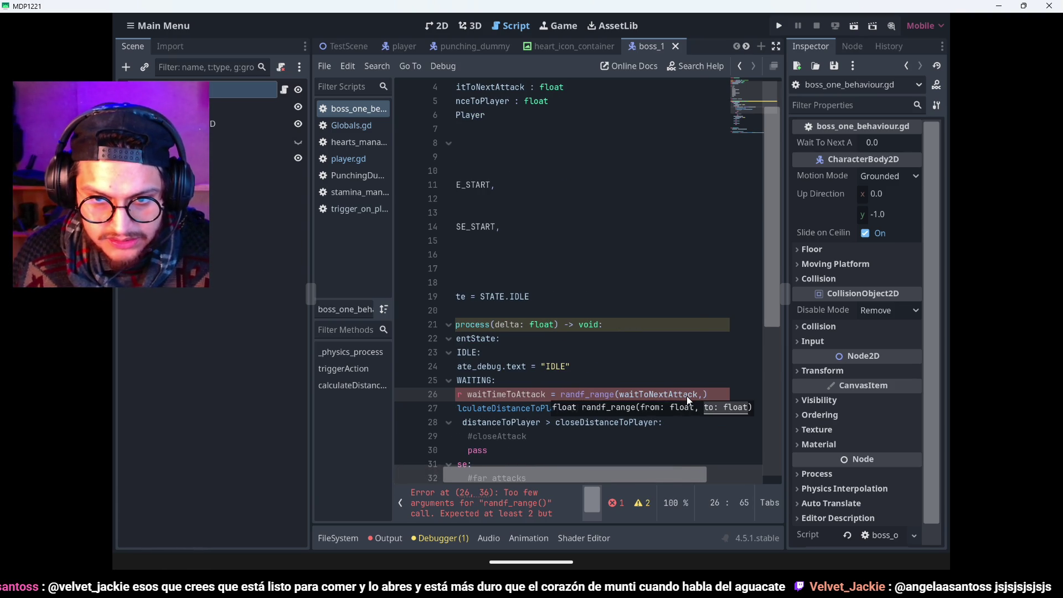
{"action": "type", "text": "*2"}
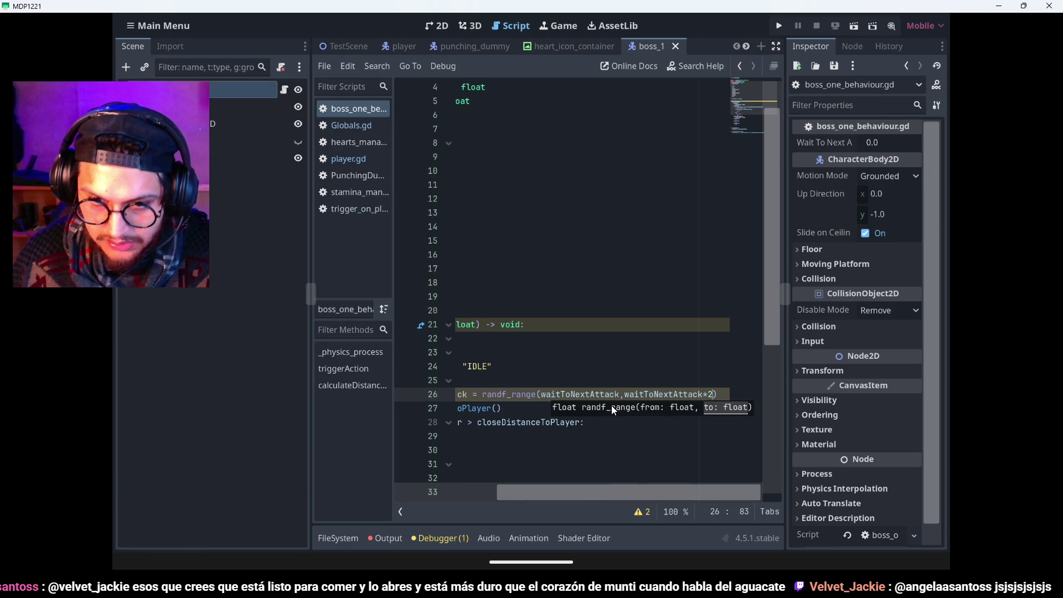
{"action": "mouse_move", "coordinate": [592, 496]}
{"action": "left_mouse_down"}
{"action": "mouse_move", "coordinate": [515, 497]}
{"action": "mouse_move", "coordinate": [547, 495]}
{"action": "mouse_move", "coordinate": [529, 495]}
{"action": "left_mouse_up"}
{"action": "scroll", "coordinate": [576, 304], "scroll_direction": "up", "scroll_amount": 1}
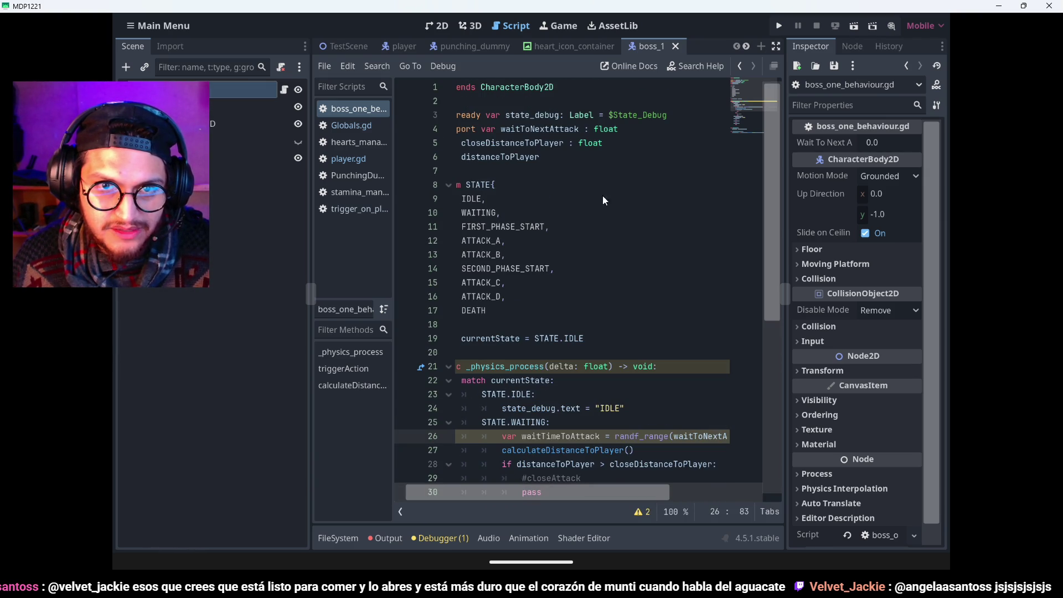
Set the waitToNextAttack declaration on line 4 to default to 2 and save.
{"action": "left_click", "coordinate": [645, 131]}
{"action": "type", "text": "2"}
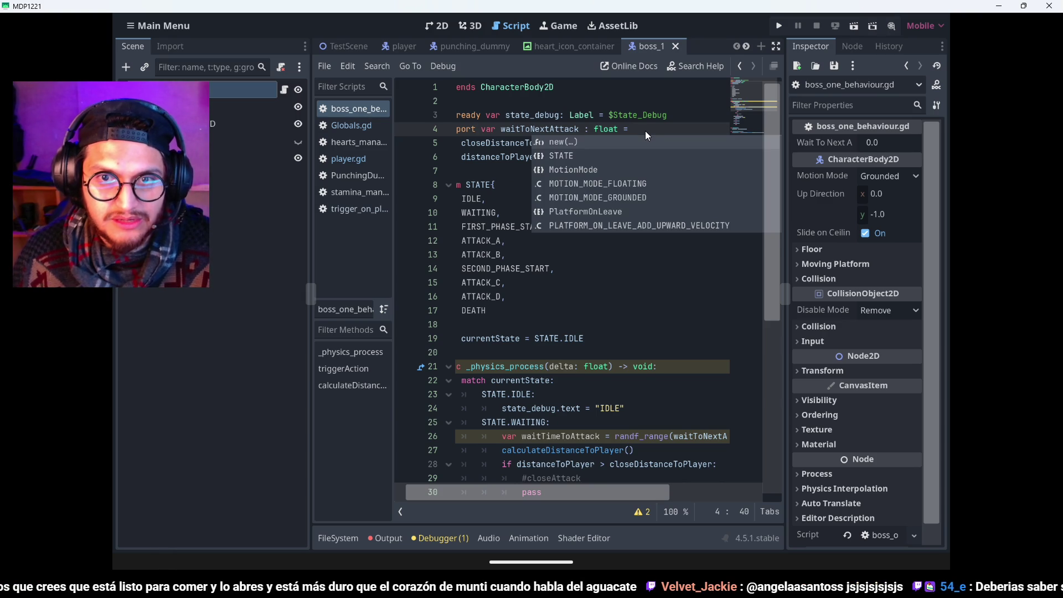
{"action": "key", "text": "ctrl+s"}
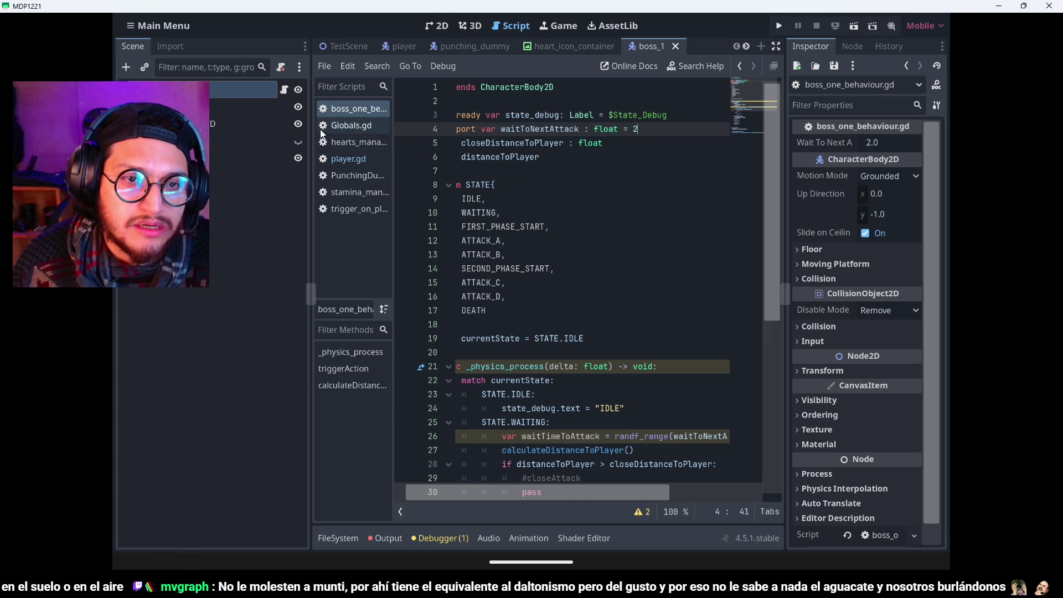
In Globals.gd, declare 'var playerIsInGround : bool' on a new line 6.
{"action": "left_click", "coordinate": [353, 125]}
{"action": "key", "text": "Down"}
{"action": "key", "text": "End"}
{"action": "key", "text": "Return"}
{"action": "type", "text": "var player"}
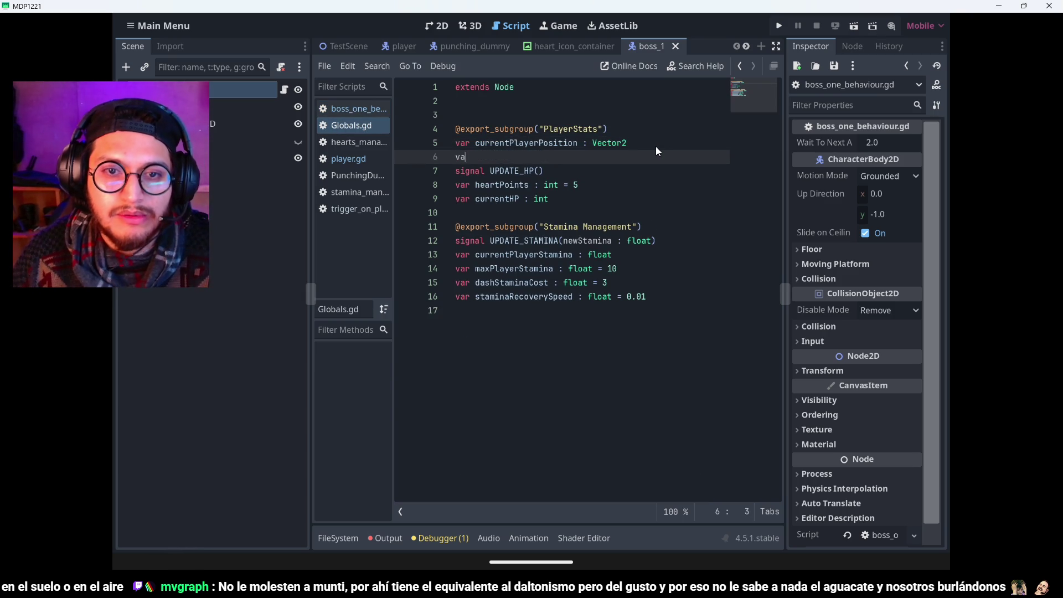
{"action": "type", "text": "IsInGrouind :"}
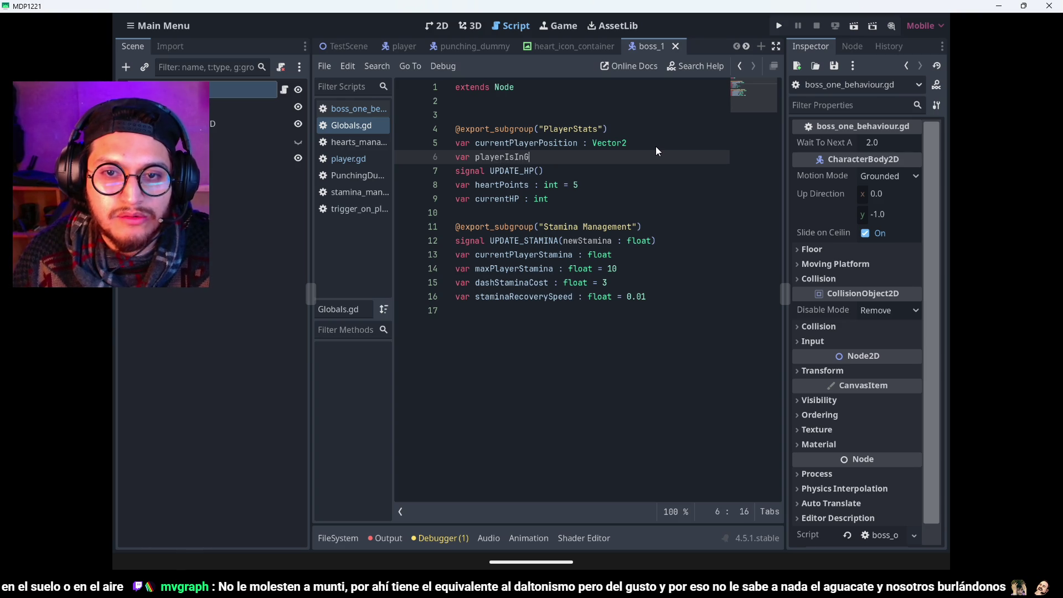
{"action": "key", "text": "BackSpace"}
{"action": "key", "text": "BackSpace"}
{"action": "key", "text": "BackSpace"}
{"action": "type", "text": "nd : bool"}
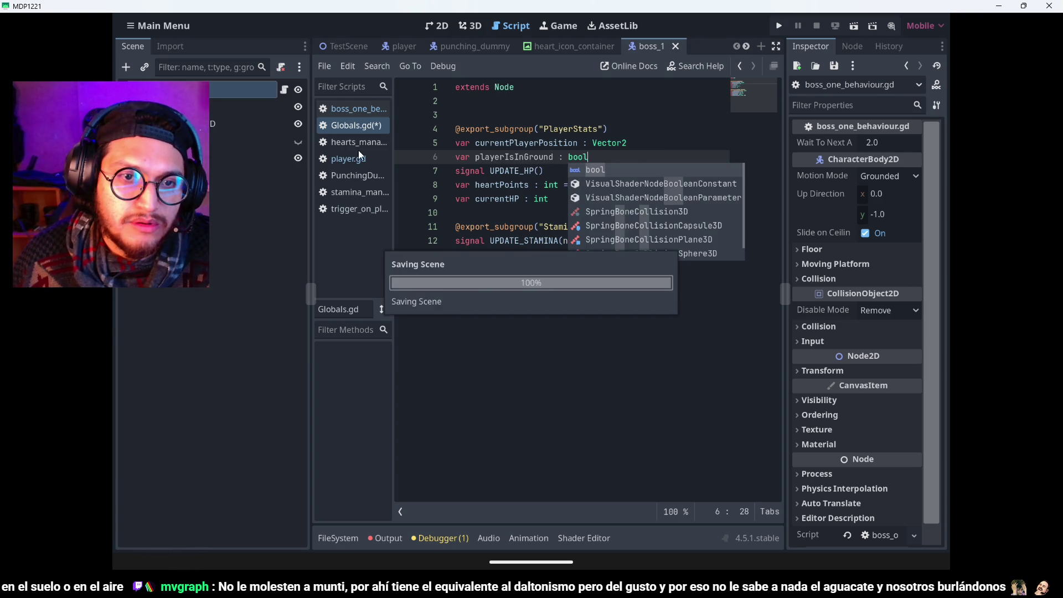
{"action": "left_click", "coordinate": [344, 158]}
Start a new line 63 in player.gd with Globals.playerIsInGround.
{"action": "scroll", "coordinate": [531, 290], "scroll_direction": "down", "scroll_amount": 1}
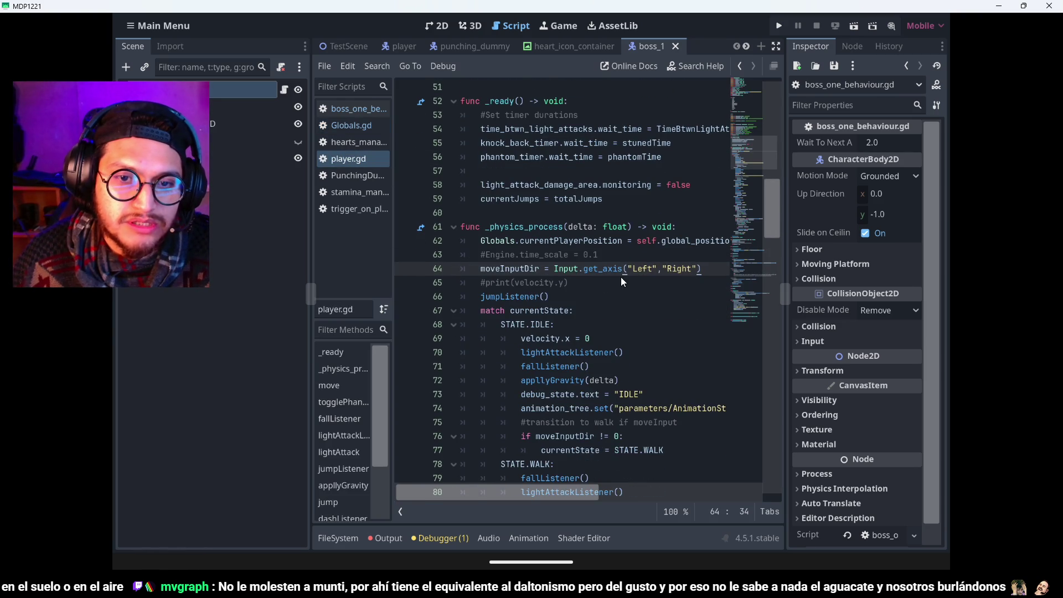
{"action": "left_click", "coordinate": [490, 250]}
{"action": "key", "text": "Return"}
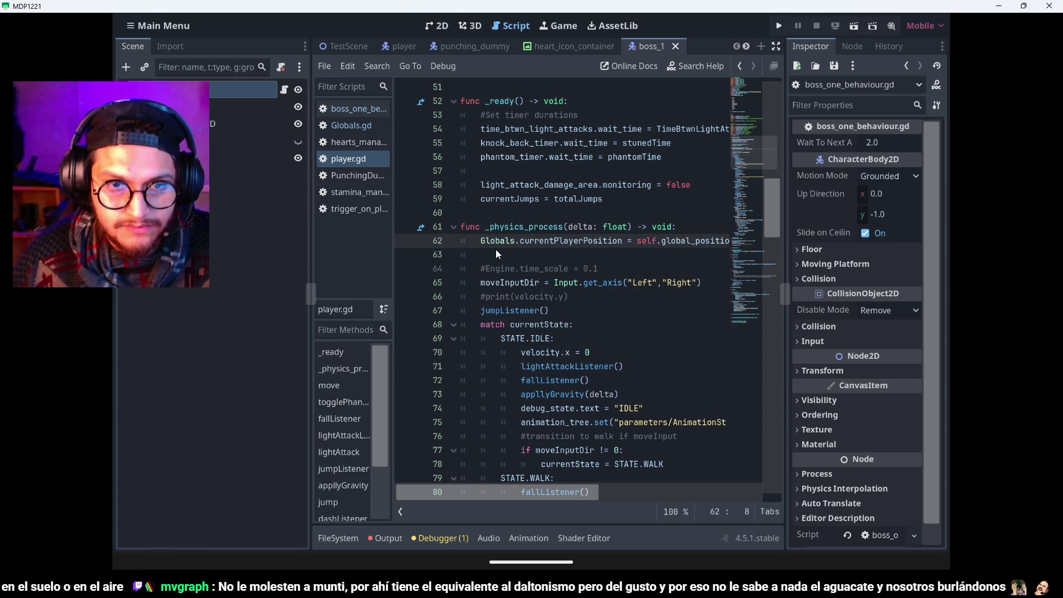
{"action": "left_click", "coordinate": [496, 250]}
{"action": "type", "text": "B"}
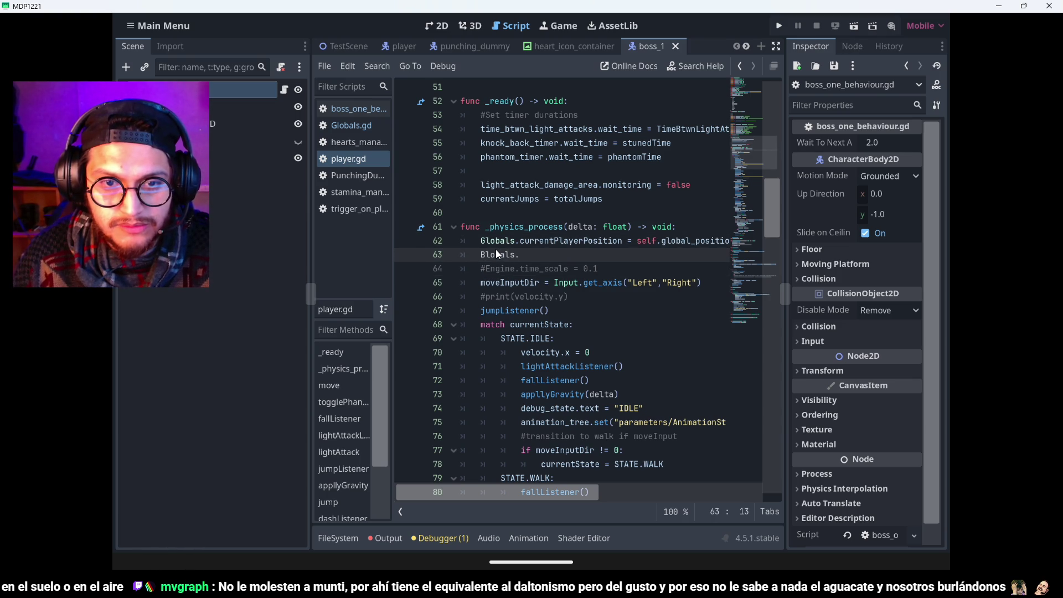
{"action": "key", "text": "BackSpace"}
{"action": "key", "text": "BackSpace"}
{"action": "key", "text": "BackSpace"}
{"action": "type", "text": "obals.player"}
{"action": "key", "text": "Return"}
Assign it is_on_floor(), save, and return to boss_one_behaviour.gd.
{"action": "type", "text": "= se"}
{"action": "key", "text": "BackSpace"}
{"action": "key", "text": "BackSpace"}
{"action": "type", "text": "is_on_"}
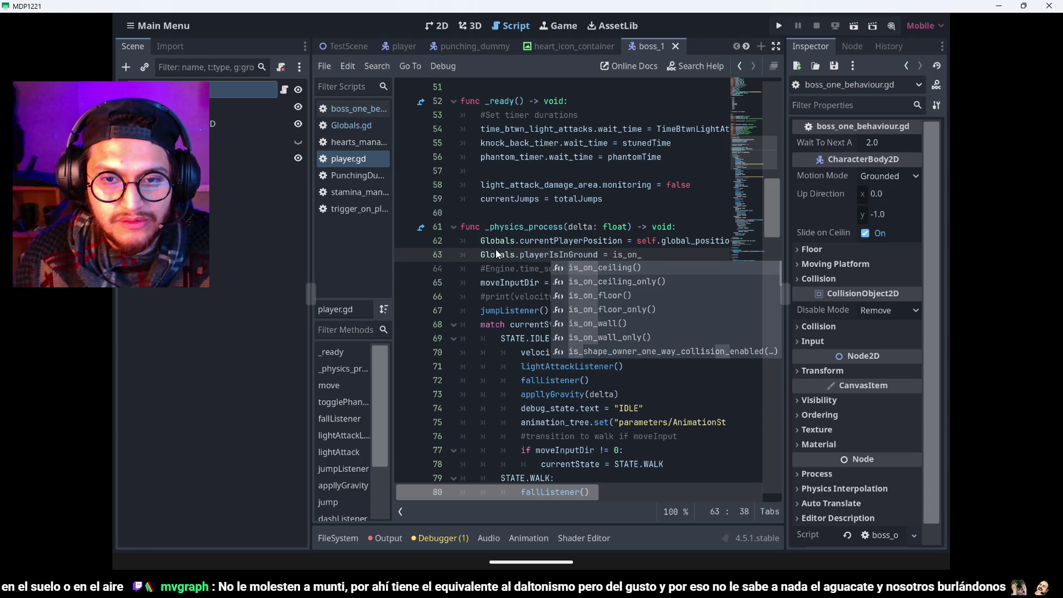
{"action": "type", "text": "f"}
{"action": "key", "text": "Return"}
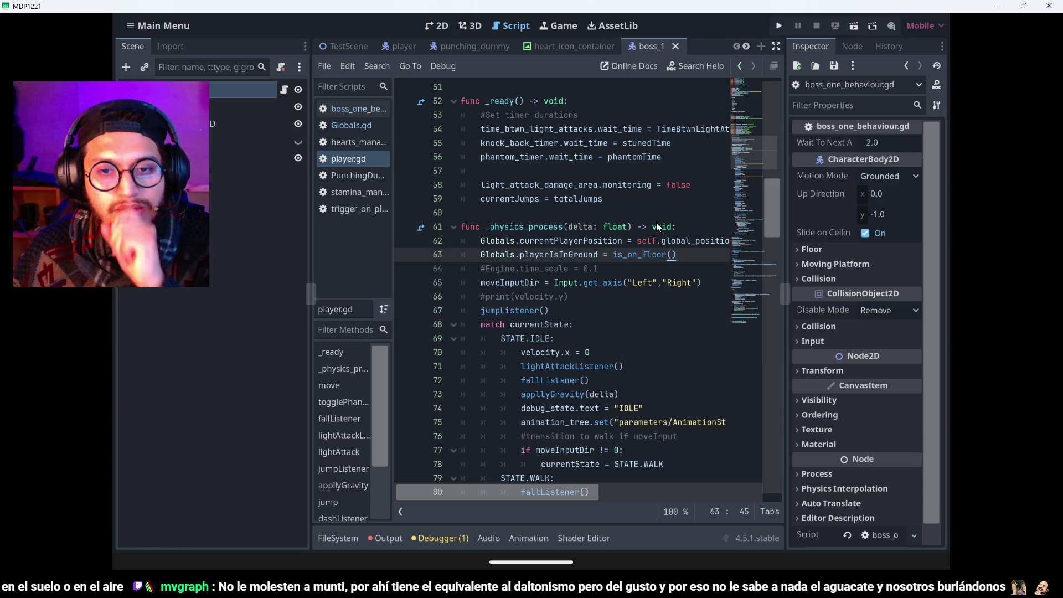
{"action": "key", "text": "ctrl+s"}
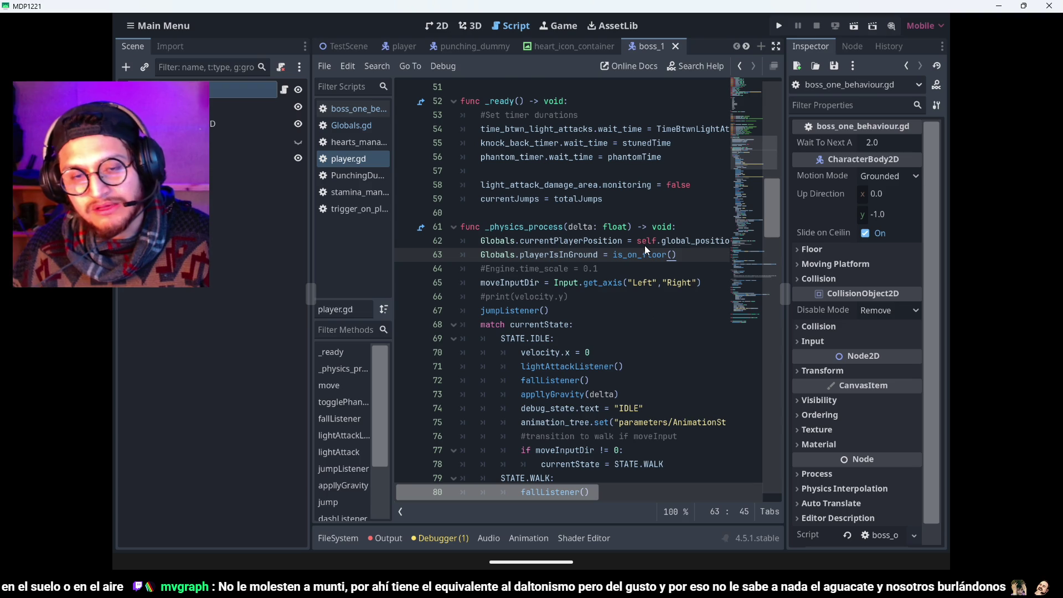
{"action": "key", "text": "ctrl+s"}
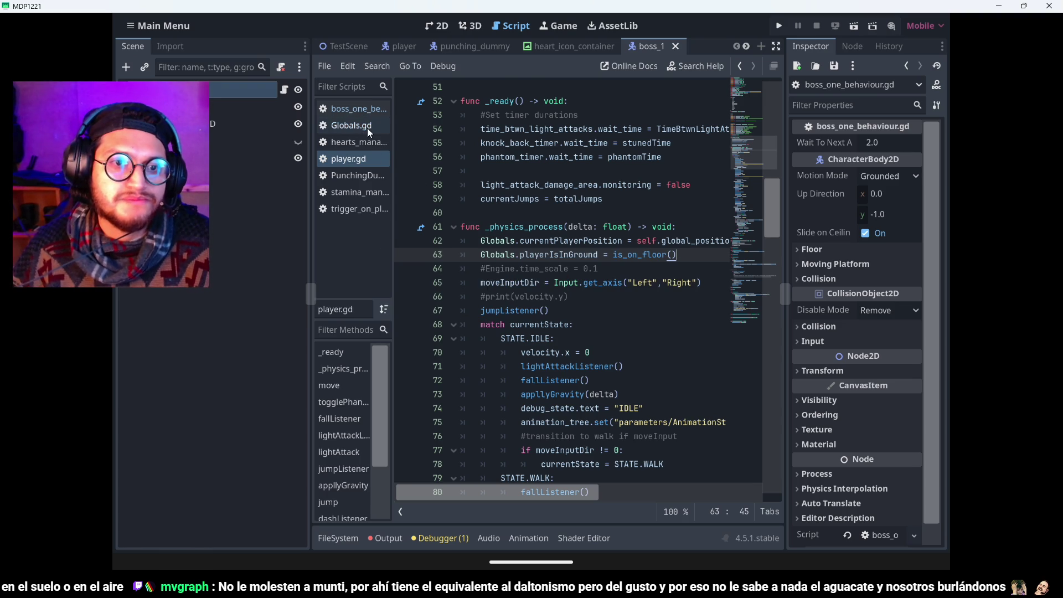
{"action": "left_click", "coordinate": [344, 109]}
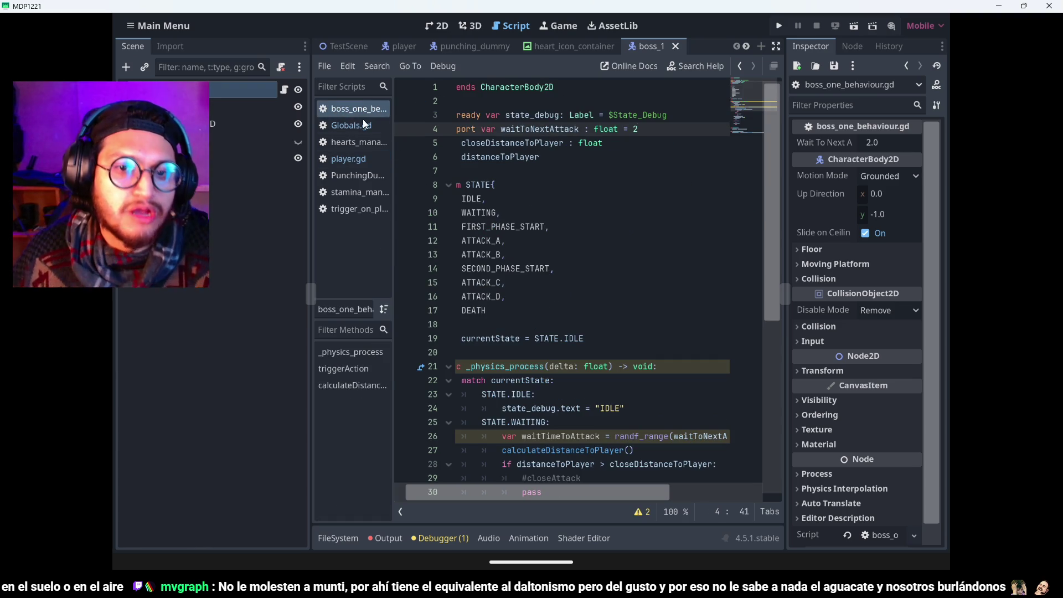
{"action": "left_click", "coordinate": [537, 254]}
{"action": "scroll", "coordinate": [542, 397], "scroll_direction": "down", "scroll_amount": 7}
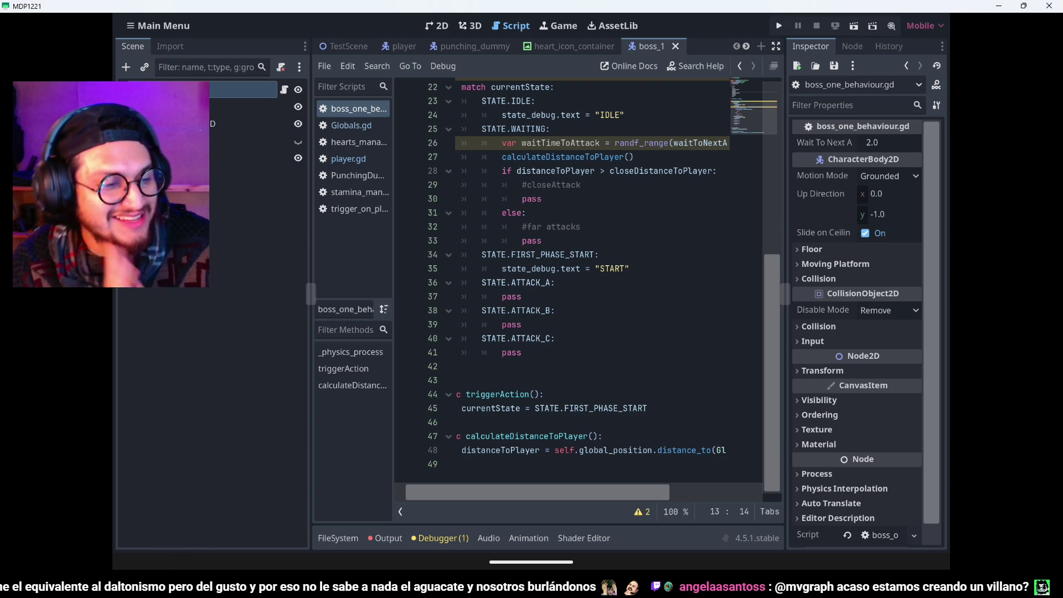
{"action": "left_click", "coordinate": [626, 218]}
{"action": "key", "text": "ctrl+s"}
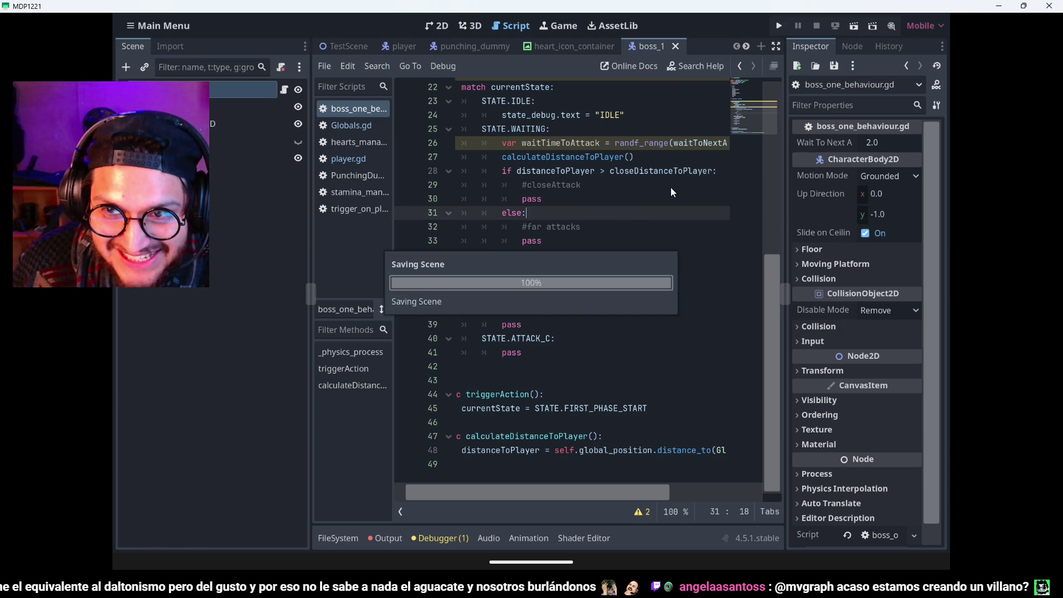
{"action": "left_click", "coordinate": [659, 155]}
{"action": "key", "text": "ctrl+s"}
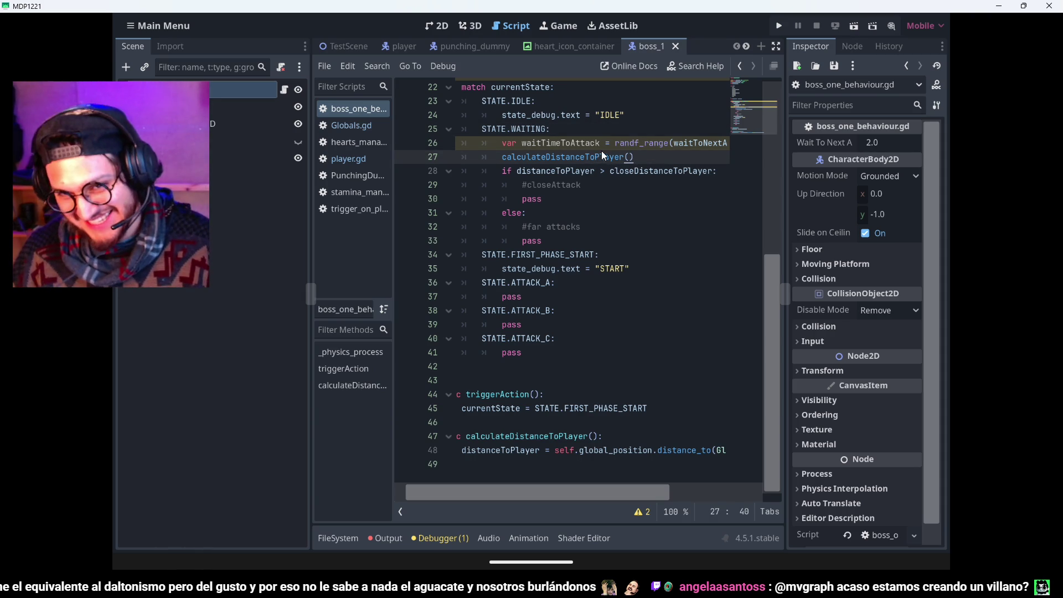
{"action": "double_click", "coordinate": [645, 145]}
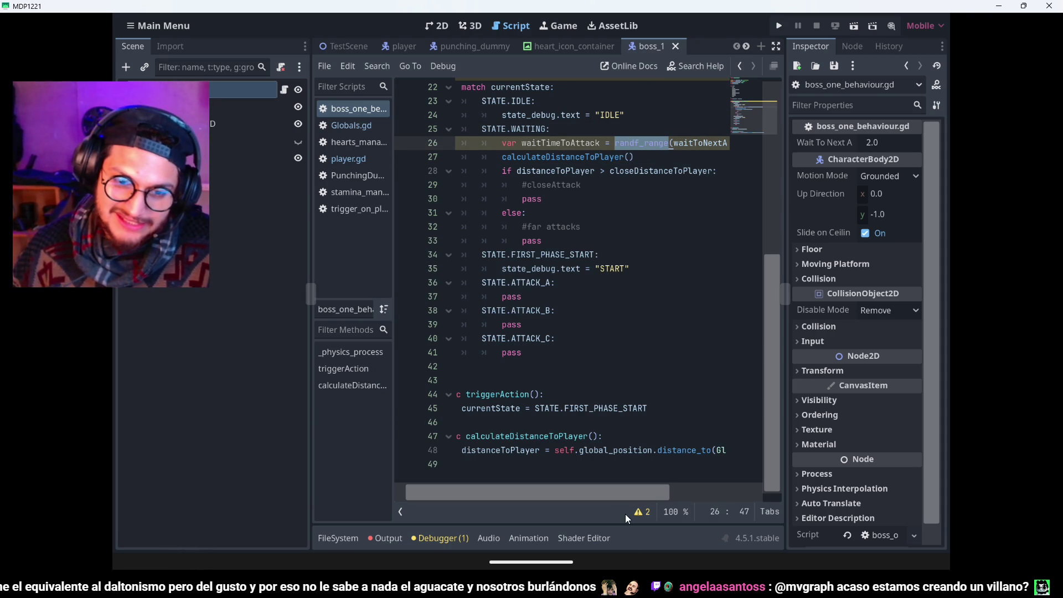
{"action": "mouse_move", "coordinate": [615, 492]}
{"action": "left_mouse_down"}
{"action": "mouse_move", "coordinate": [633, 494]}
{"action": "mouse_move", "coordinate": [594, 497]}
{"action": "left_mouse_up"}
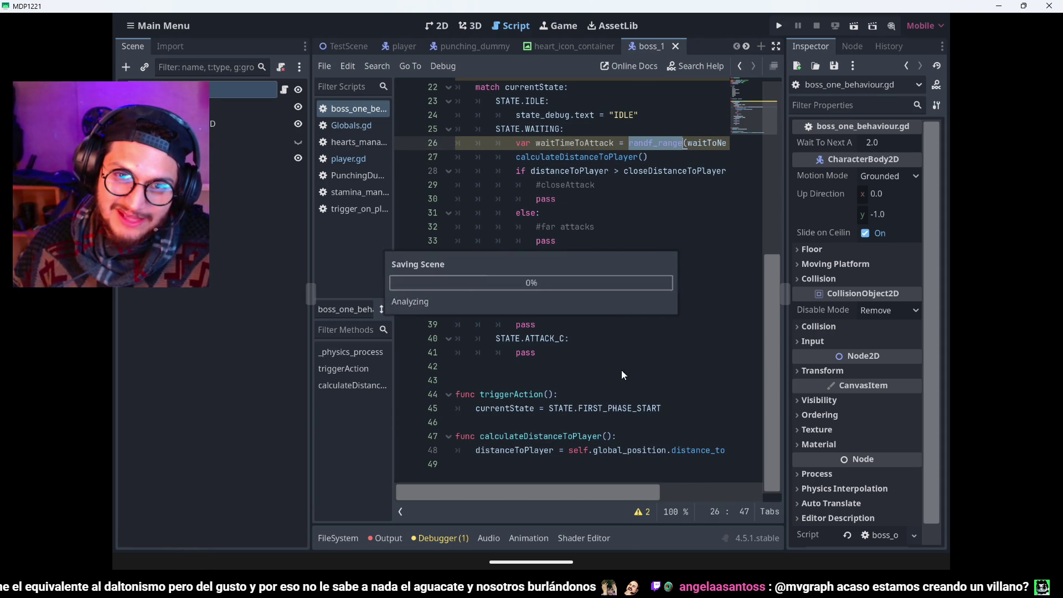
{"action": "left_click", "coordinate": [557, 157]}
{"action": "double_click", "coordinate": [546, 143]}
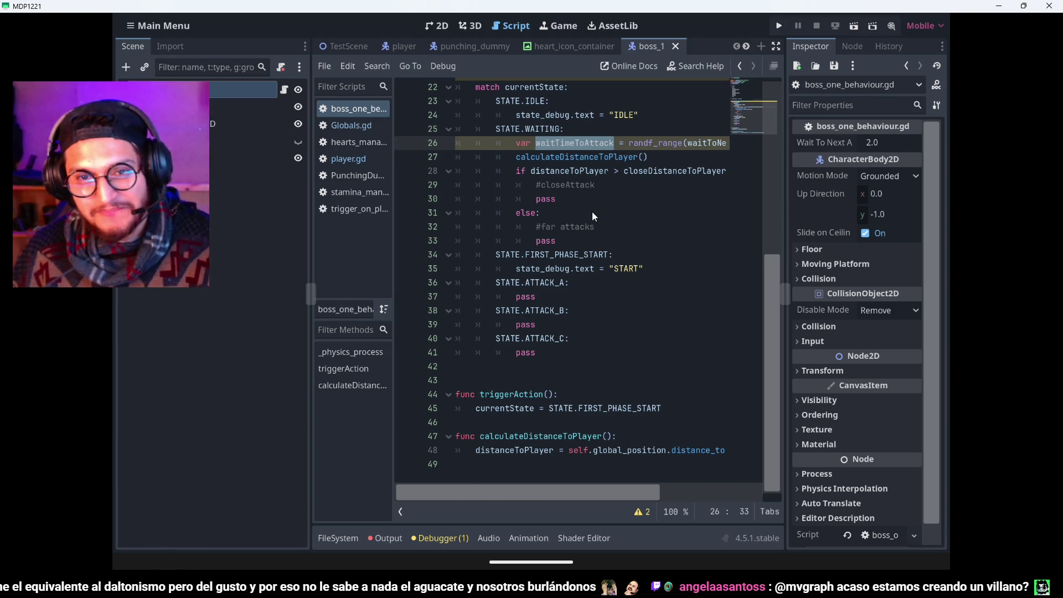
{"action": "scroll", "coordinate": [592, 211], "scroll_direction": "up", "scroll_amount": 2}
{"action": "left_click_drag", "start_coordinate": [514, 224], "coordinate": [741, 233]}
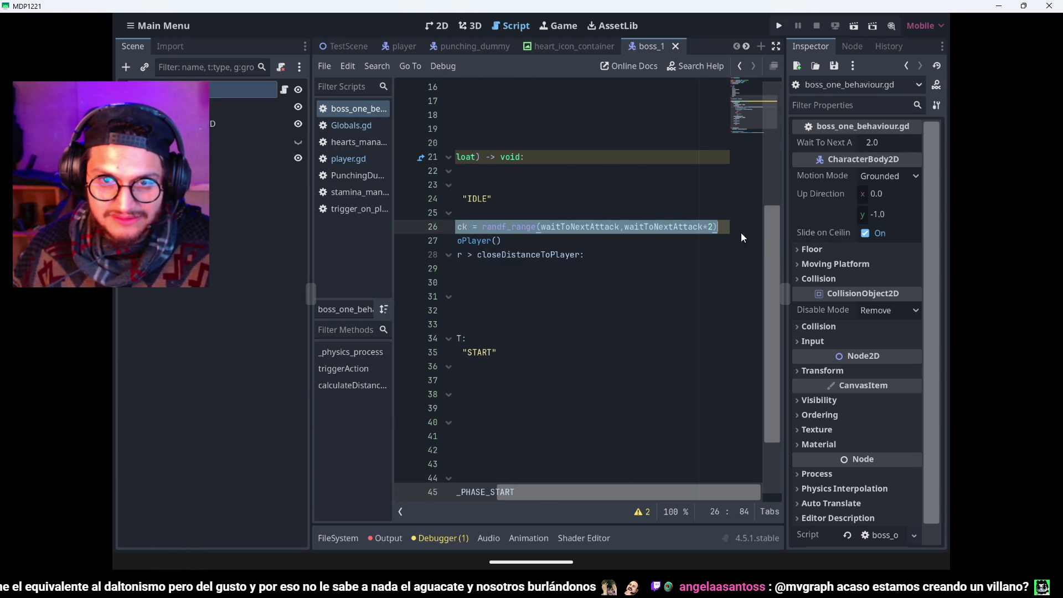
{"action": "left_click_drag", "start_coordinate": [640, 493], "coordinate": [477, 496]}
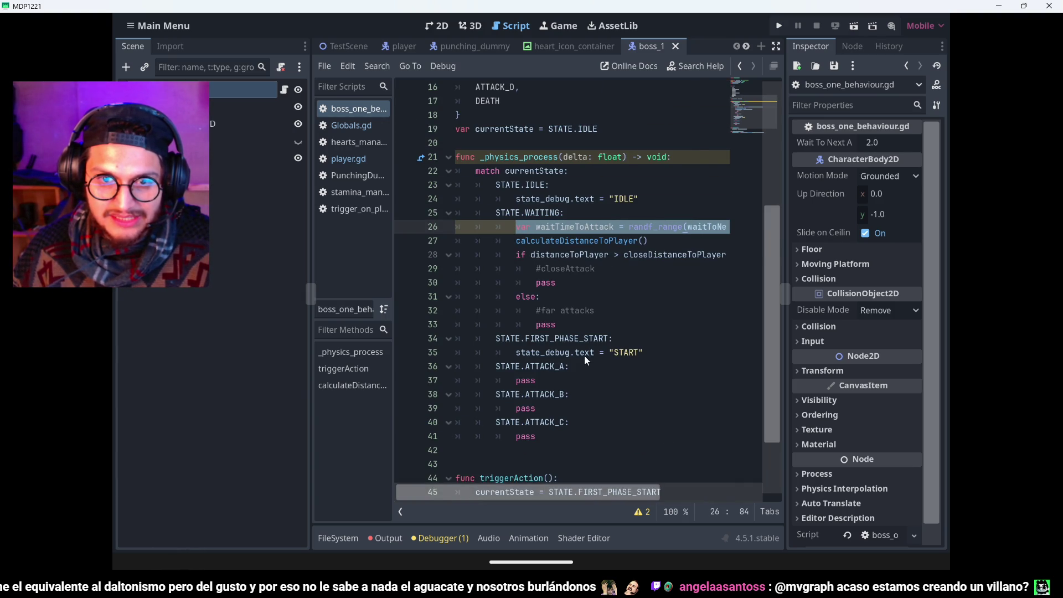
{"action": "left_click", "coordinate": [573, 216]}
{"action": "scroll", "coordinate": [573, 215], "scroll_direction": "up", "scroll_amount": 5}
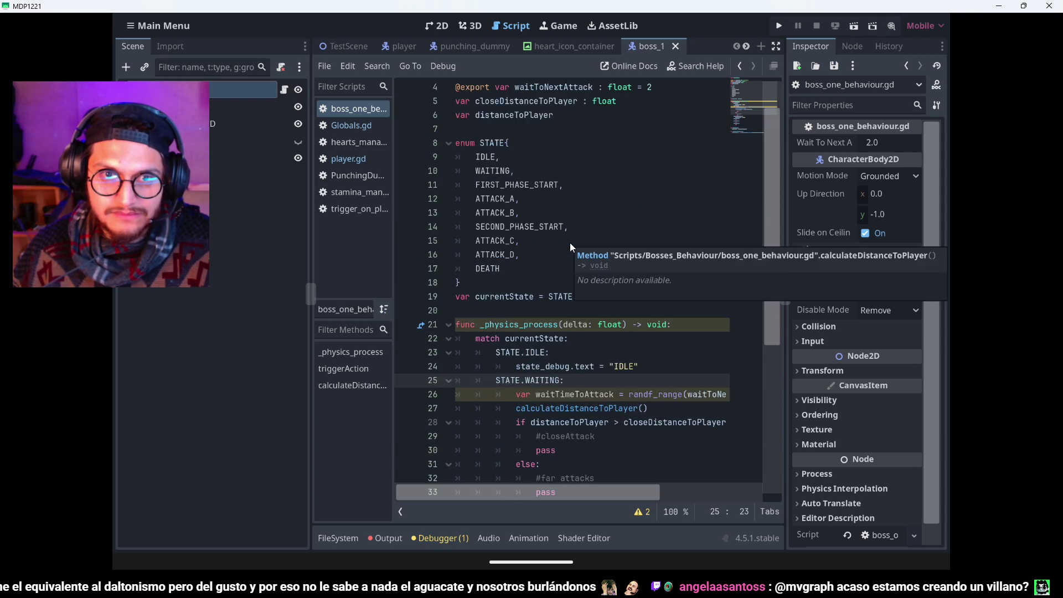
Add a one-shot Timer node named waitForNextAttackTimer.
{"action": "key", "text": "ctrl+a"}
{"action": "type", "text": "timer"}
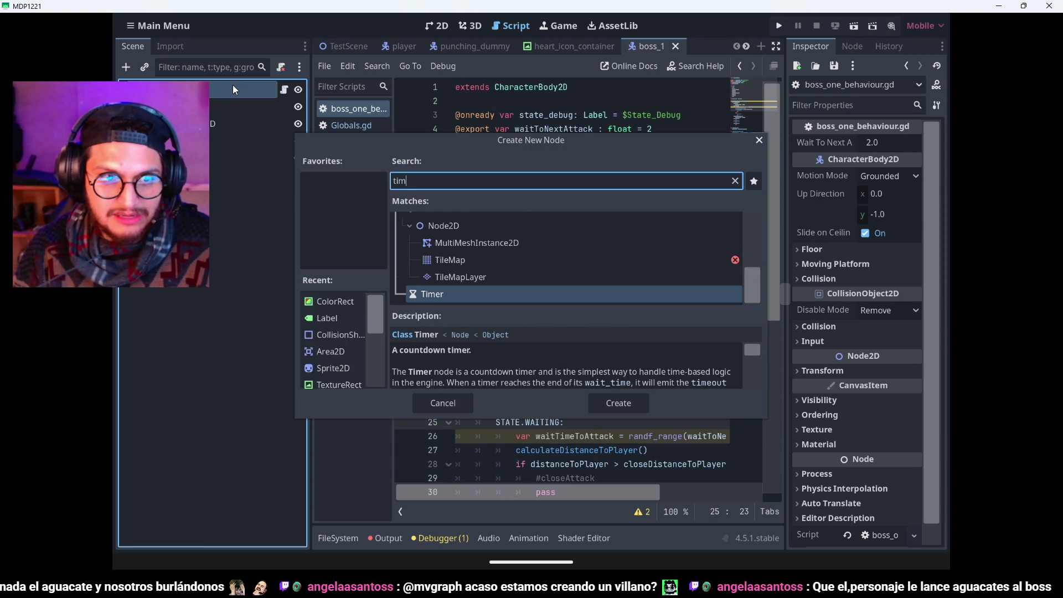
{"action": "key", "text": "Return"}
{"action": "key", "text": "F2"}
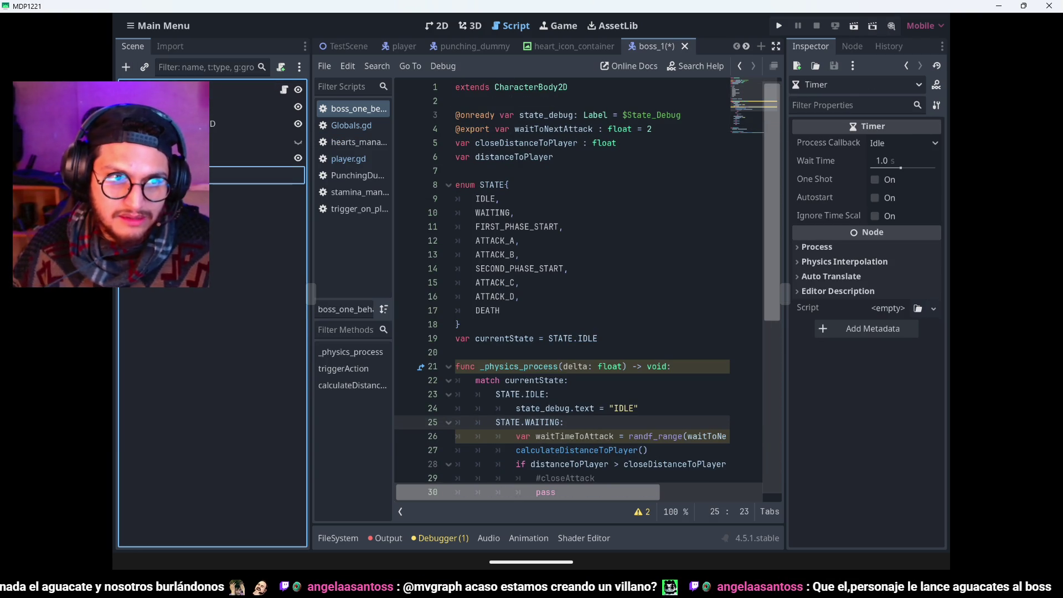
{"action": "type", "text": "waitForNextAttackTimer"}
{"action": "key", "text": "Return"}
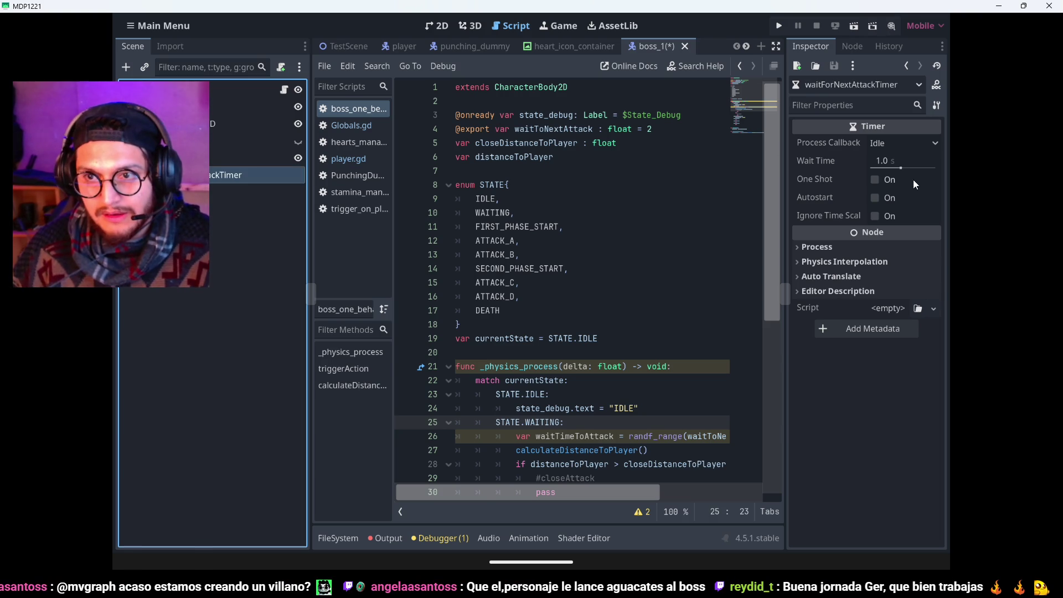
{"action": "left_click", "coordinate": [874, 181]}
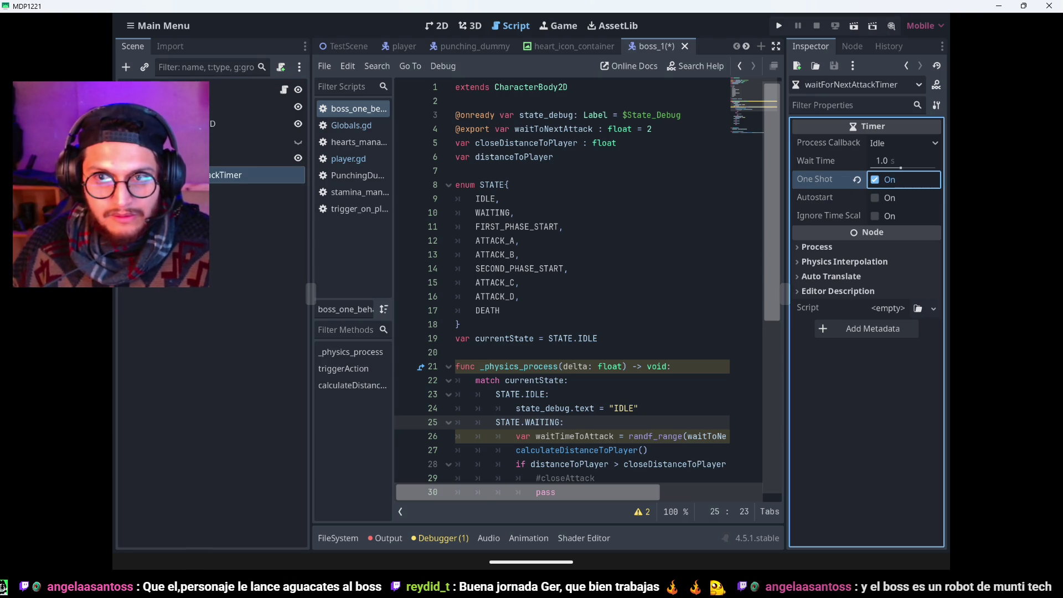
Add #refes and #timers comment lines after the variables and save.
{"action": "left_click", "coordinate": [579, 156]}
{"action": "key", "text": "Return"}
{"action": "key", "text": "Return"}
{"action": "type", "text": "#refes"}
{"action": "key", "text": "Return"}
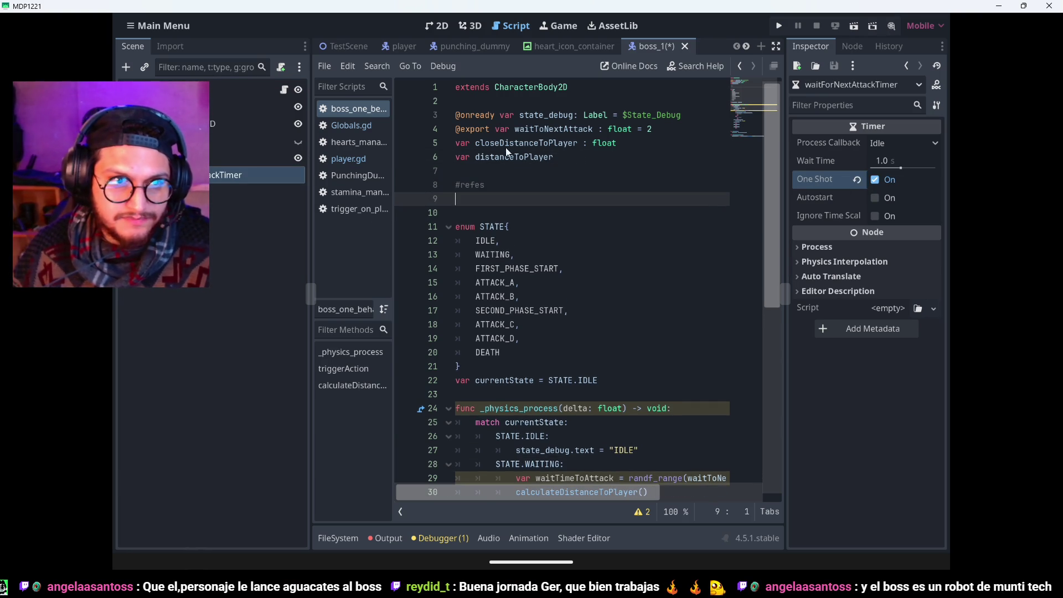
{"action": "type", "text": "#timers"}
{"action": "key", "text": "Return"}
{"action": "key", "text": "ctrl+s"}
{"action": "left_click", "coordinate": [510, 186]}
{"action": "key", "text": "Return"}
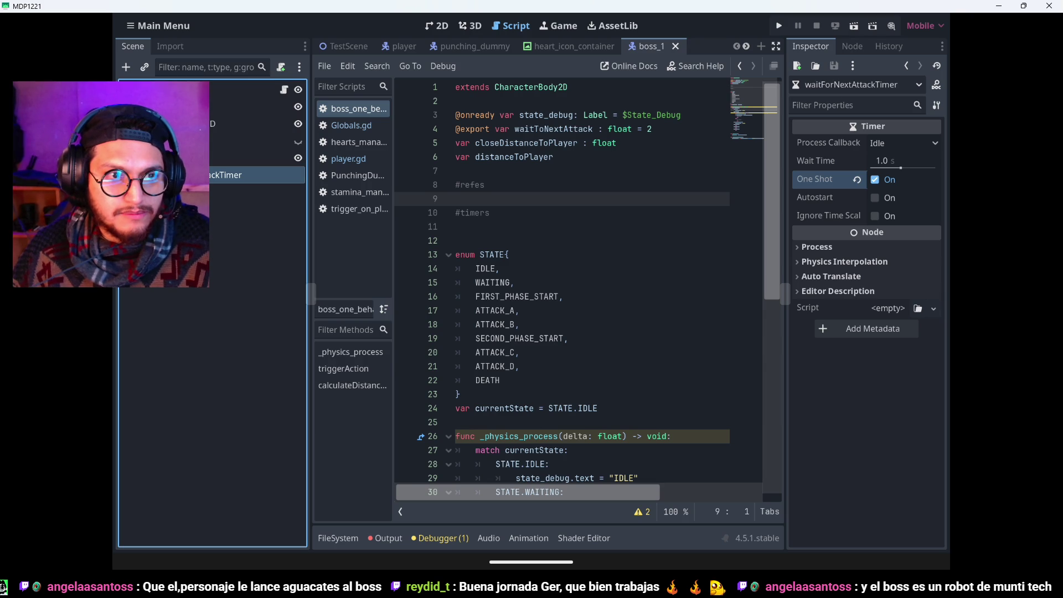
{"action": "mouse_move", "coordinate": [271, 176]}
{"action": "left_mouse_down"}
{"action": "mouse_move", "coordinate": [518, 228]}
{"action": "mouse_move", "coordinate": [510, 225]}
{"action": "left_mouse_up"}
{"action": "double_click", "coordinate": [536, 225]}
{"action": "key", "text": "ctrl+c"}
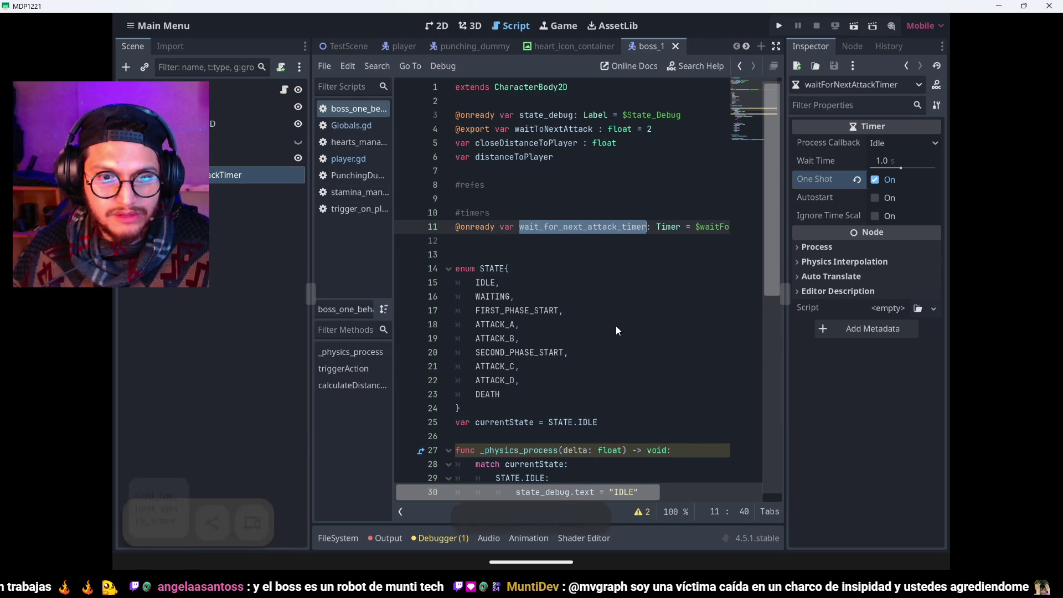
{"action": "scroll", "coordinate": [616, 326], "scroll_direction": "down", "scroll_amount": 5}
{"action": "left_click", "coordinate": [566, 352]}
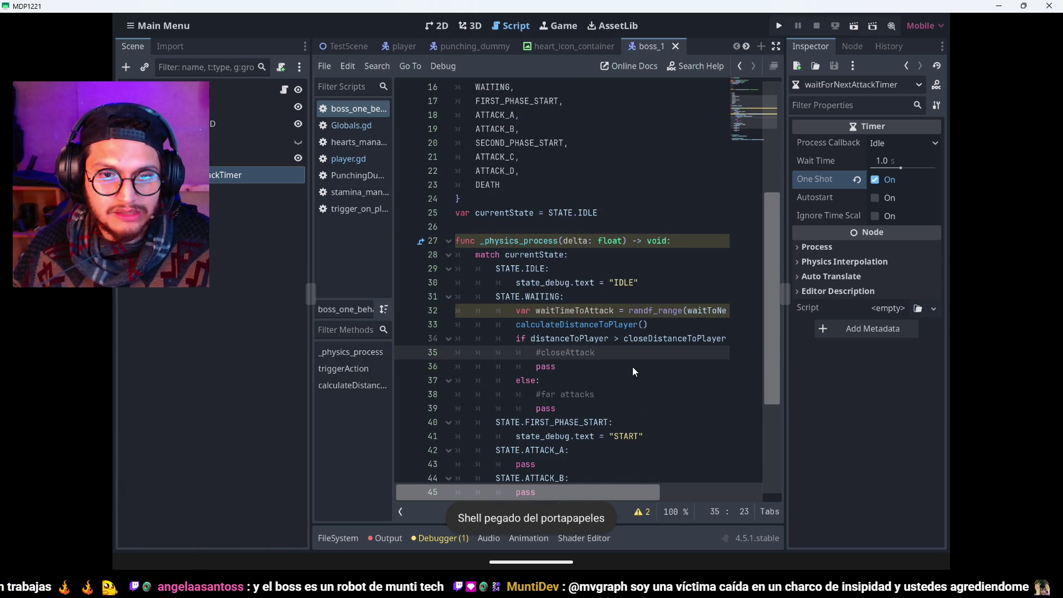
In the WAITING branch, add 'if wait_for_next_attack_timer.is_stopped():' that calls .start().
{"action": "left_click", "coordinate": [583, 363]}
{"action": "scroll", "coordinate": [600, 383], "scroll_direction": "down", "scroll_amount": 2}
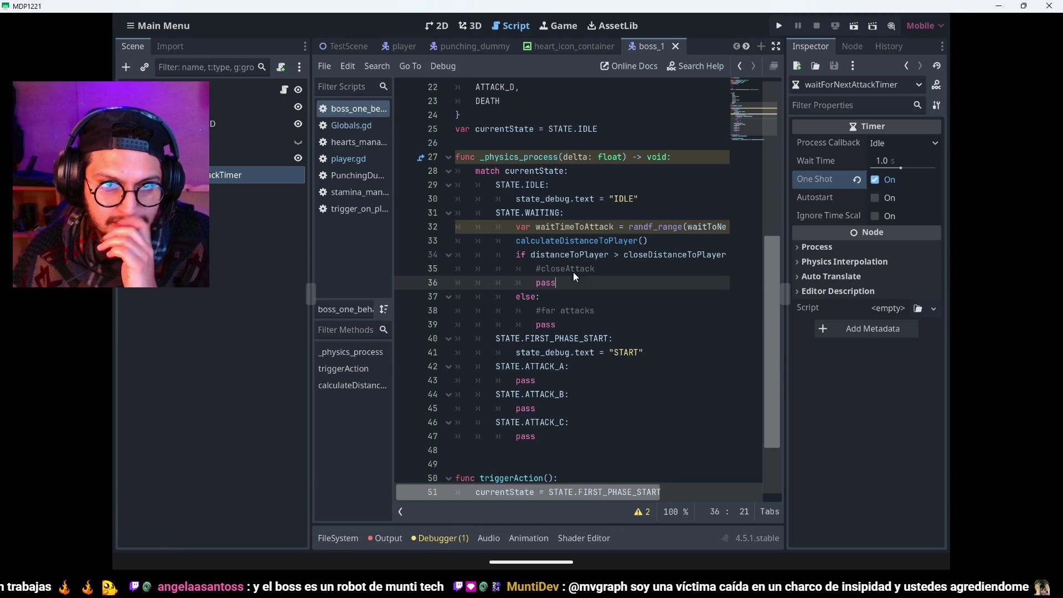
{"action": "left_click", "coordinate": [561, 213]}
{"action": "double_click", "coordinate": [573, 226]}
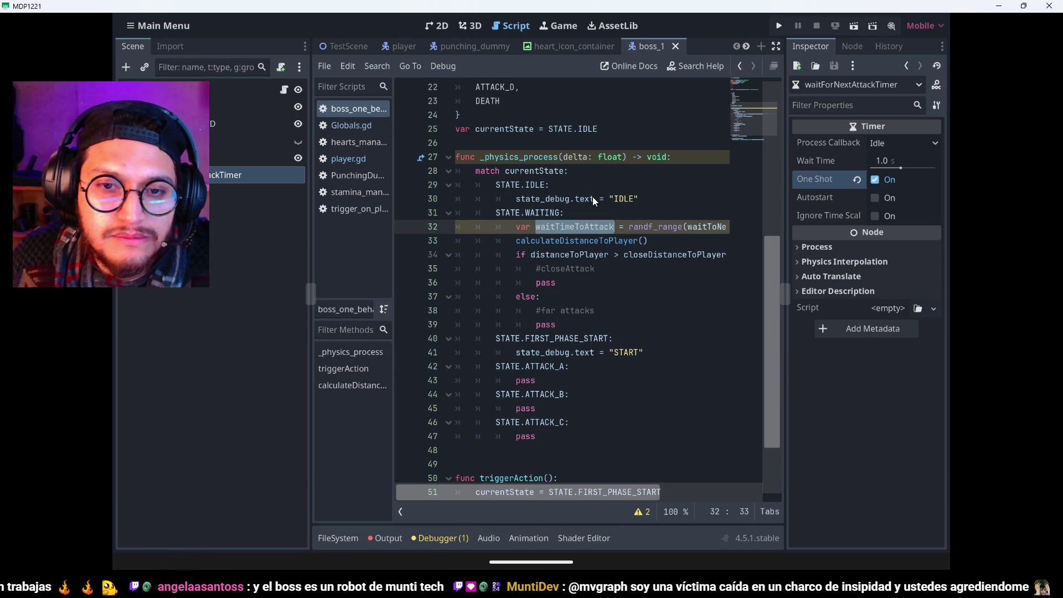
{"action": "left_click", "coordinate": [562, 230]}
{"action": "double_click", "coordinate": [563, 229]}
{"action": "scroll", "coordinate": [591, 262], "scroll_direction": "down", "scroll_amount": 1}
{"action": "scroll", "coordinate": [591, 261], "scroll_direction": "up", "scroll_amount": 2}
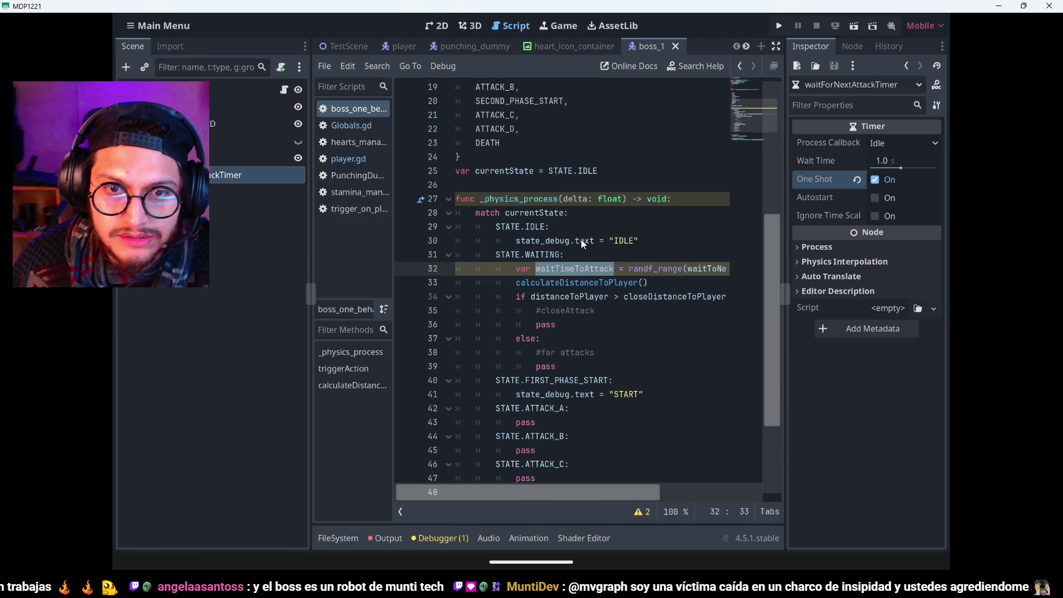
{"action": "left_click", "coordinate": [582, 257]}
{"action": "key", "text": "Return"}
{"action": "type", "text": "if wait_for_next_attack_timer.is_stopped():"}
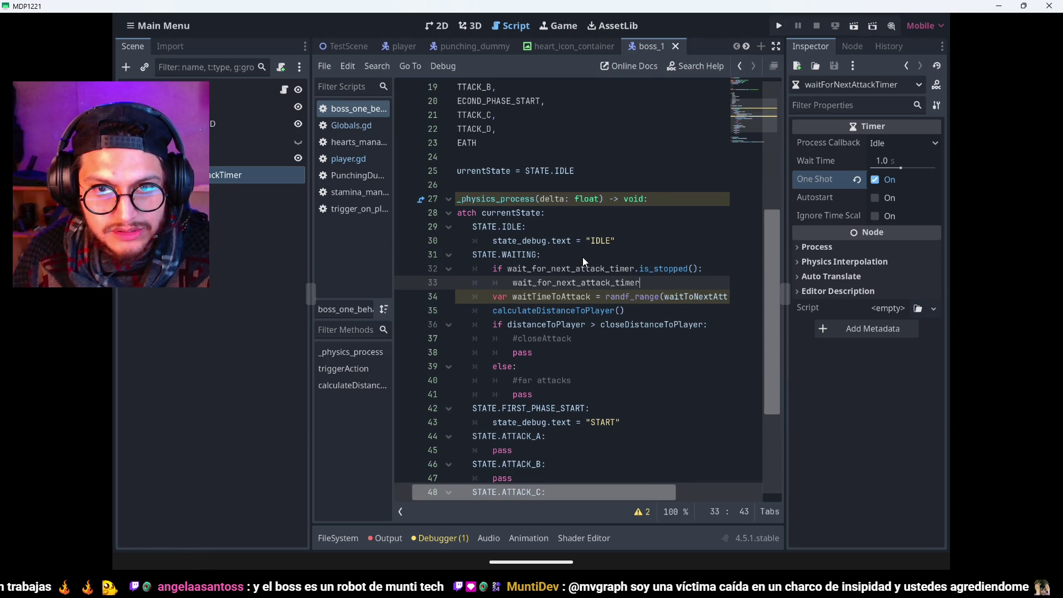
{"action": "type", "text": ".start()"}
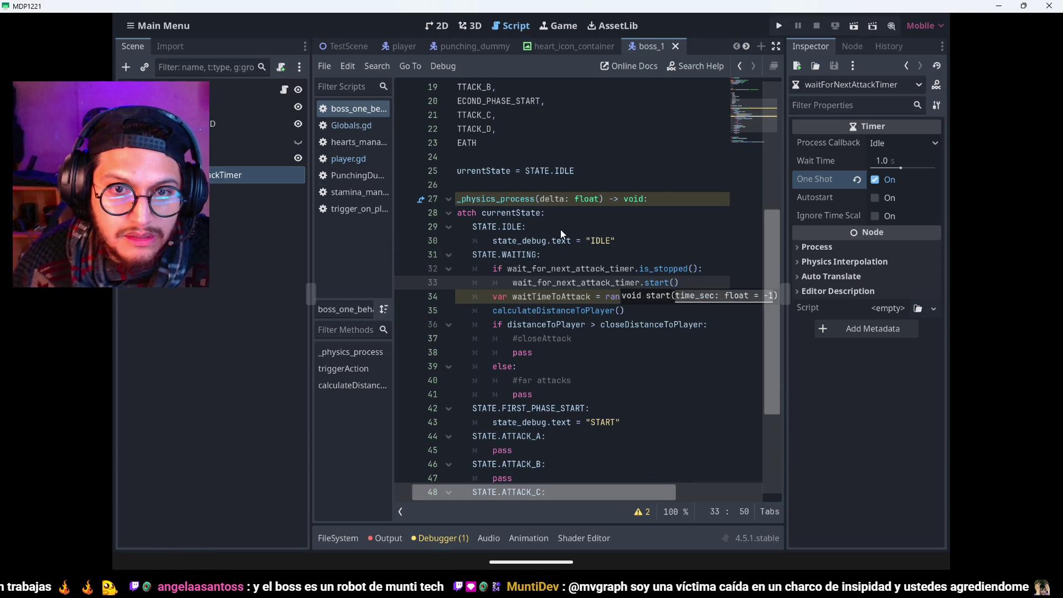
Move the randf_range wait-time line to the top of the WAITING branch.
{"action": "left_click", "coordinate": [563, 230]}
{"action": "key", "text": "Down"}
{"action": "key", "text": "Down"}
{"action": "key", "text": "End"}
{"action": "left_click_drag", "start_coordinate": [493, 296], "coordinate": [784, 294]}
{"action": "left_click_drag", "start_coordinate": [637, 493], "coordinate": [526, 493]}
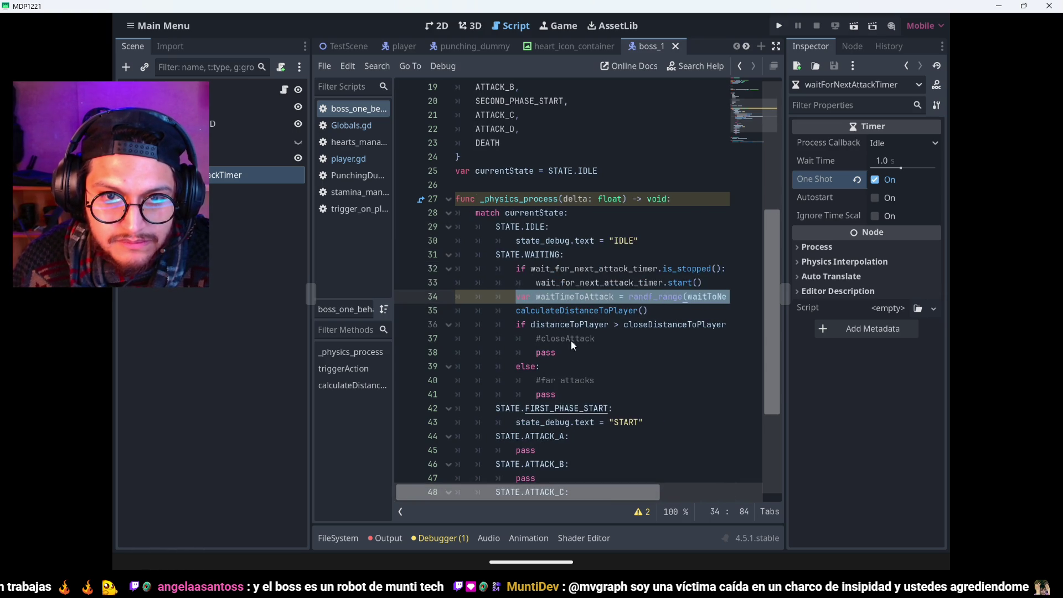
{"action": "key", "text": "ctrl+x"}
{"action": "left_click", "coordinate": [584, 258]}
{"action": "key", "text": "Return"}
{"action": "key", "text": "ctrl+v"}
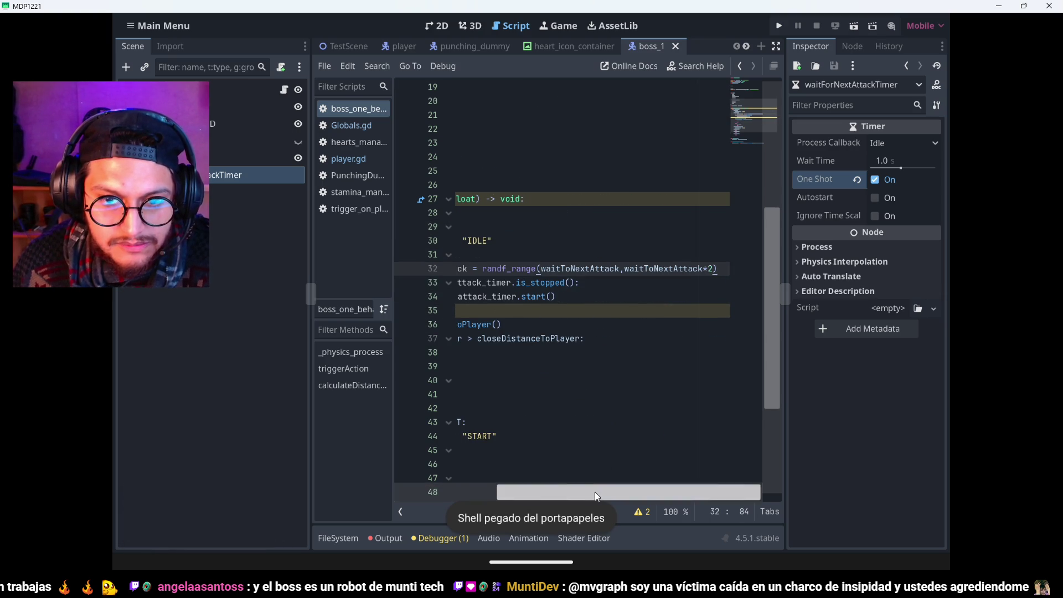
{"action": "left_click_drag", "start_coordinate": [596, 492], "coordinate": [496, 492]}
Add 'wait_for_next_attack_timer.wait_time = waitTimeToAttack' above the is_stopped check.
{"action": "left_click", "coordinate": [524, 284]}
{"action": "key", "text": "Return"}
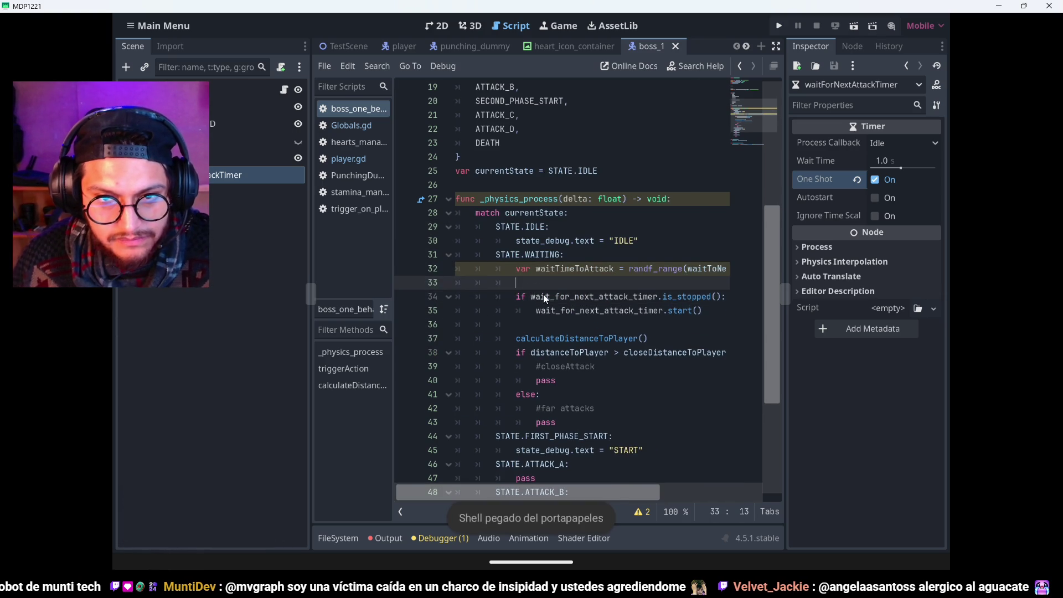
{"action": "scroll", "coordinate": [550, 299], "scroll_direction": "right", "scroll_amount": 5}
{"action": "scroll", "coordinate": [579, 313], "scroll_direction": "left", "scroll_amount": 3}
{"action": "double_click", "coordinate": [524, 312]}
{"action": "key", "text": "ctrl+c"}
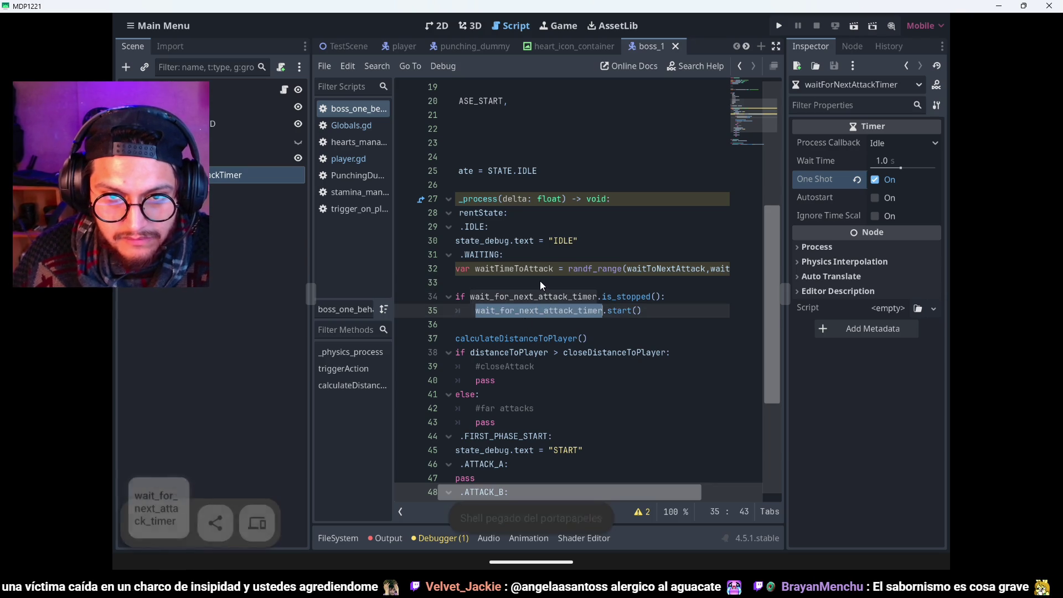
{"action": "left_click", "coordinate": [540, 280]}
{"action": "key", "text": "ctrl+v"}
{"action": "type", "text": ".wait_time = wait"}
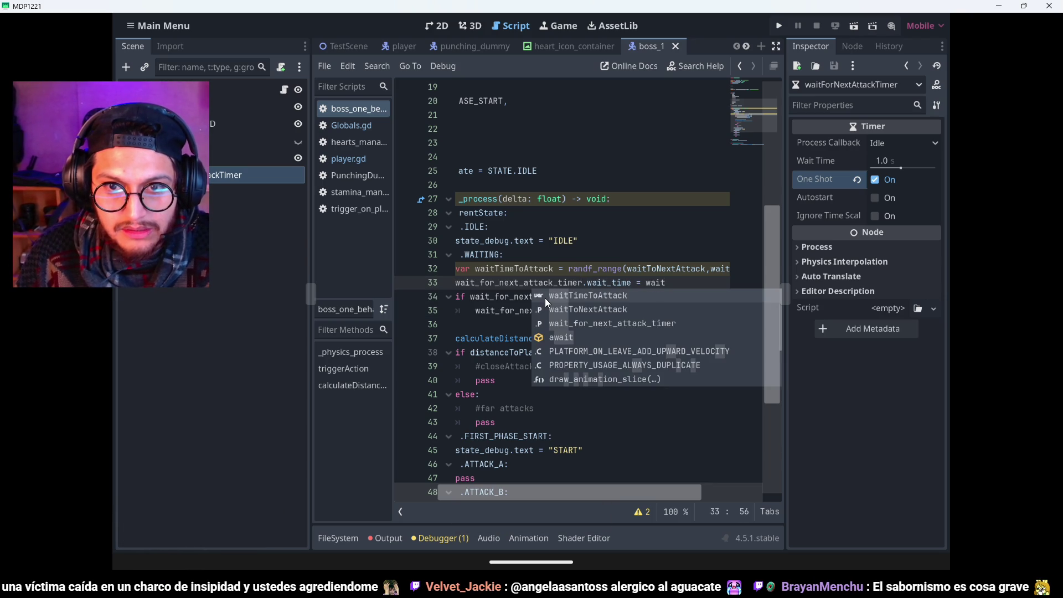
{"action": "key", "text": "Return"}
Tidy the blank line after the timer start call and review the WAITING code.
{"action": "left_click_drag", "start_coordinate": [633, 498], "coordinate": [494, 486]}
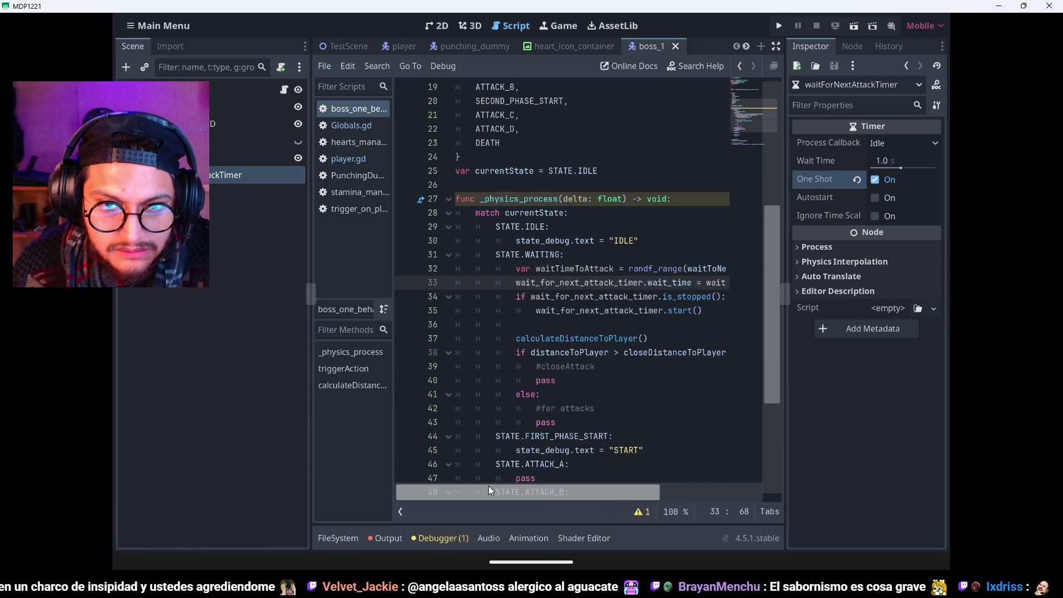
{"action": "left_click", "coordinate": [530, 327]}
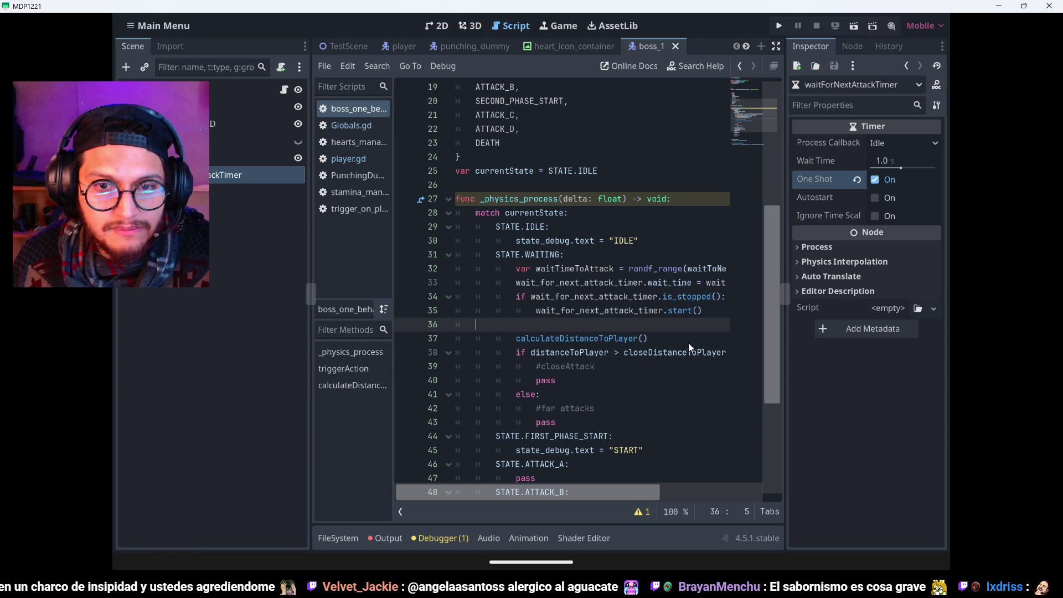
{"action": "key", "text": "BackSpace"}
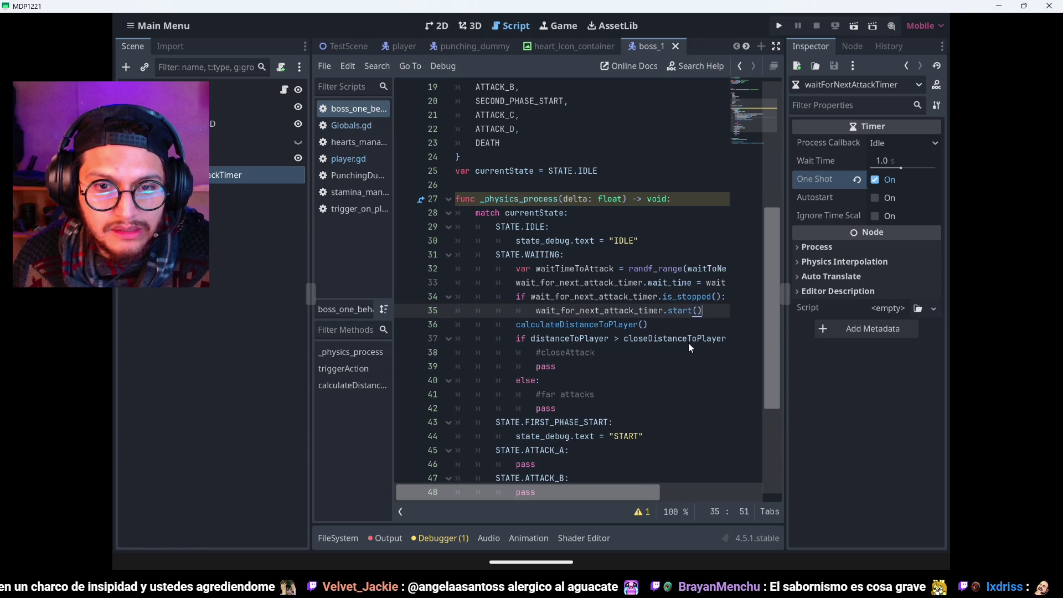
{"action": "key", "text": "Return"}
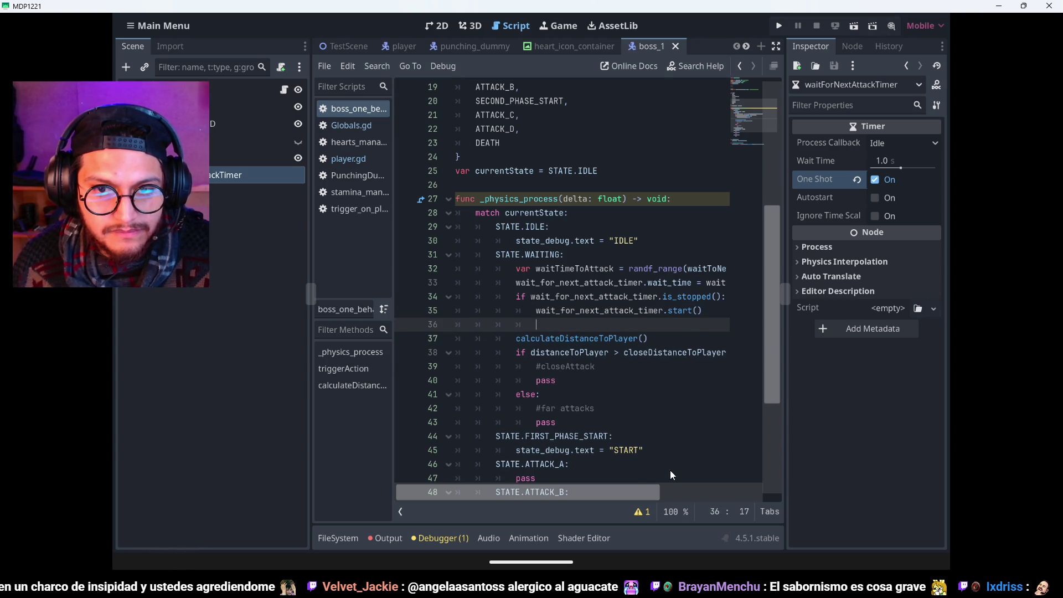
{"action": "scroll", "coordinate": [591, 332], "scroll_direction": "down", "scroll_amount": 1}
{"action": "left_click", "coordinate": [689, 271]}
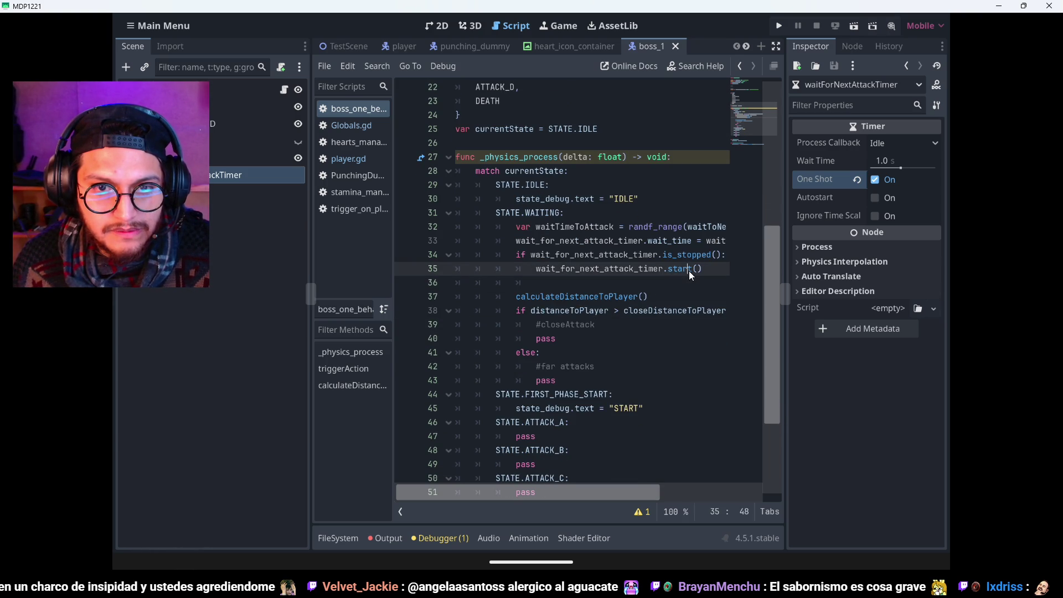
{"action": "left_click", "coordinate": [682, 254]}
{"action": "double_click", "coordinate": [682, 268]}
{"action": "left_click", "coordinate": [649, 256]}
{"action": "left_click", "coordinate": [572, 271]}
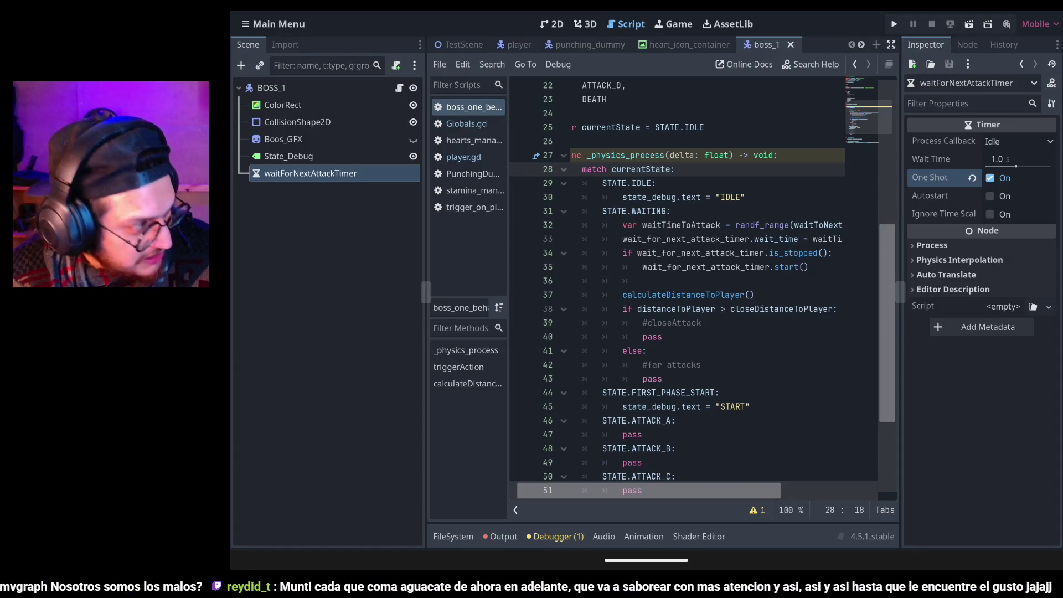
Run the project and walk and jump the player around the START box.
{"action": "left_click", "coordinate": [893, 26]}
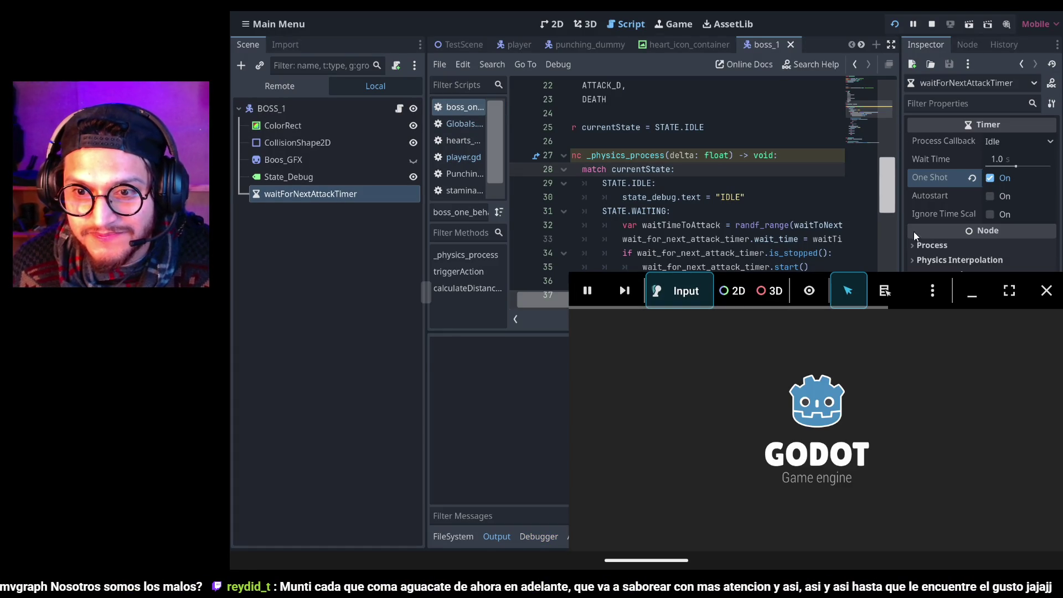
{"action": "key", "text": "d"}
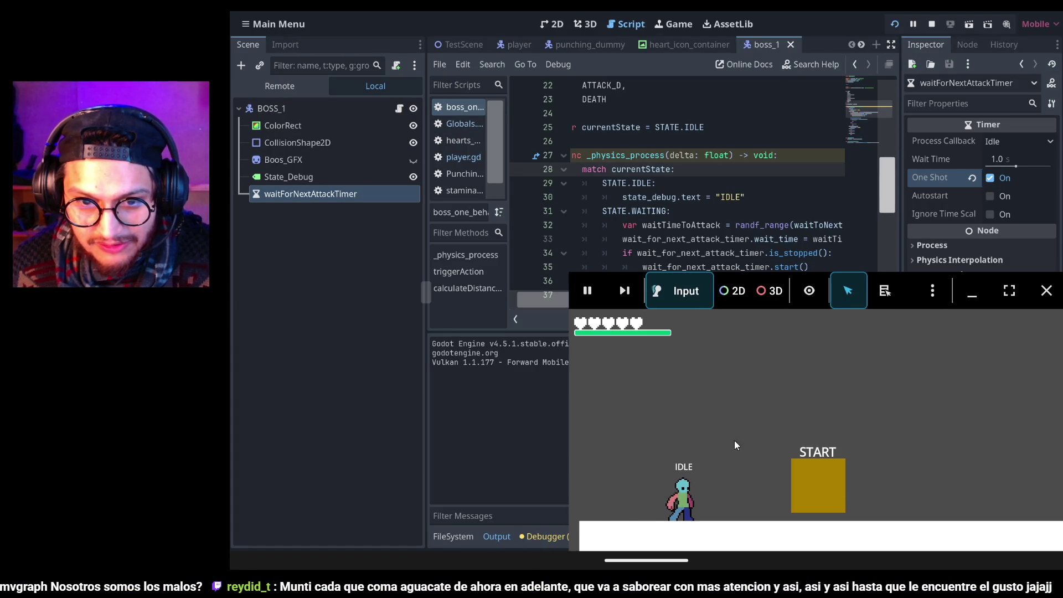
{"action": "key", "text": "a"}
{"action": "key", "text": "space"}
{"action": "key", "text": "d"}
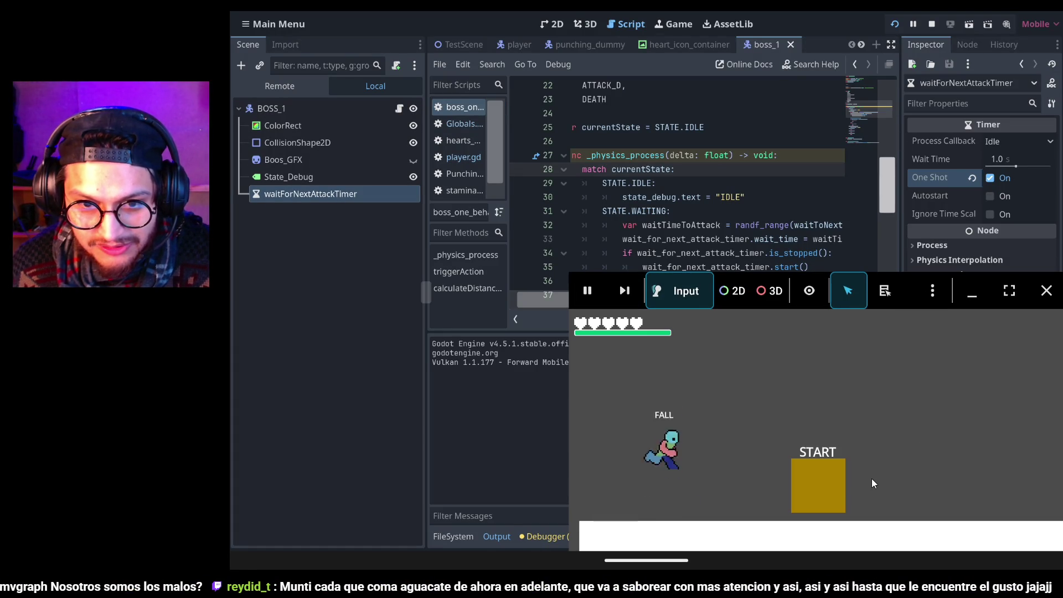
{"action": "key", "text": "space"}
{"action": "key", "text": "a"}
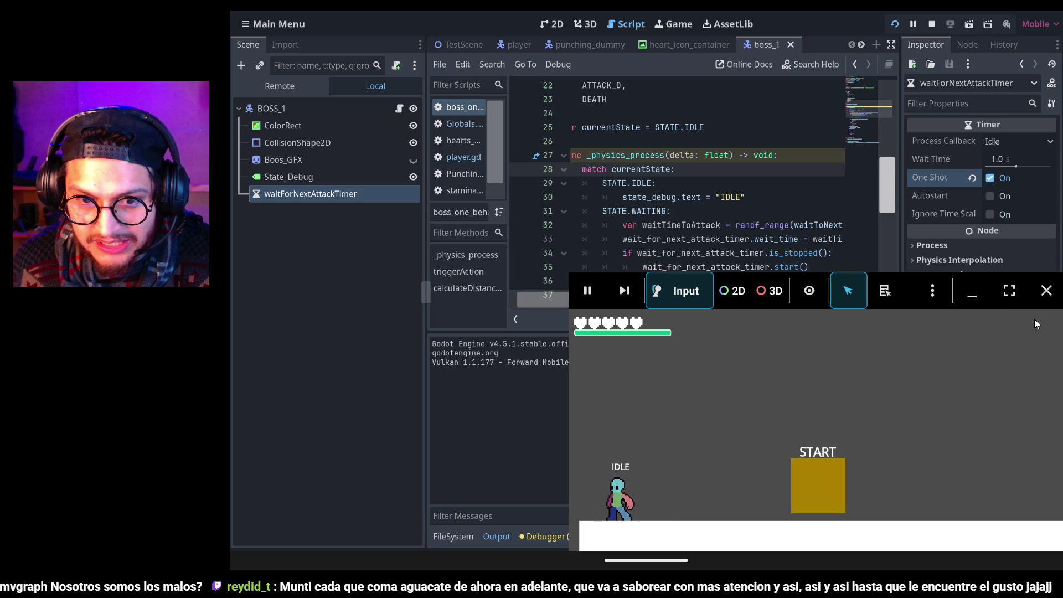
{"action": "key", "text": "d"}
{"action": "key", "text": "space"}
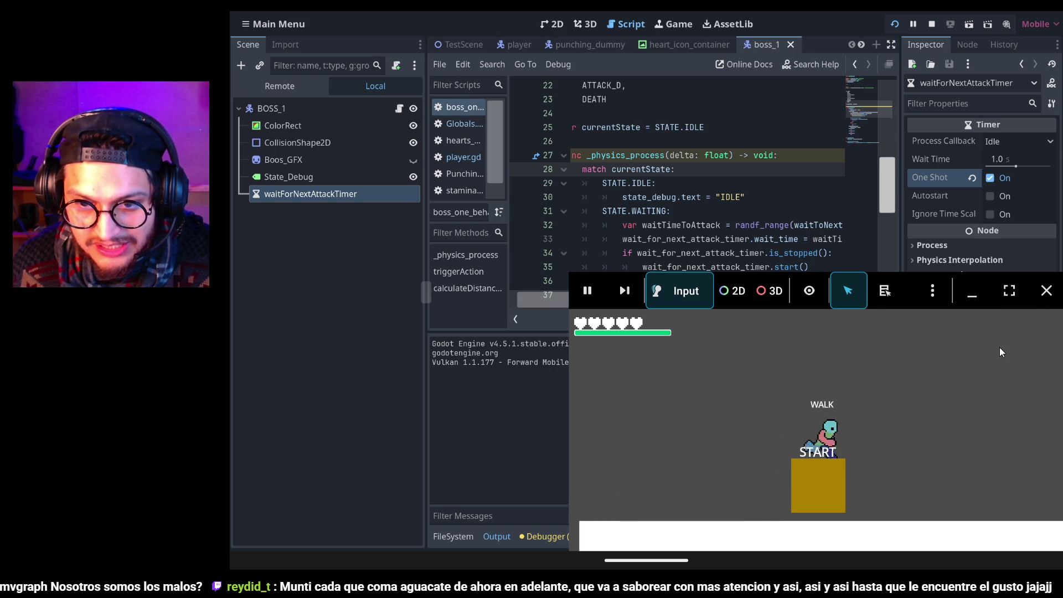
Keep moving the player, try a light attack with J, then stop the game.
{"action": "key", "text": "a"}
{"action": "key", "text": "space"}
{"action": "key", "text": "space"}
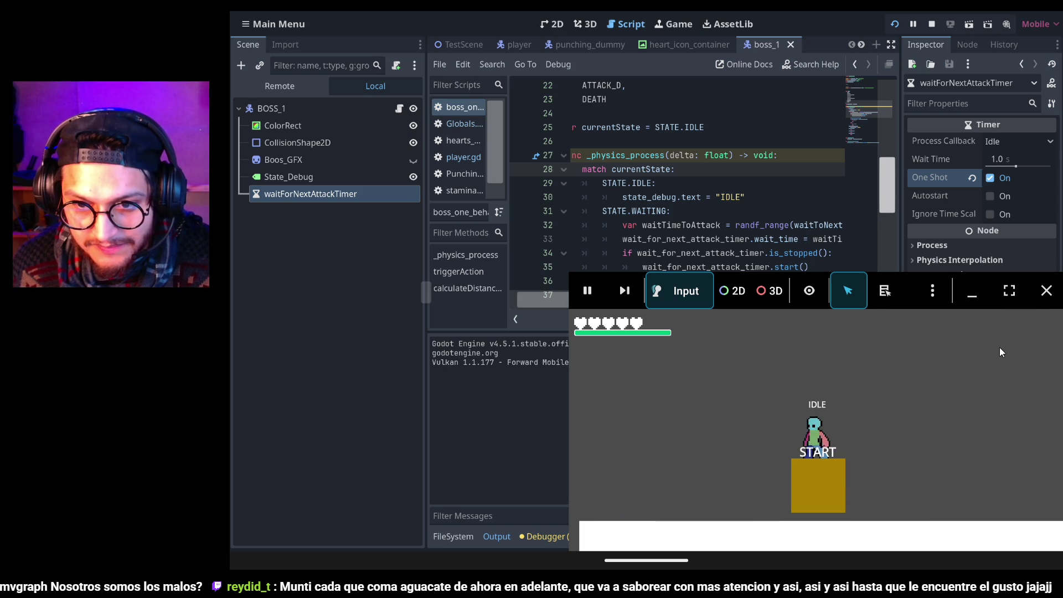
{"action": "key", "text": "d"}
{"action": "key", "text": "a"}
{"action": "key", "text": "d"}
{"action": "key", "text": "j"}
{"action": "key", "text": "d"}
{"action": "key", "text": "a"}
{"action": "key", "text": "d"}
{"action": "key", "text": "space"}
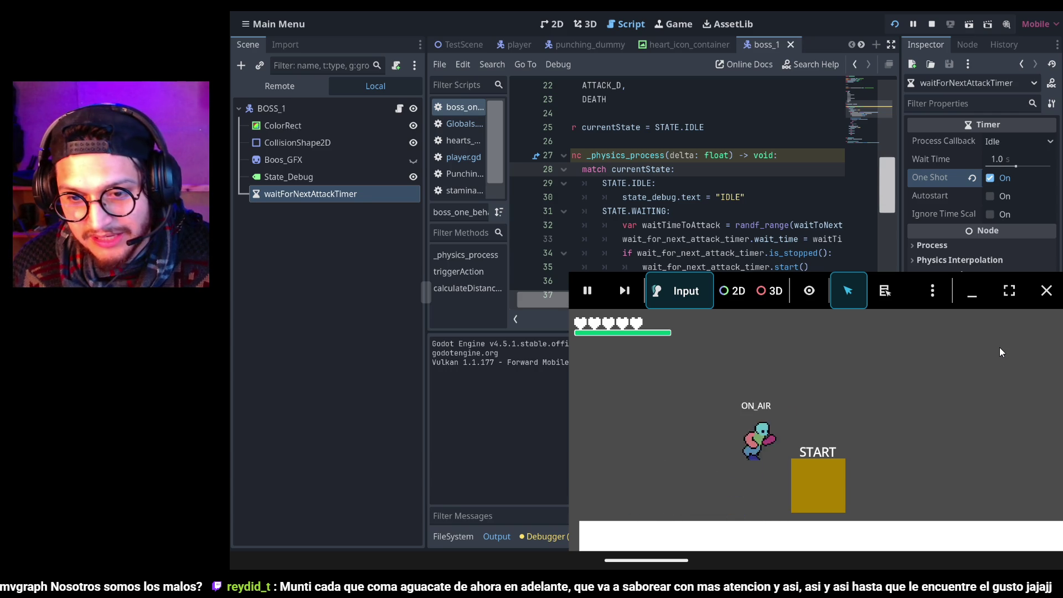
{"action": "left_click", "coordinate": [1047, 290]}
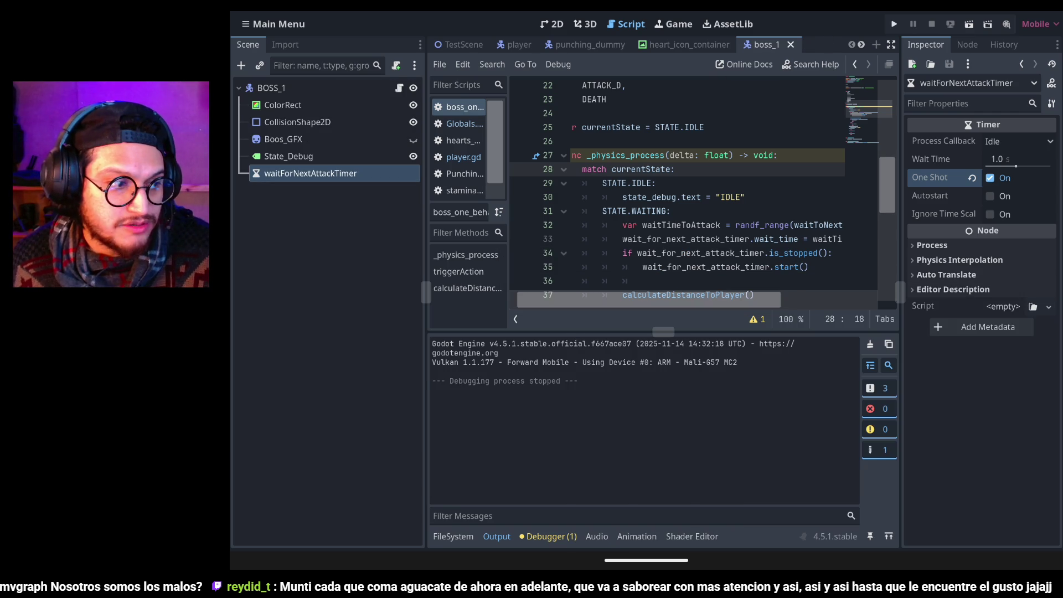